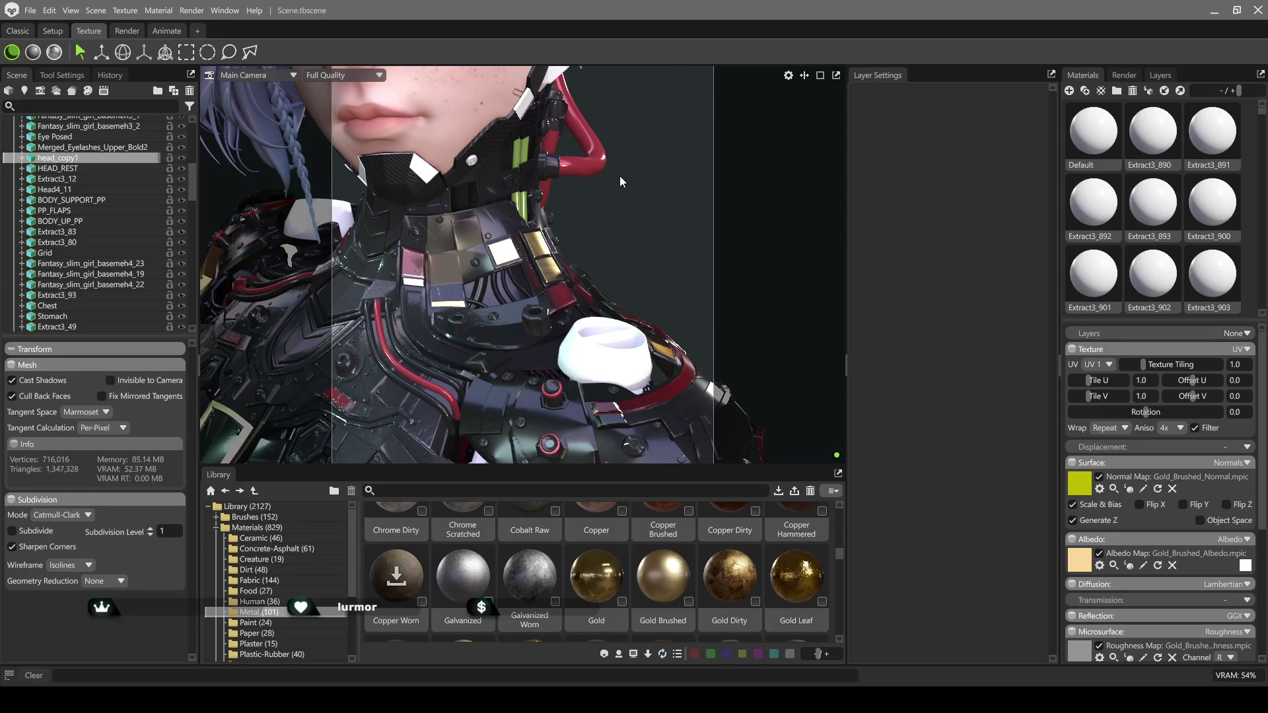
Switch to the Render workspace and frame the character's shoulder armour in the viewport
scroll(609, 172, down, 5)
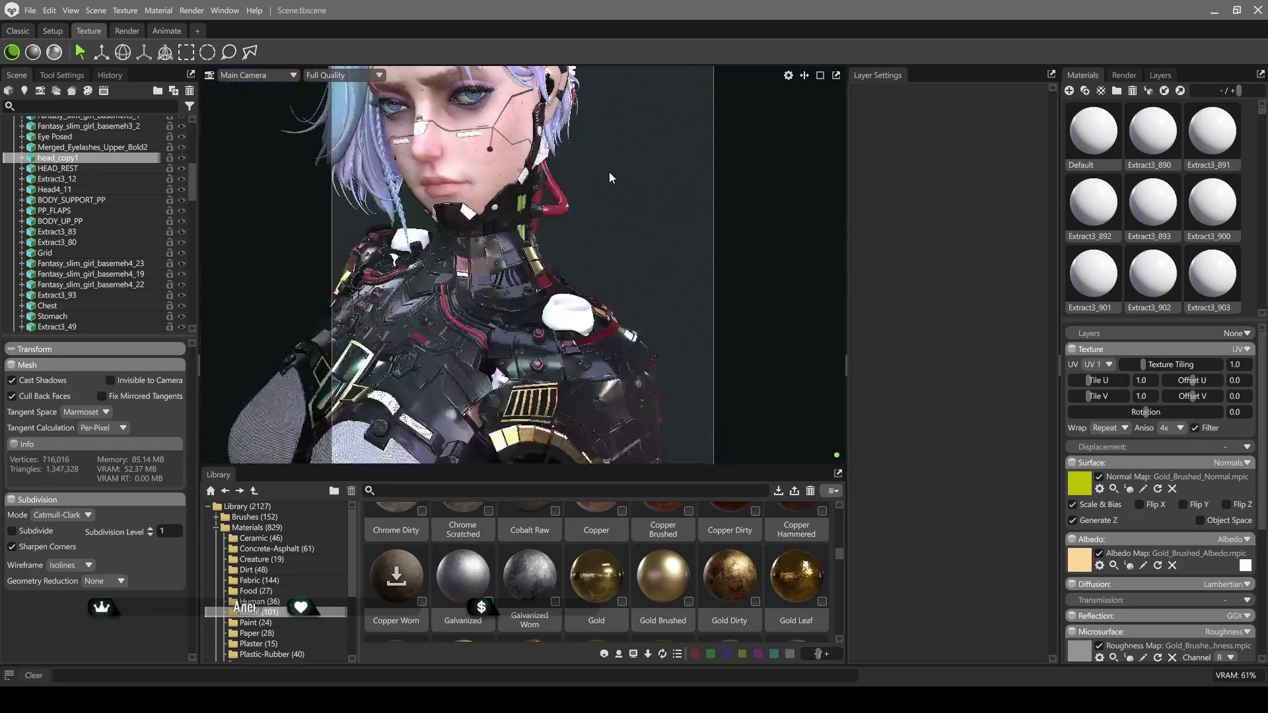
scroll(611, 212, down, 2)
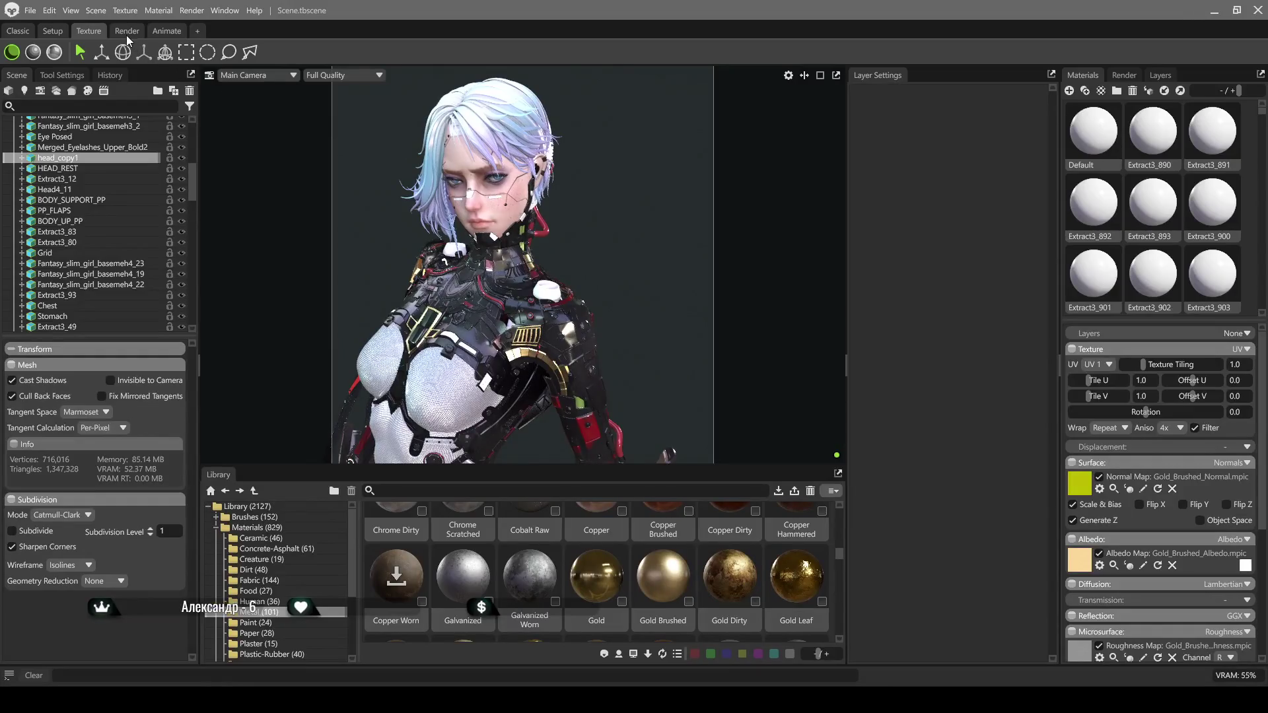
click(127, 34)
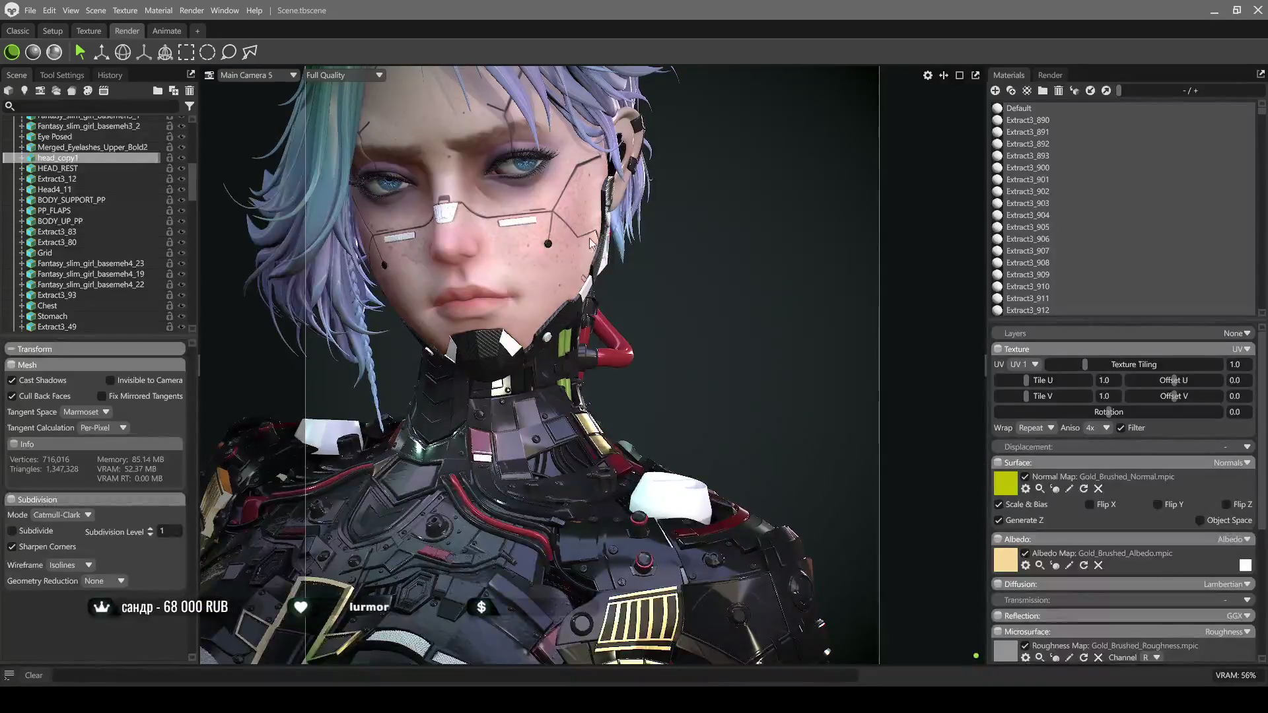
mouse_move(645, 236)
mouse_down()
mouse_move(711, 295)
mouse_move(727, 199)
mouse_move(711, 224)
mouse_move(737, 230)
mouse_up()
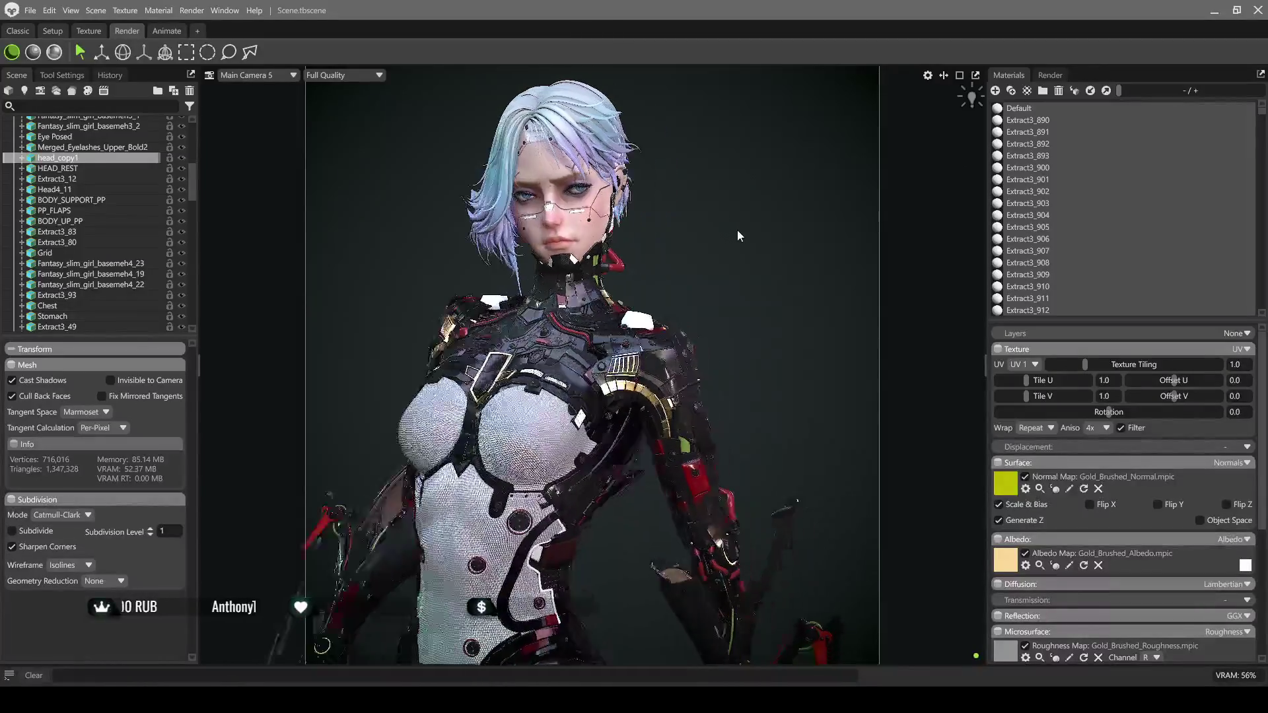
scroll(611, 335, up, 3)
scroll(611, 335, up, 6)
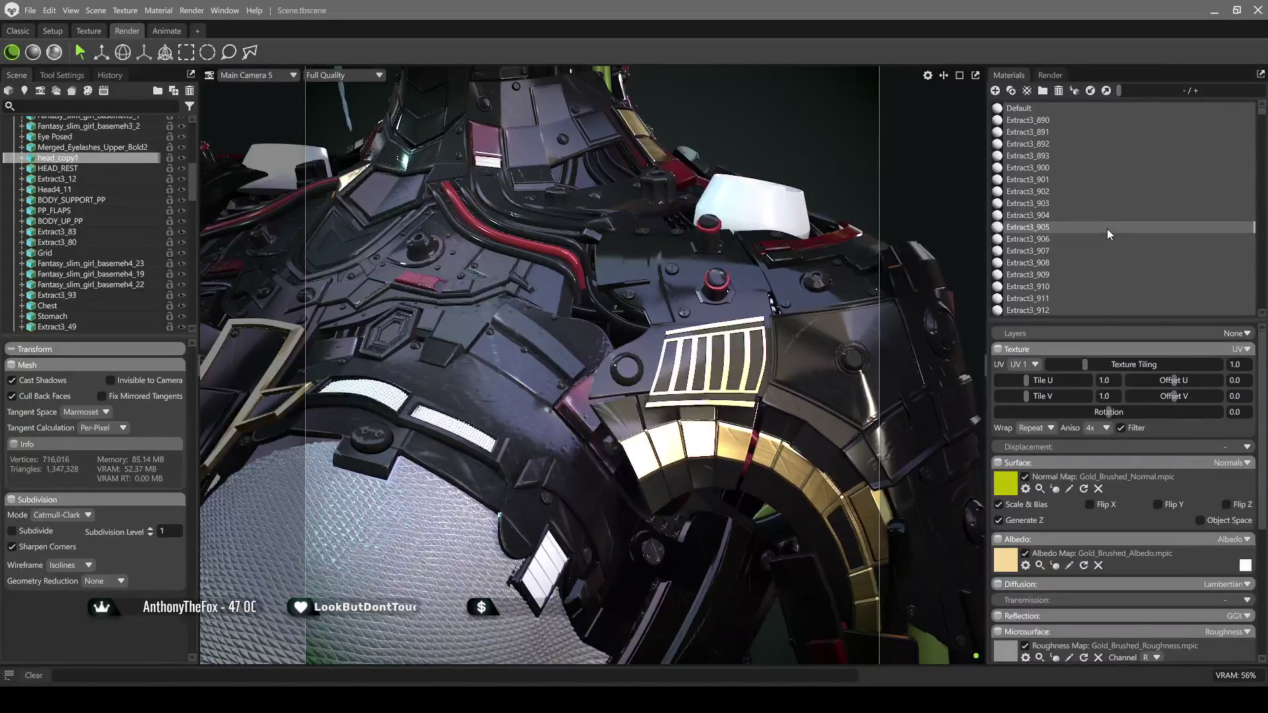
scroll(1111, 218, down, 6)
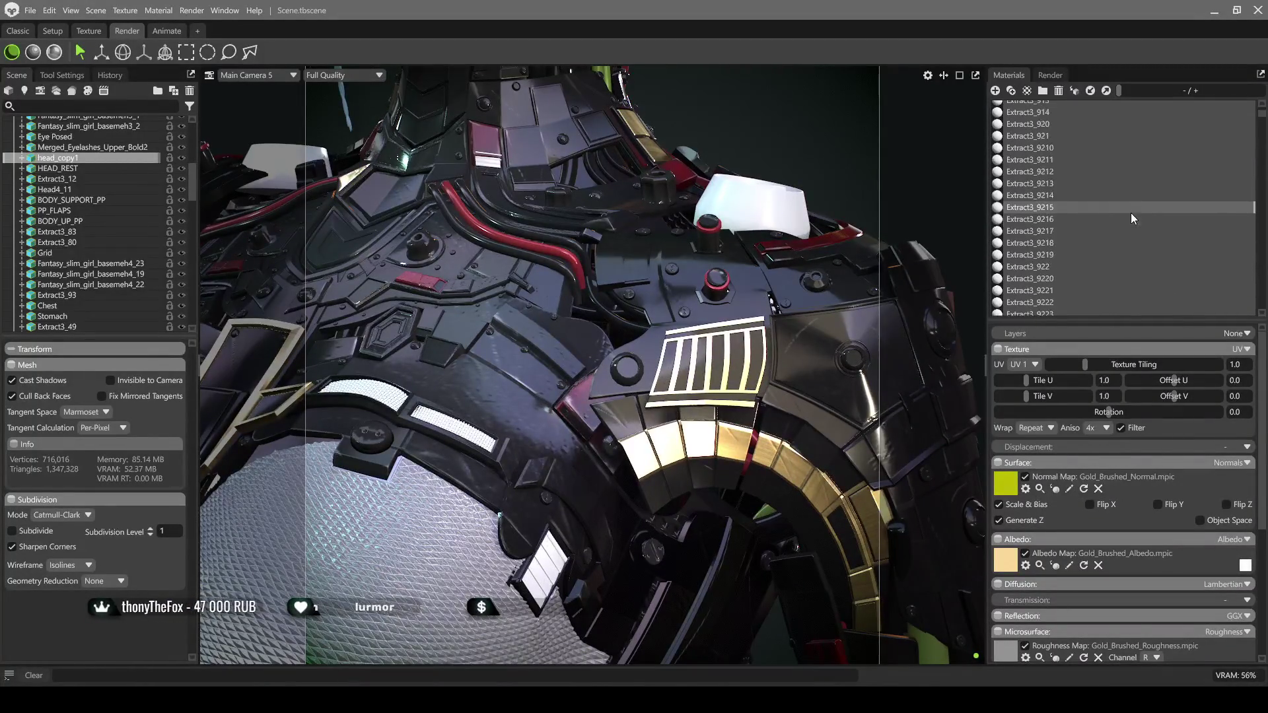
scroll(1112, 213, down, 15)
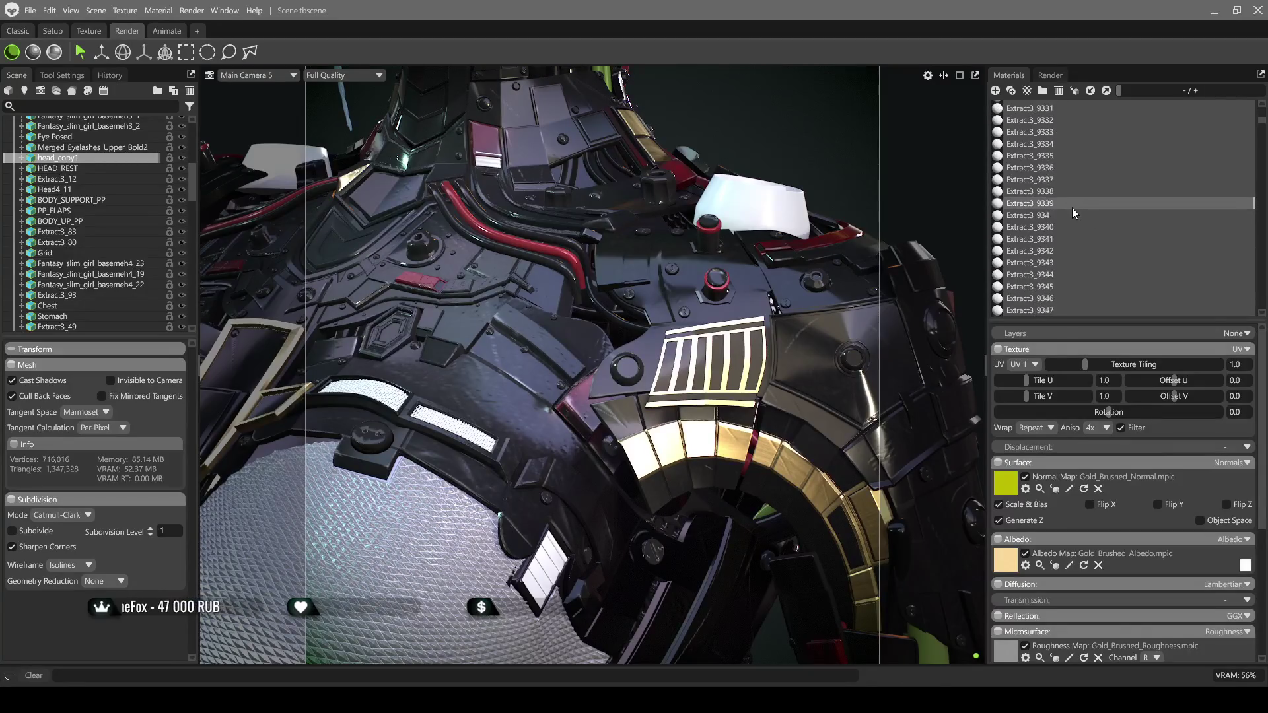
scroll(1068, 206, down, 15)
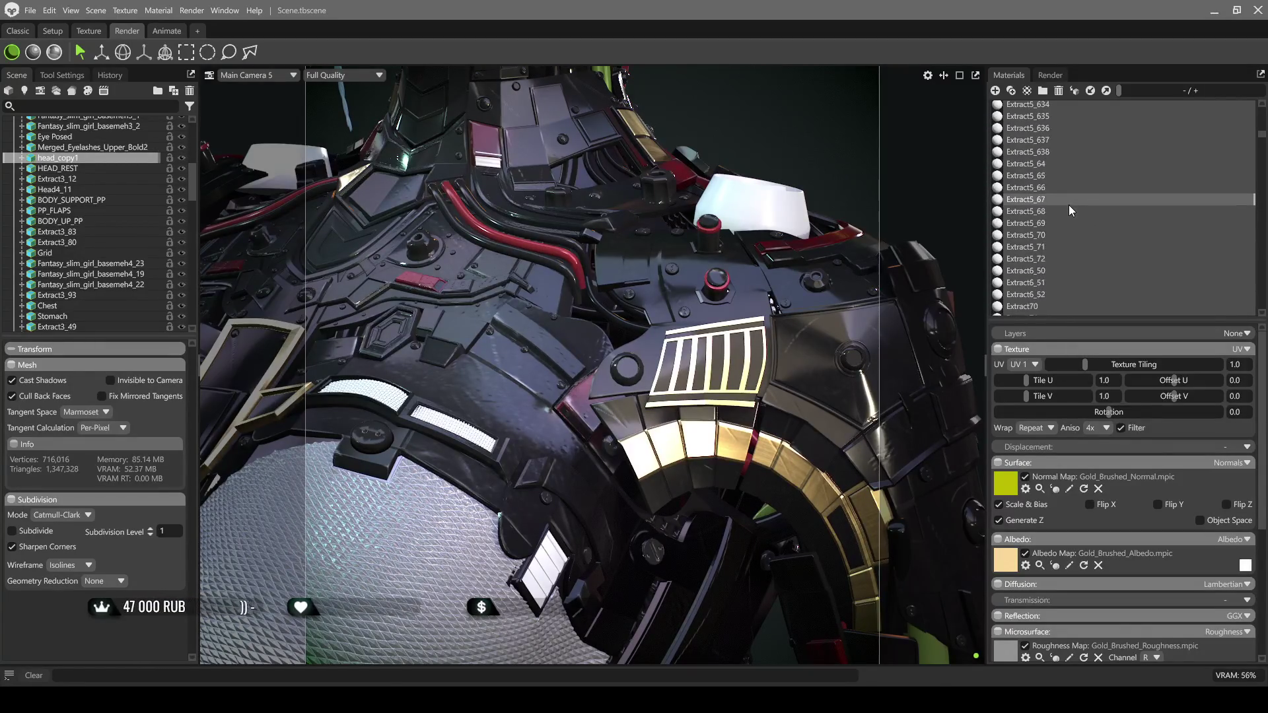
scroll(1066, 204, down, 15)
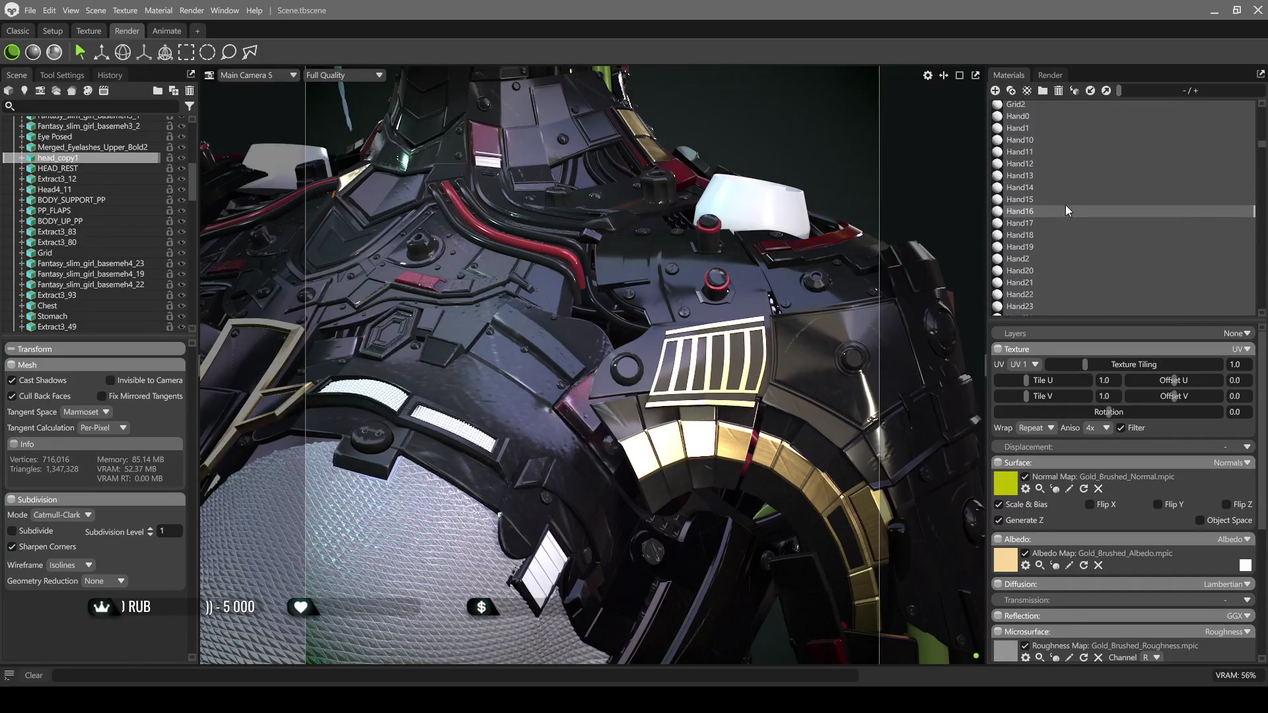
scroll(1065, 205, down, 15)
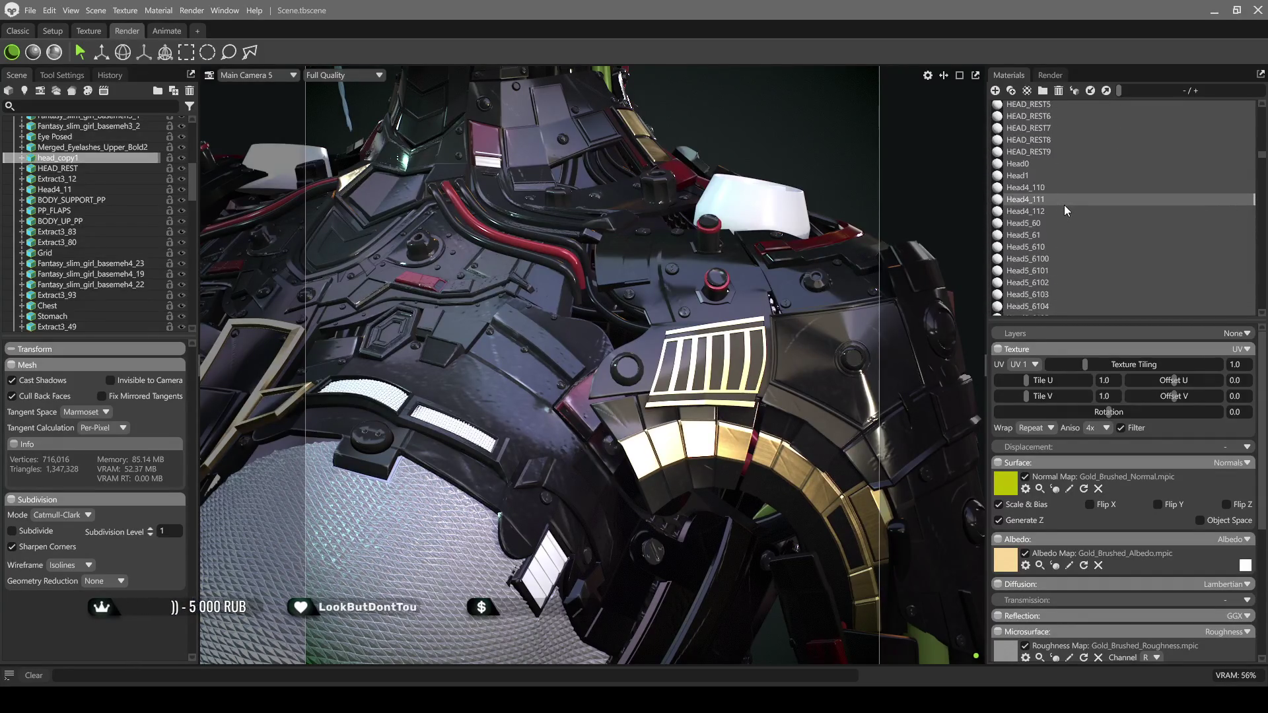
scroll(1064, 205, down, 15)
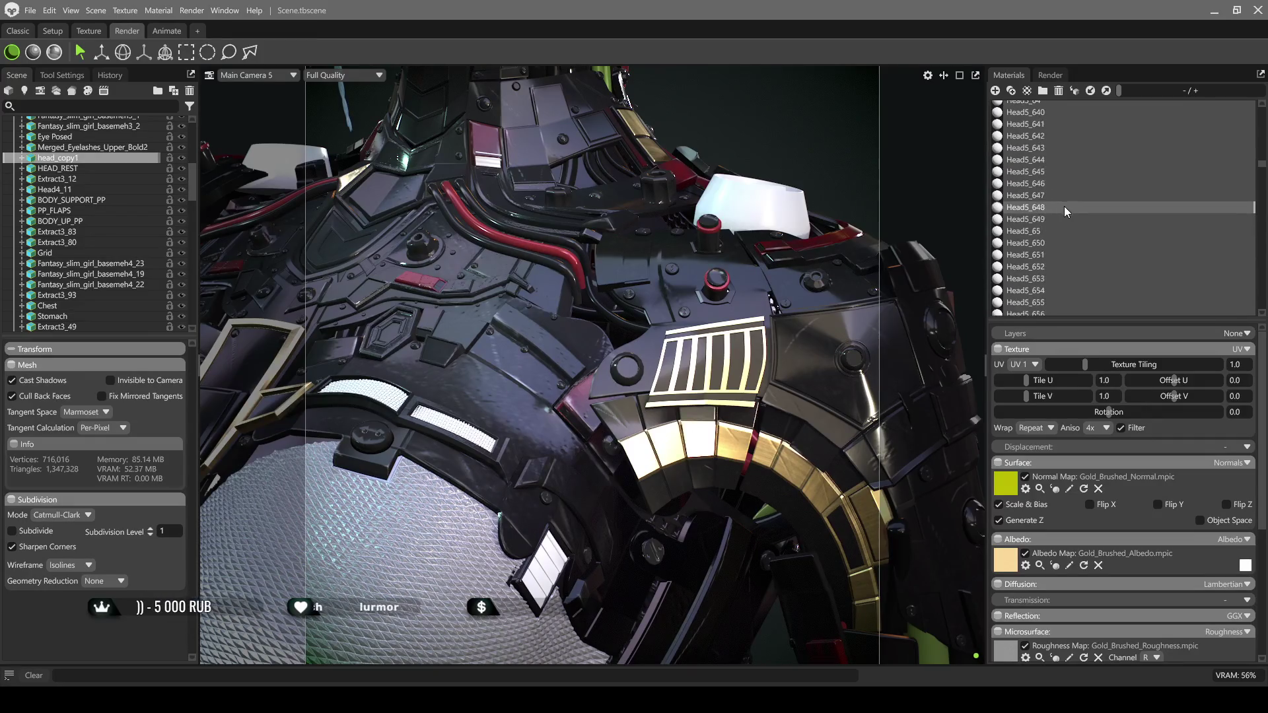
scroll(1064, 205, down, 15)
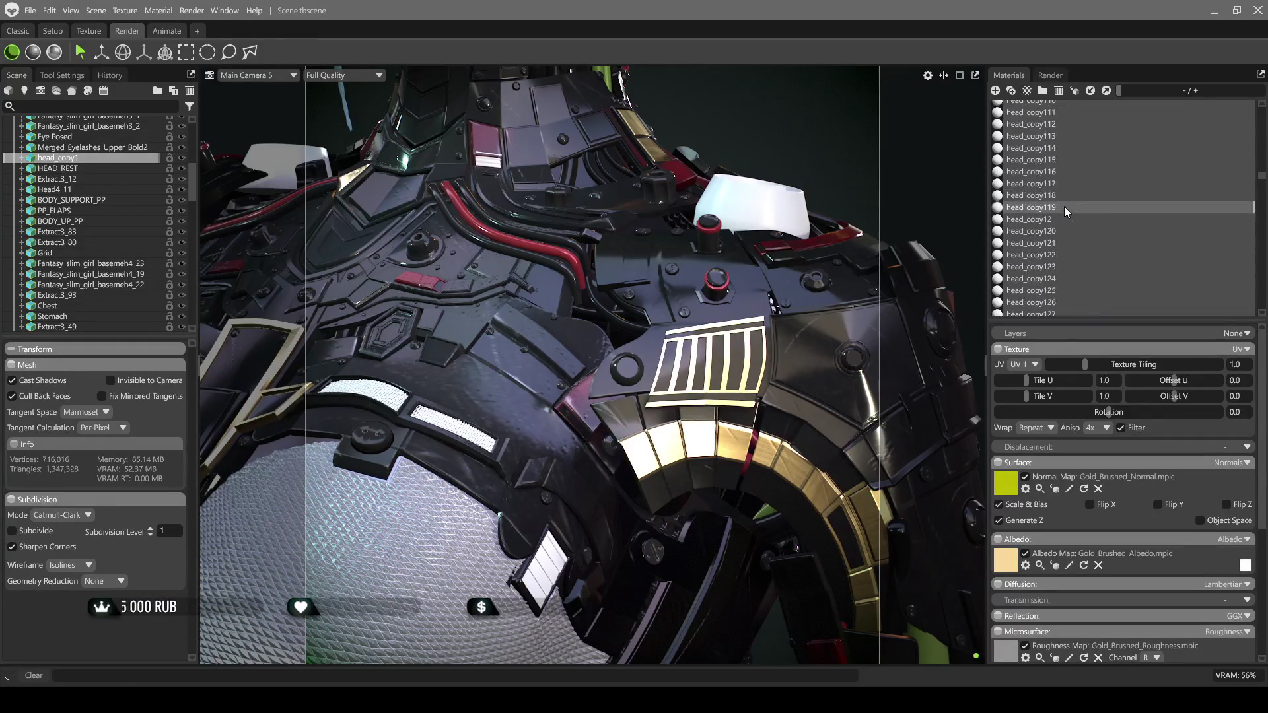
scroll(693, 234, down, 5)
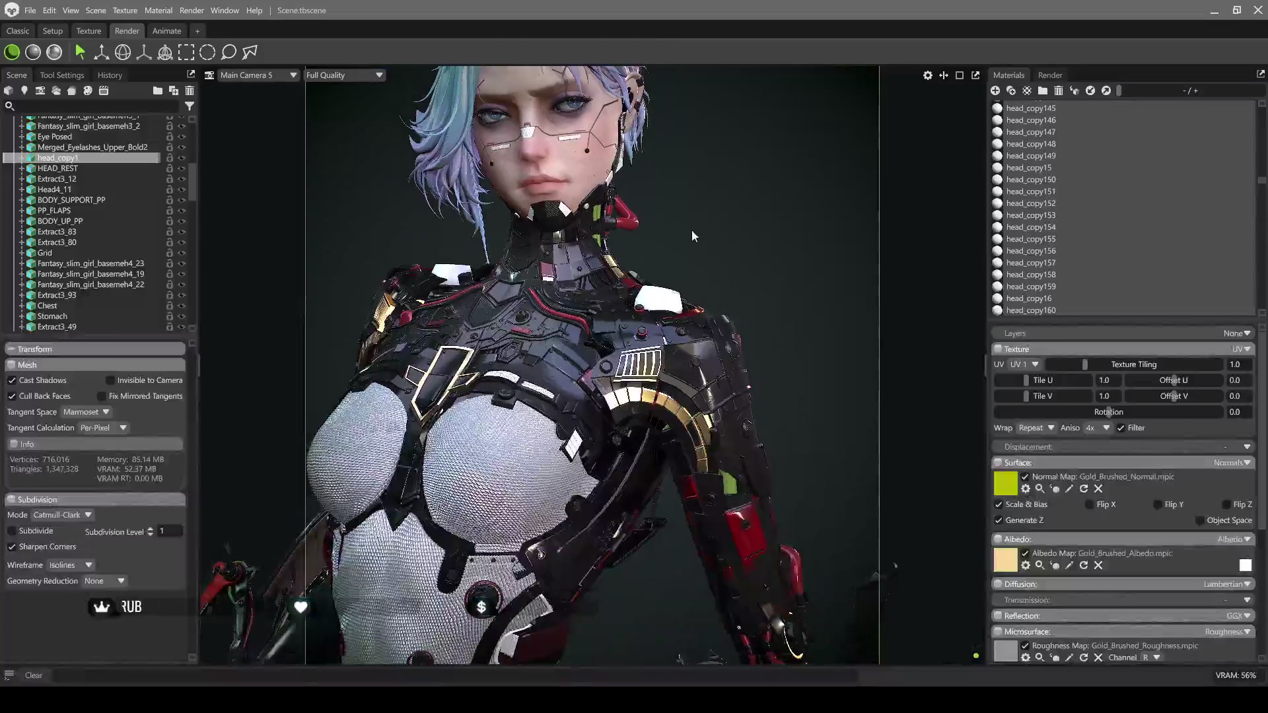
click(54, 52)
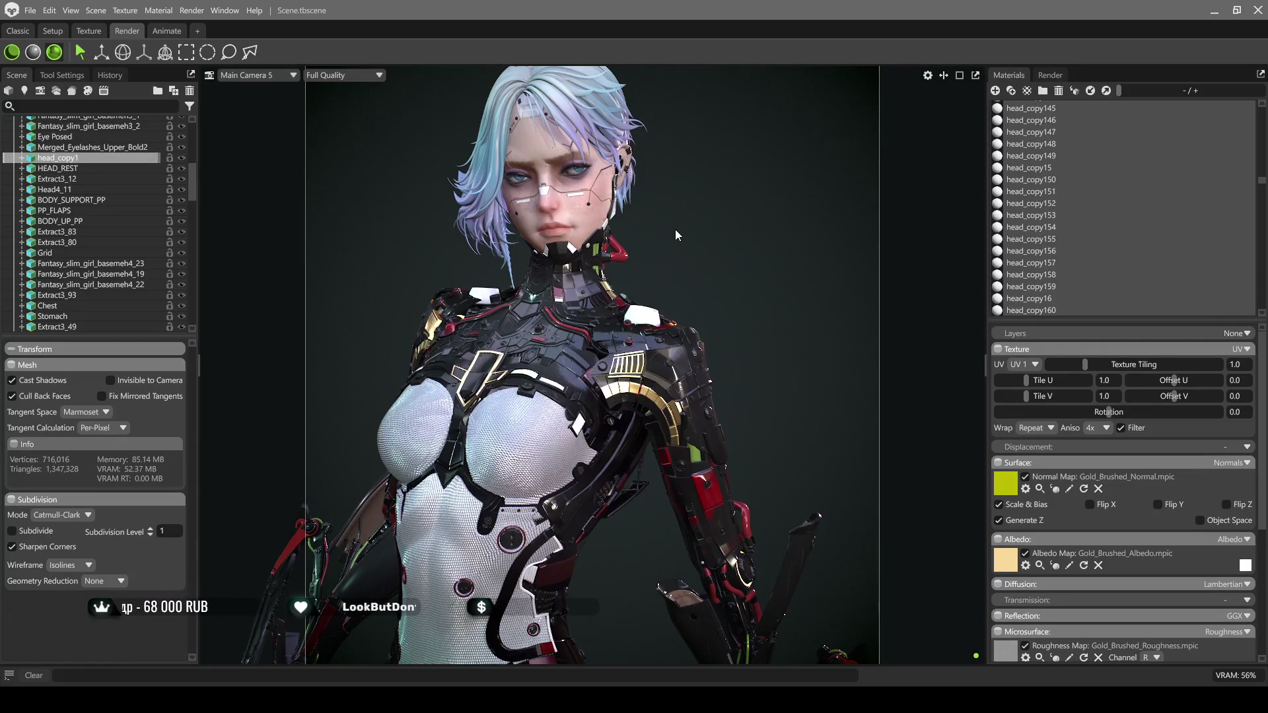
key(ctrl+r)
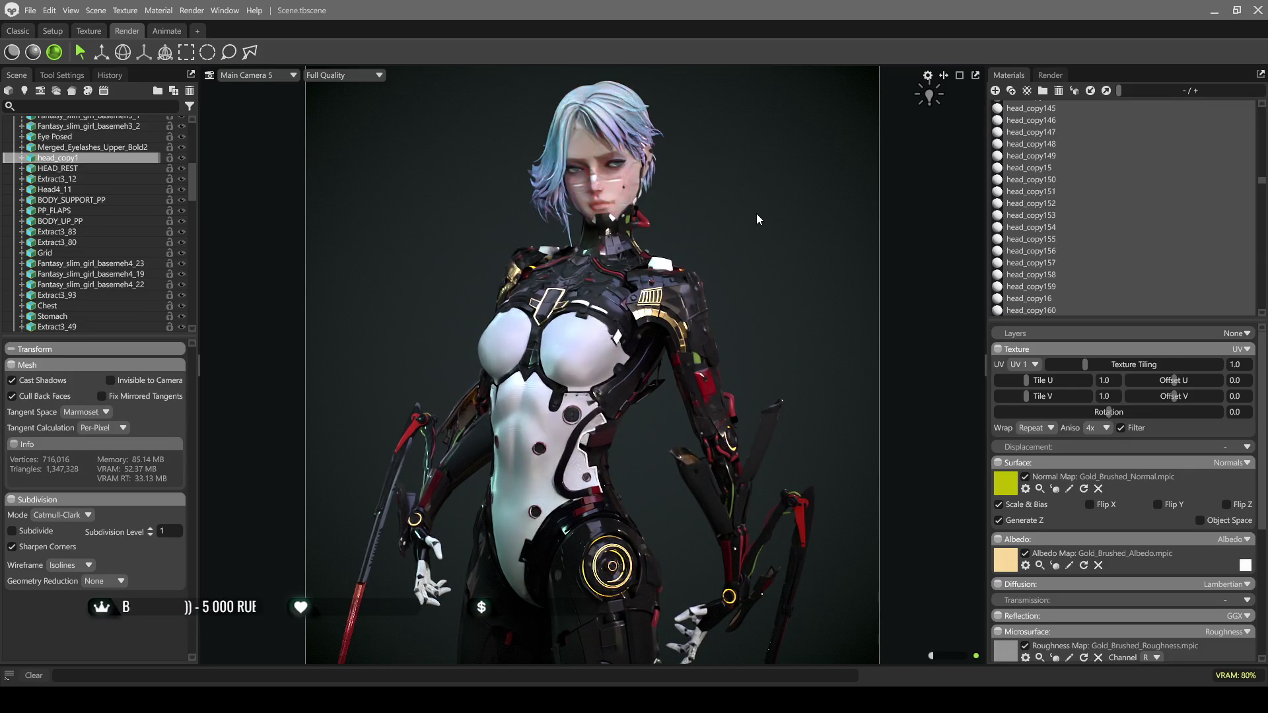
click(12, 52)
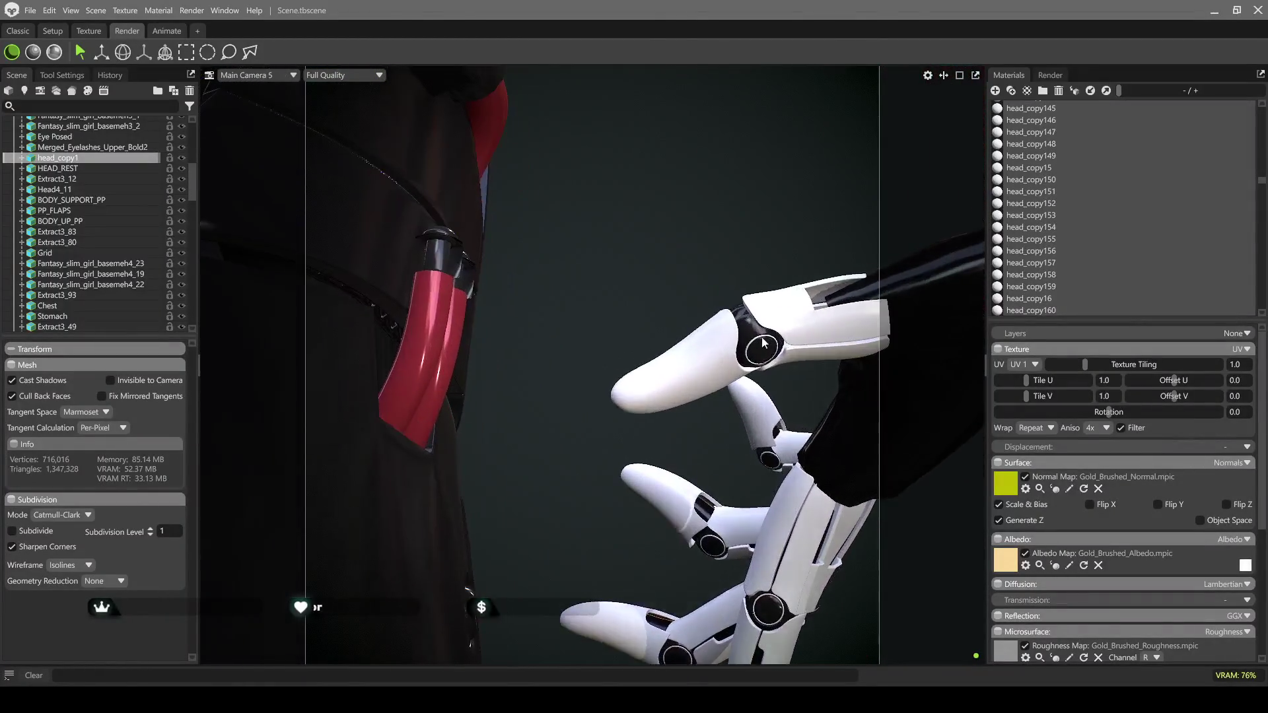
Select the hand's PM3D_Sphere3D1_4 joint sphere and duplicate the Light material from He77ga_Qmats
click(768, 341)
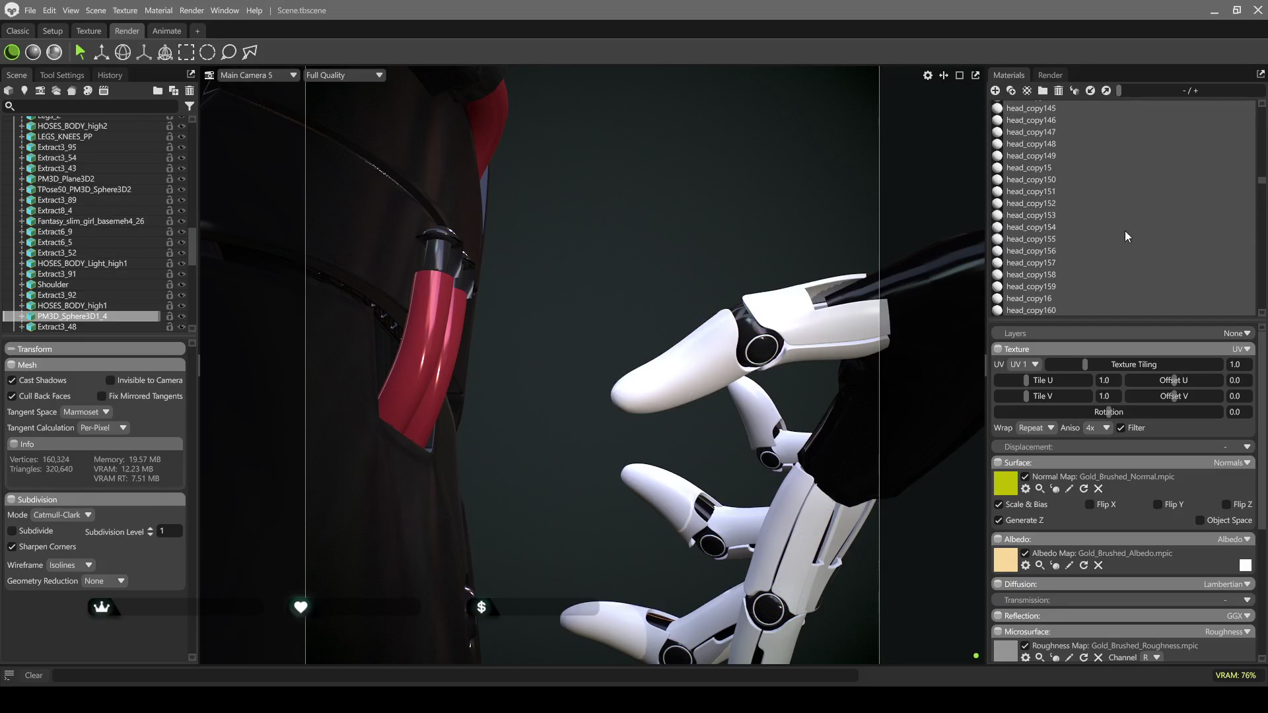
scroll(1263, 232, down, 15)
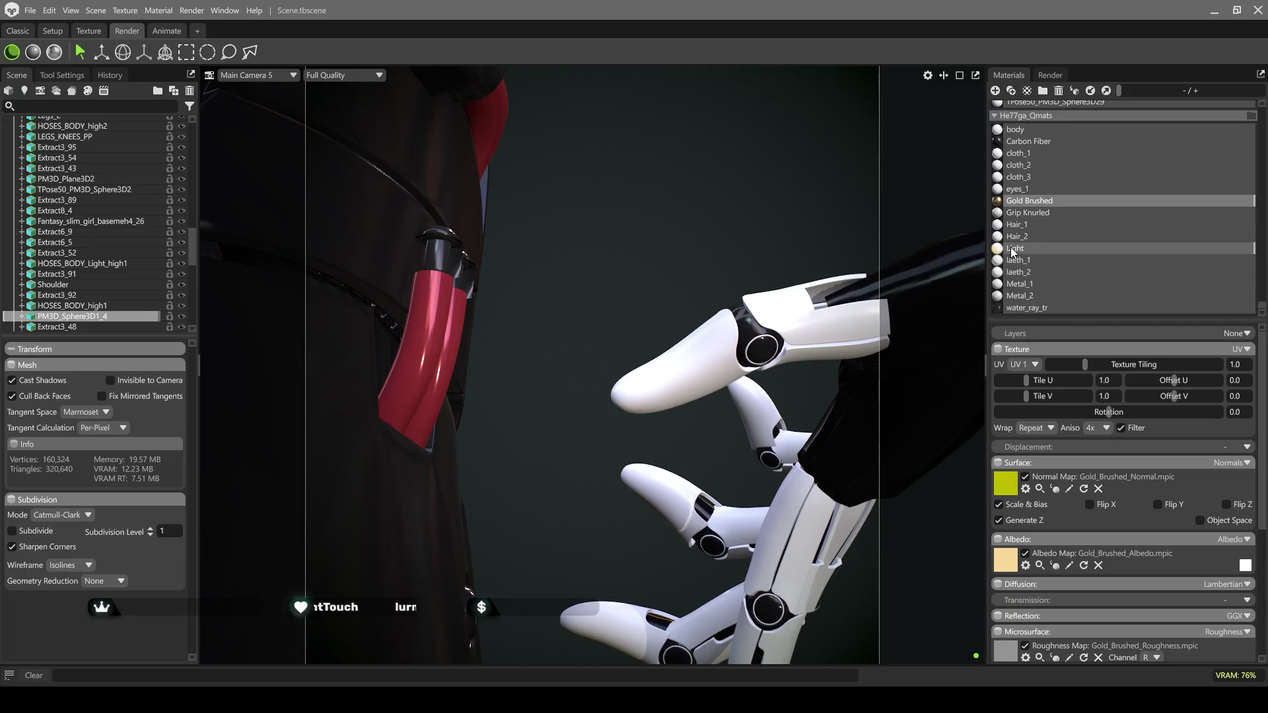
click(1030, 248)
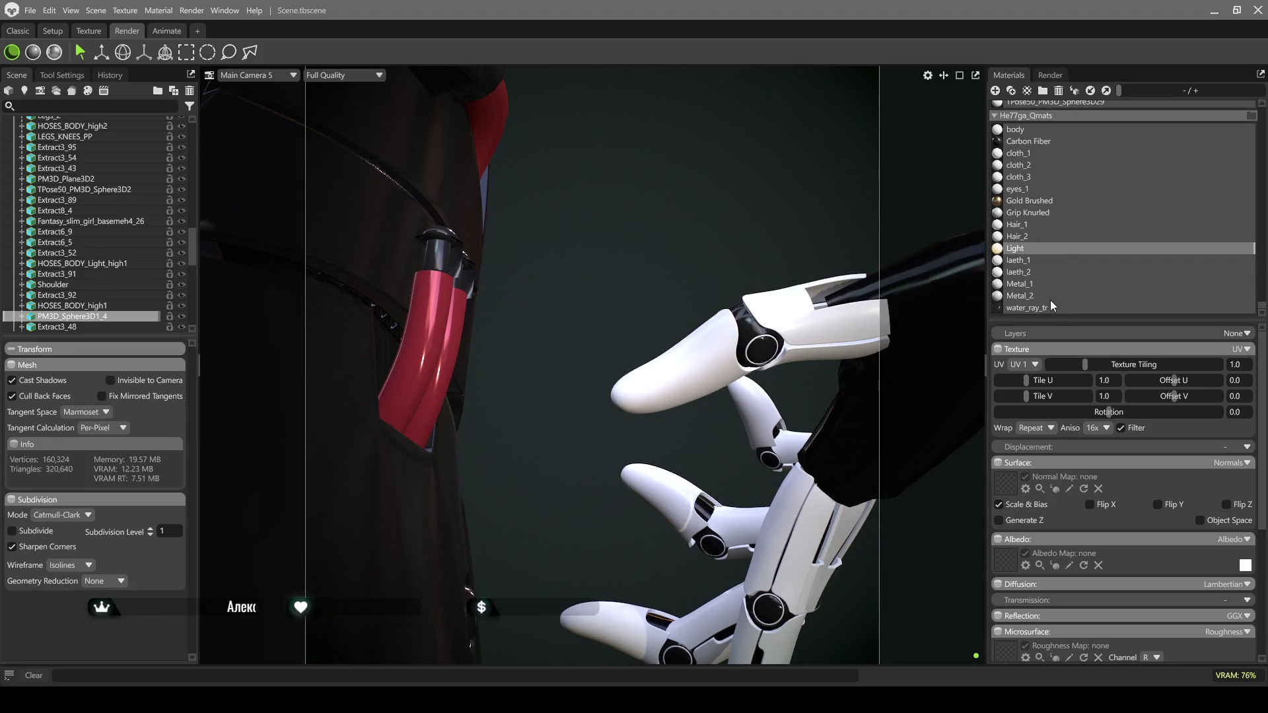
key(ctrl+d)
Rename the duplicated material to 'Light 2'
double_click(1020, 260)
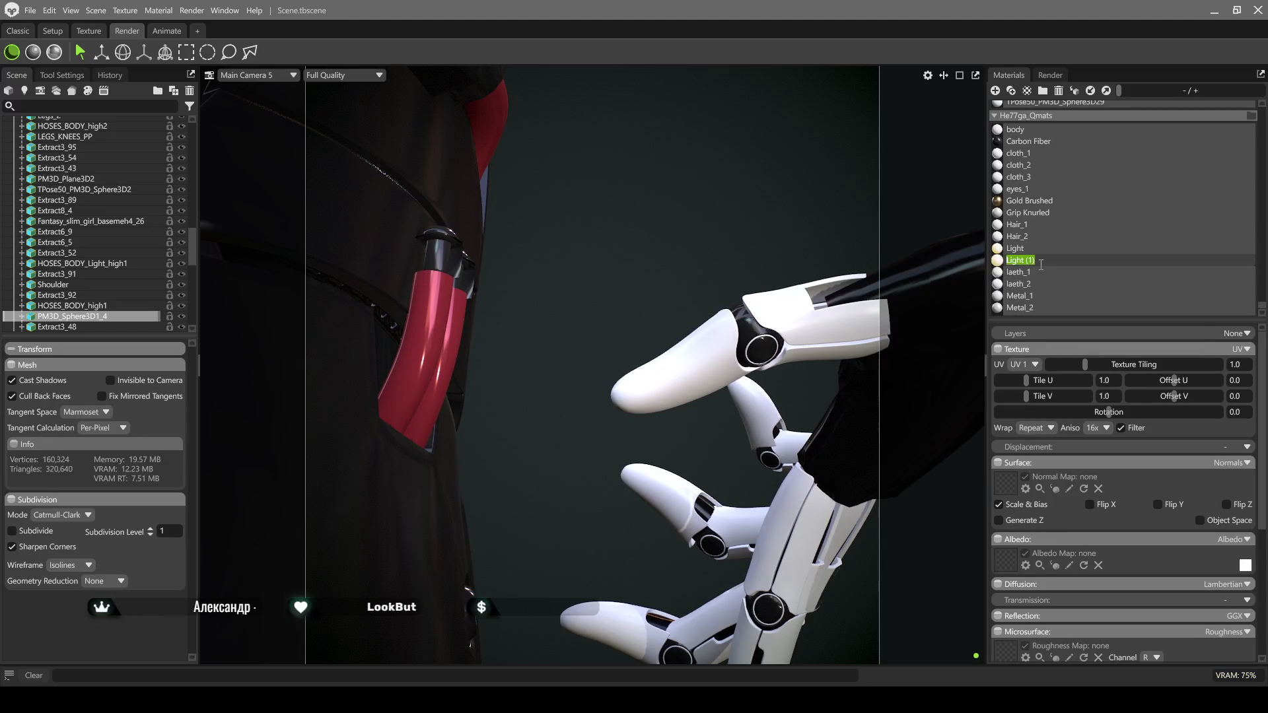
key(End)
key(BackSpace)
key(BackSpace)
key(BackSpace)
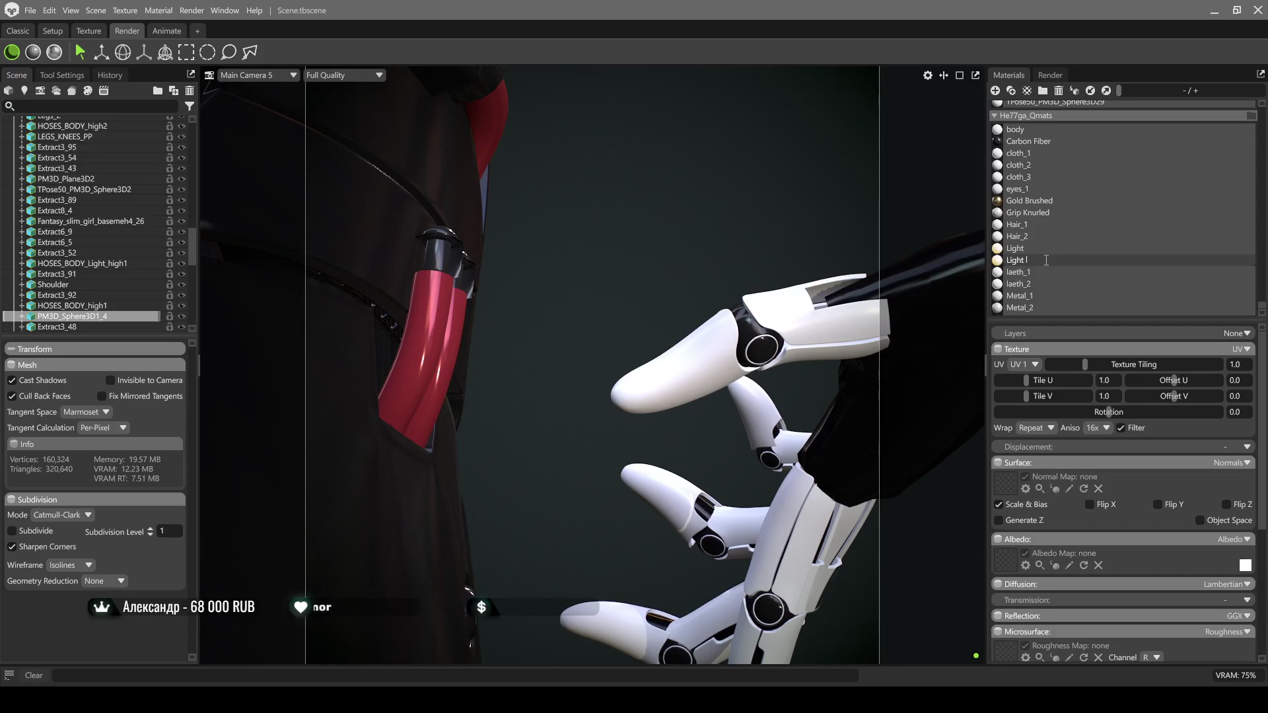
Give Light 2 emission using PM3D_Sphere3D1_4-TM_u0_v0.tif at intensity 1.92
click(1060, 264)
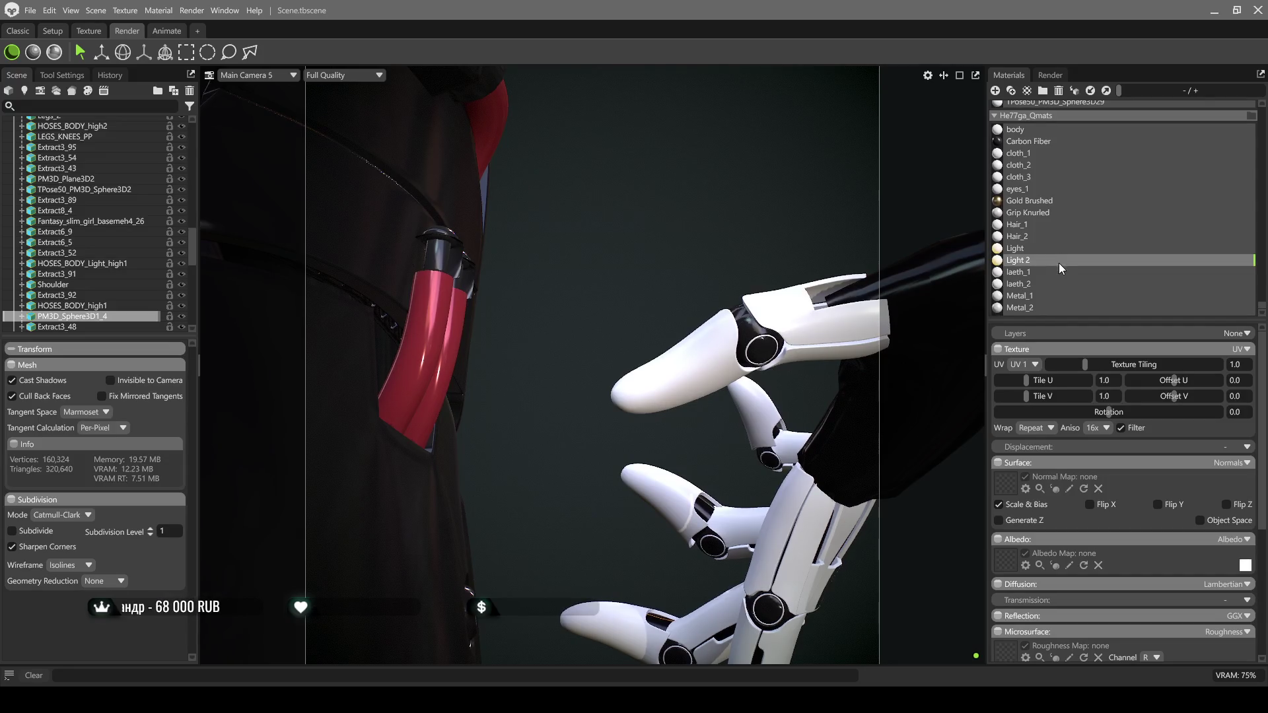
scroll(1137, 539, down, 5)
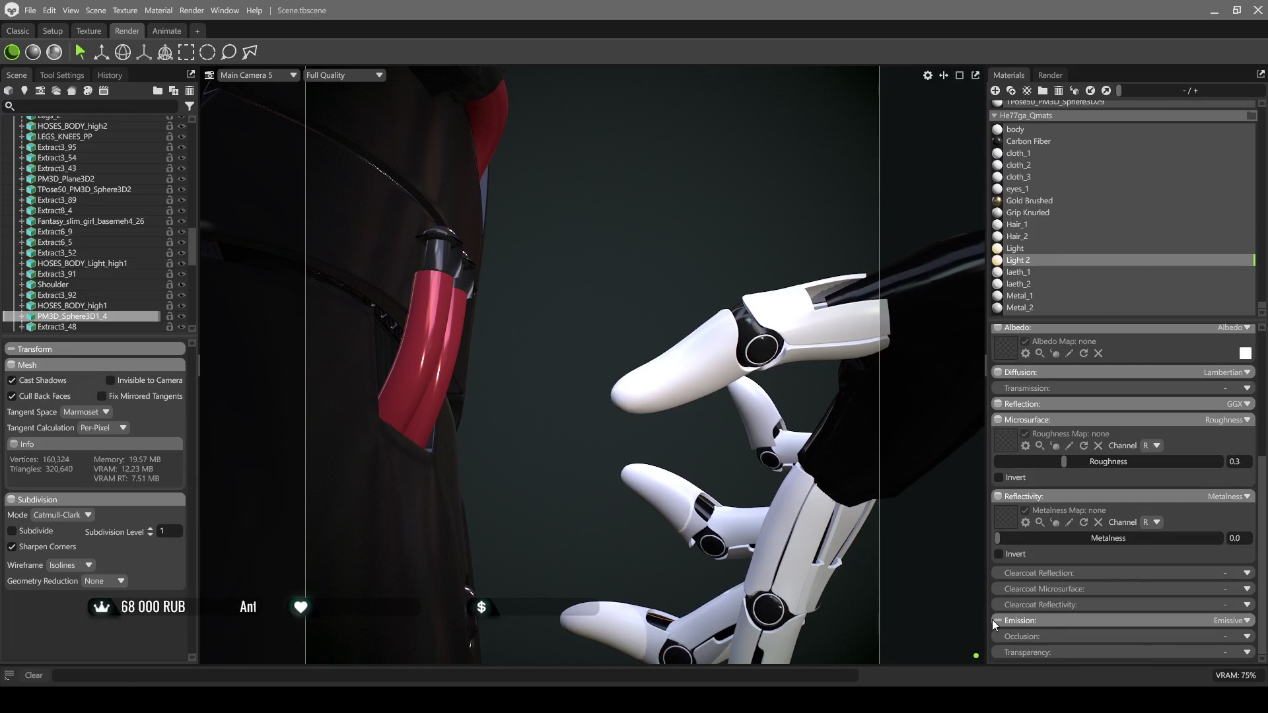
click(997, 621)
scroll(1098, 590, down, 2)
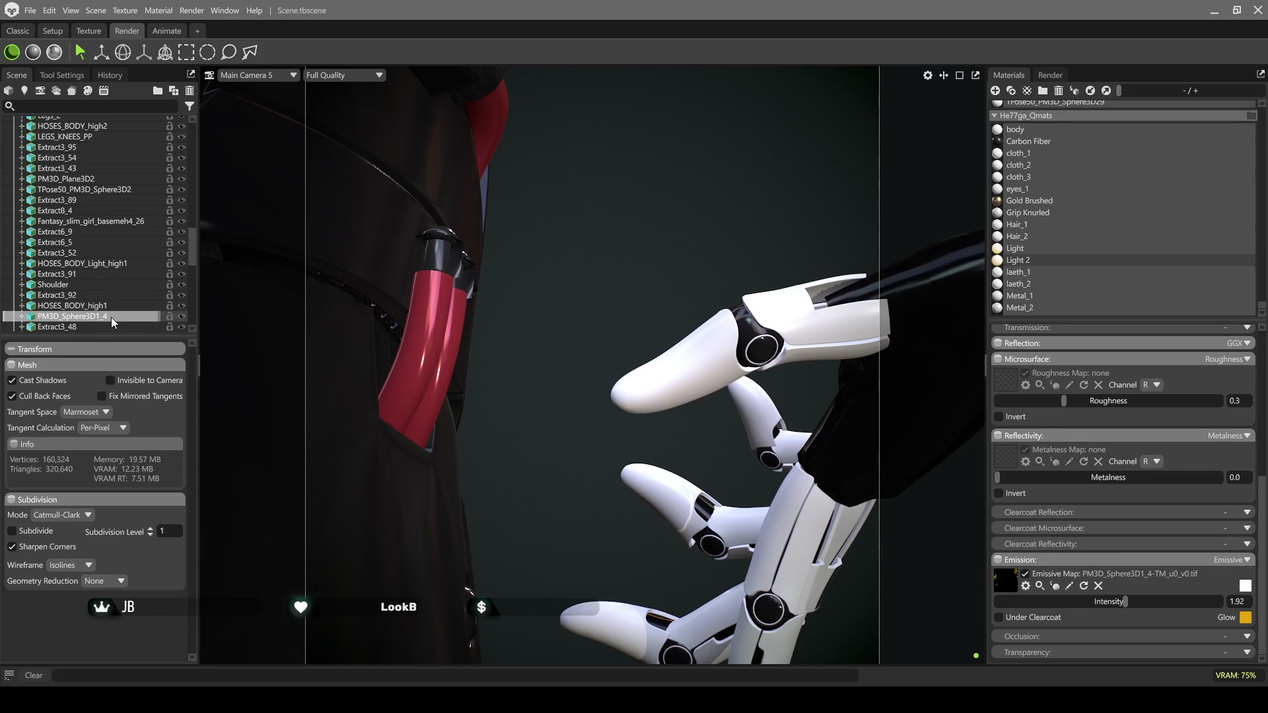
scroll(696, 343, down, 3)
scroll(695, 337, down, 5)
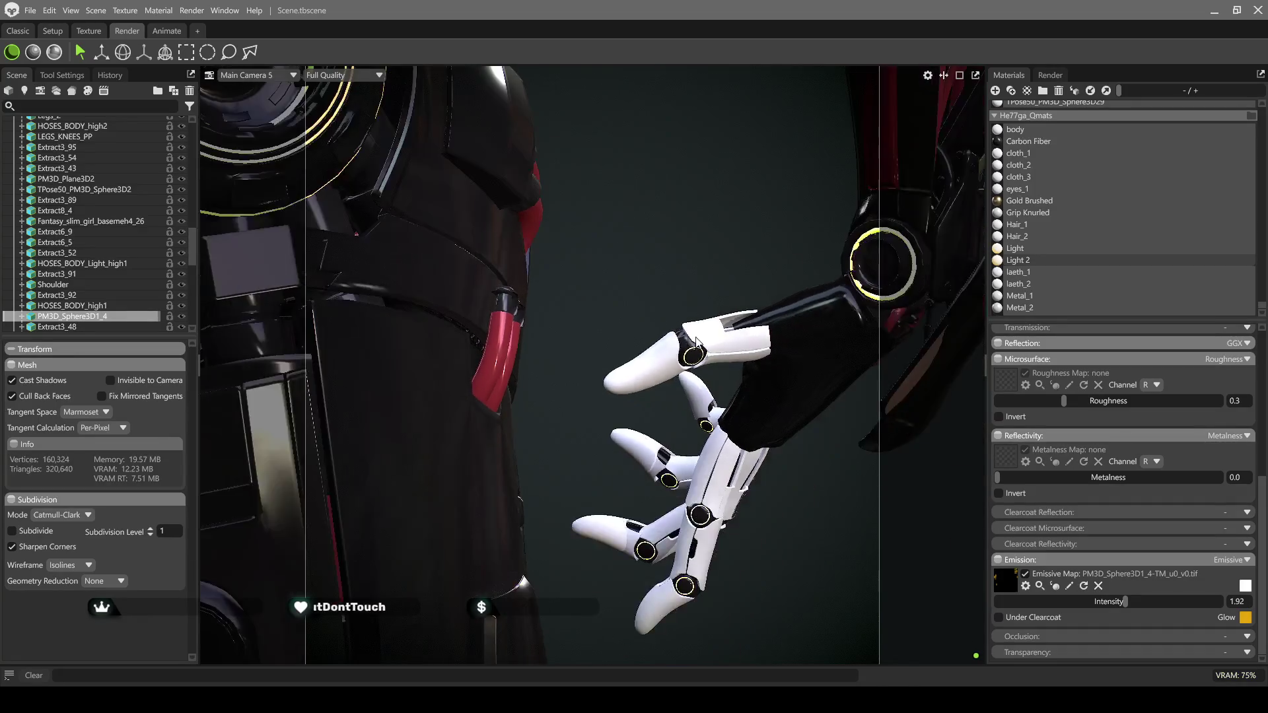
Orbit around the character, then switch to Main Camera 6 for a front-on view from the thighs up
scroll(684, 323, down, 5)
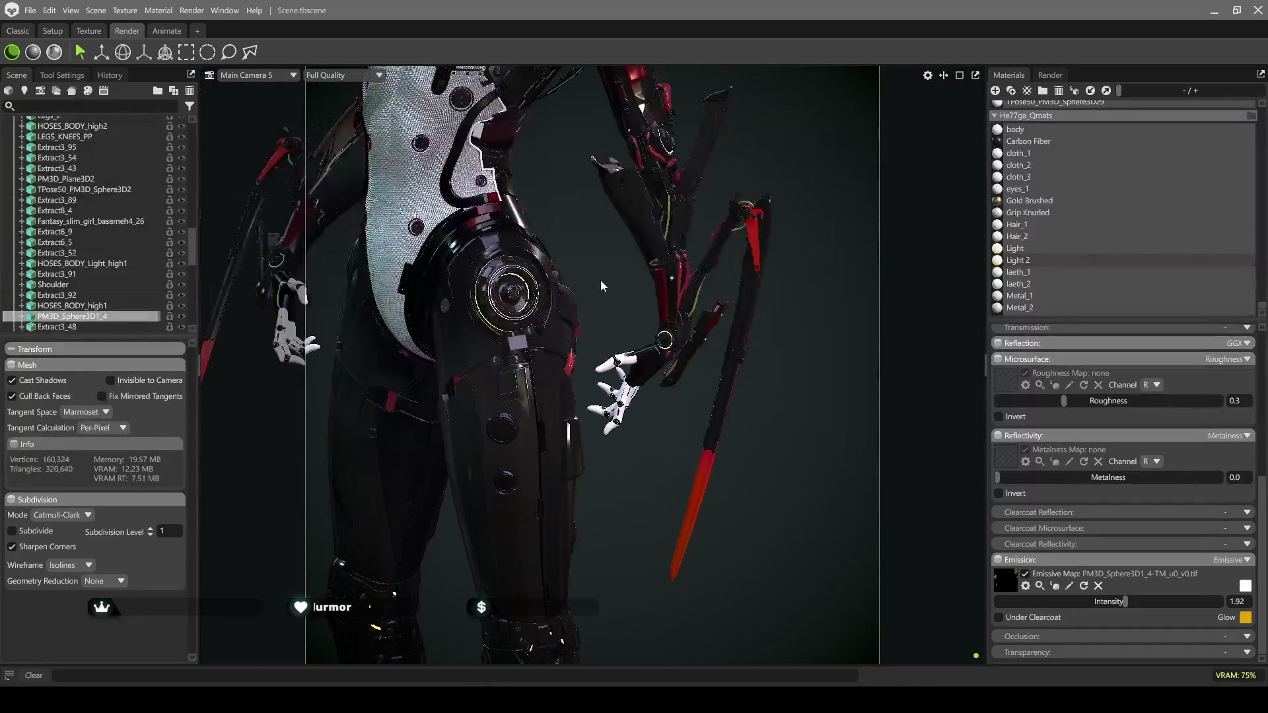
mouse_move(621, 301)
mouse_down()
mouse_move(675, 359)
mouse_move(739, 475)
mouse_up()
scroll(712, 383, down, 5)
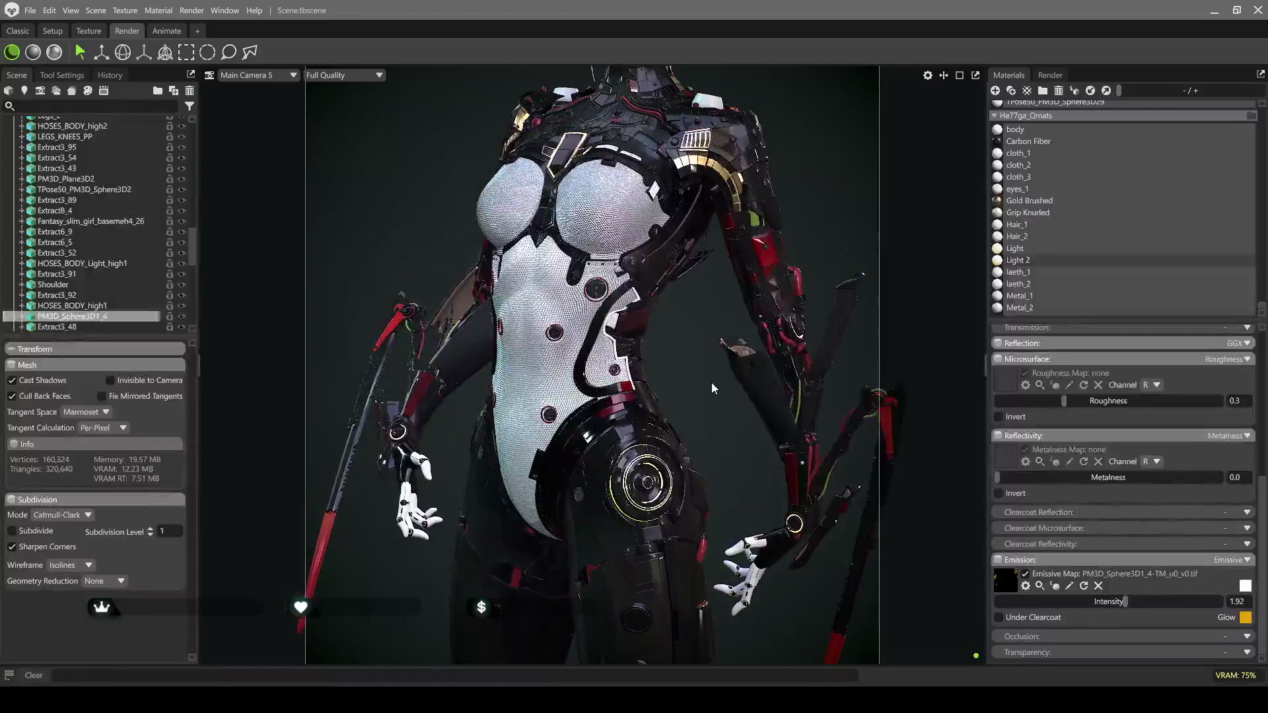
drag(795, 299, 798, 354)
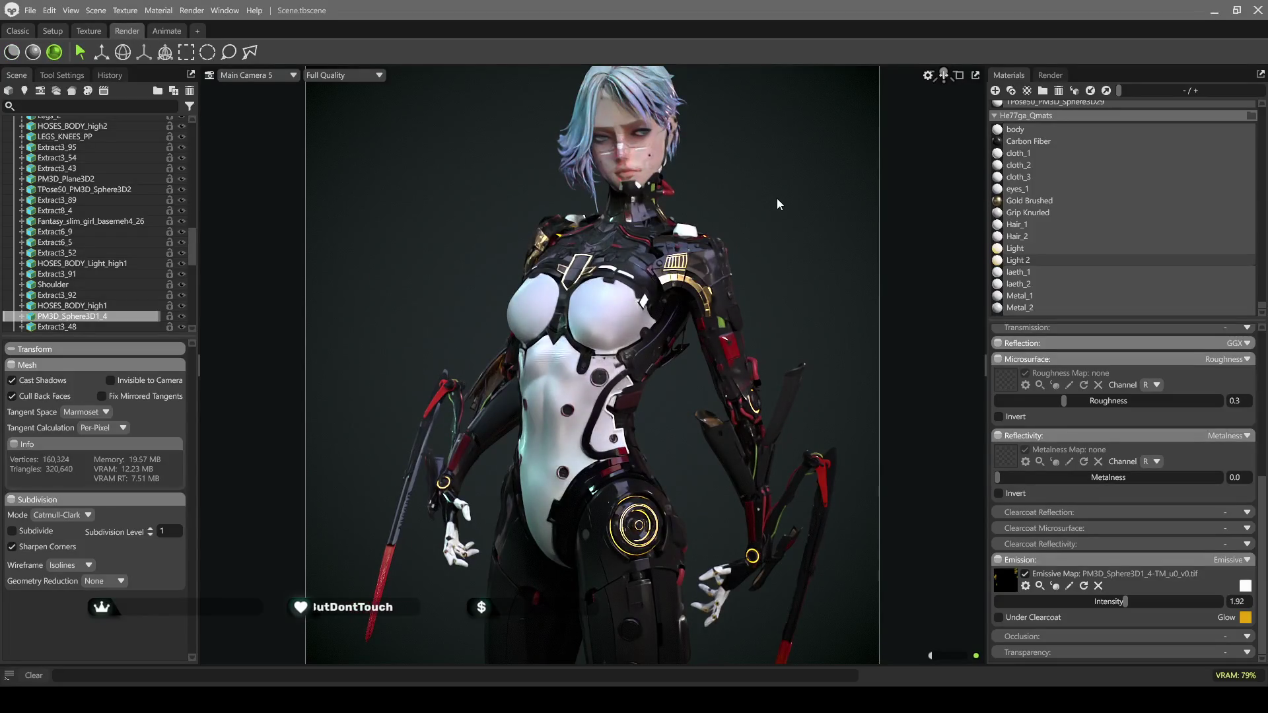
mouse_move(759, 215)
mouse_down()
mouse_move(790, 429)
mouse_move(787, 394)
mouse_up()
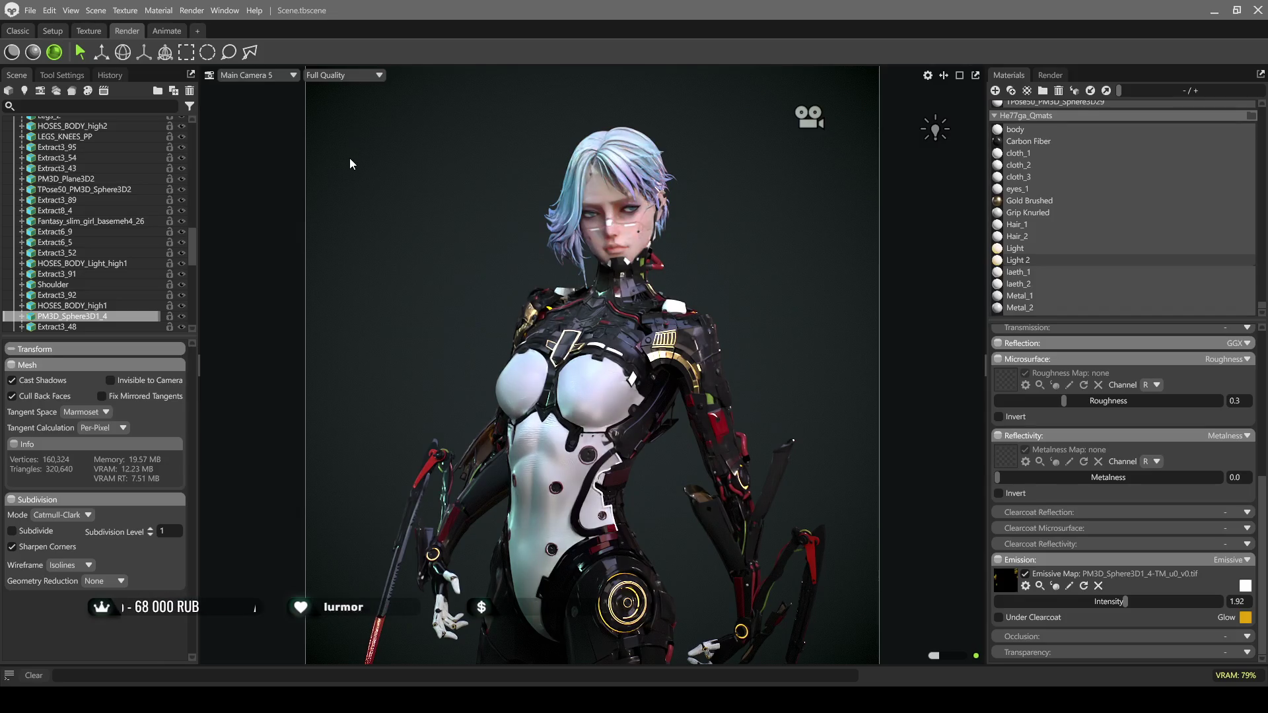
key(Down)
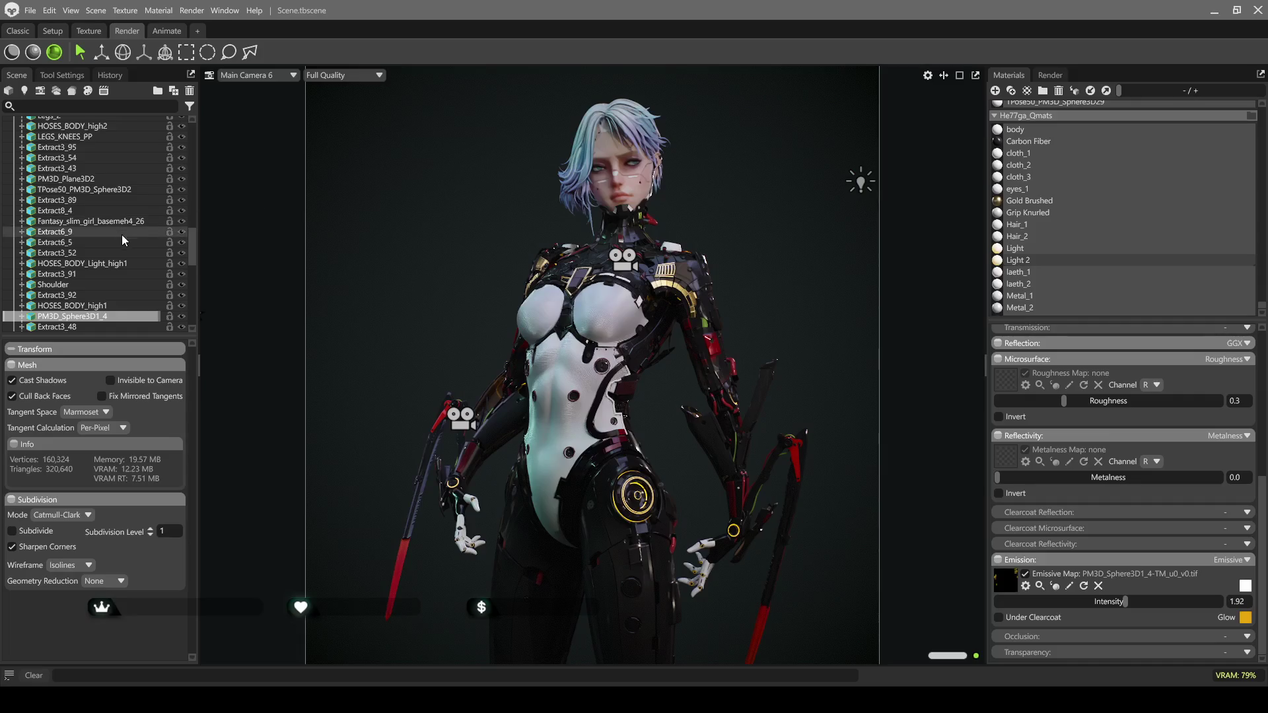
Turn on the Fog 1 layer for a bluish haze and render the viewport ray-traced
scroll(113, 228, up, 10)
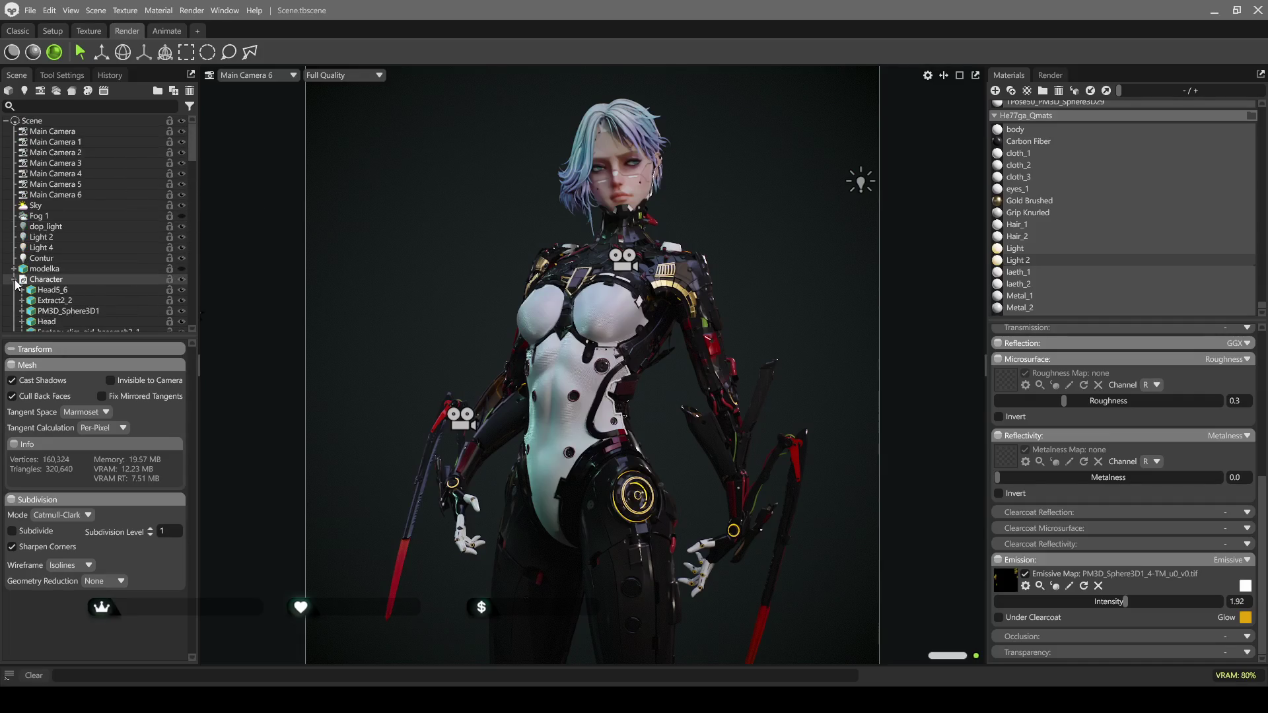
click(14, 280)
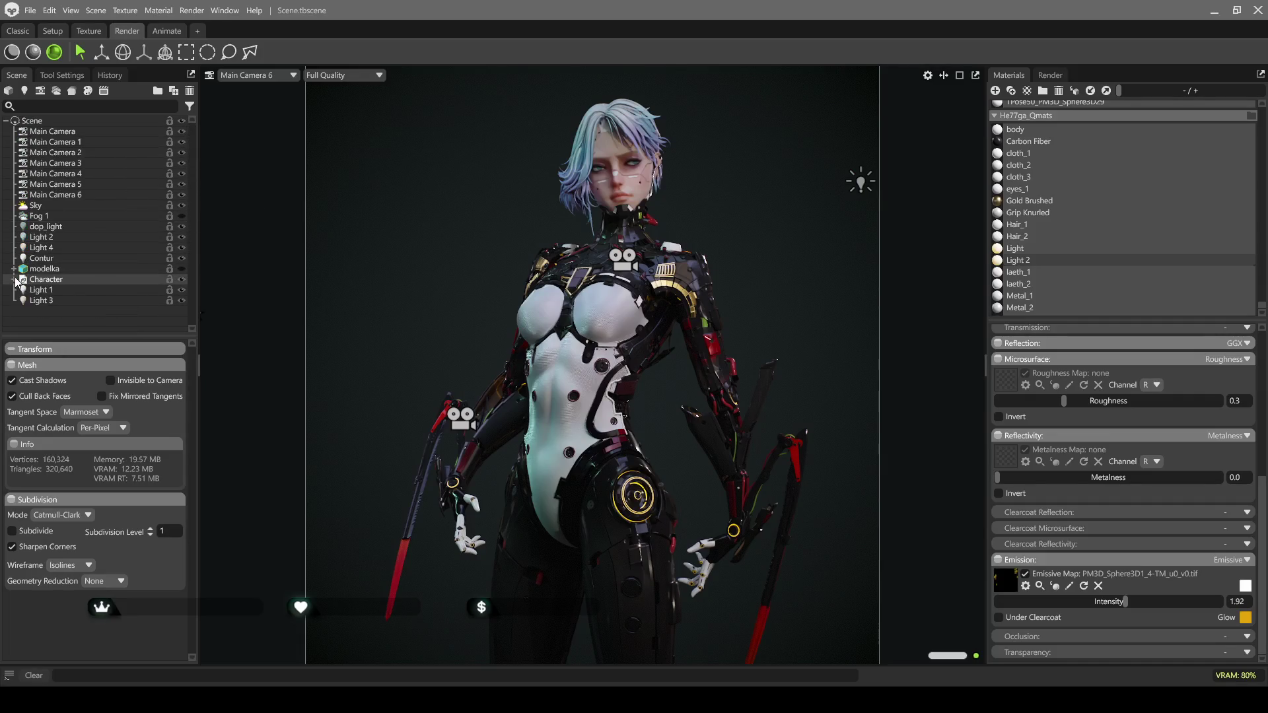
click(182, 216)
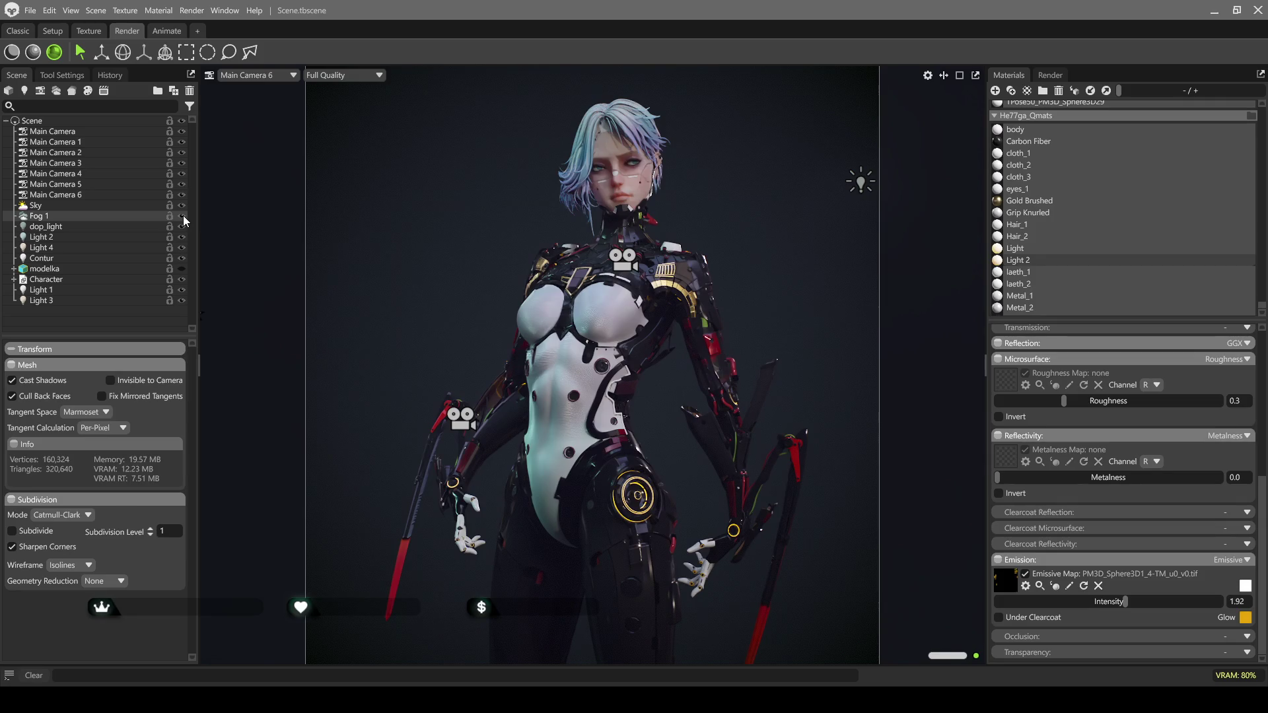
click(12, 52)
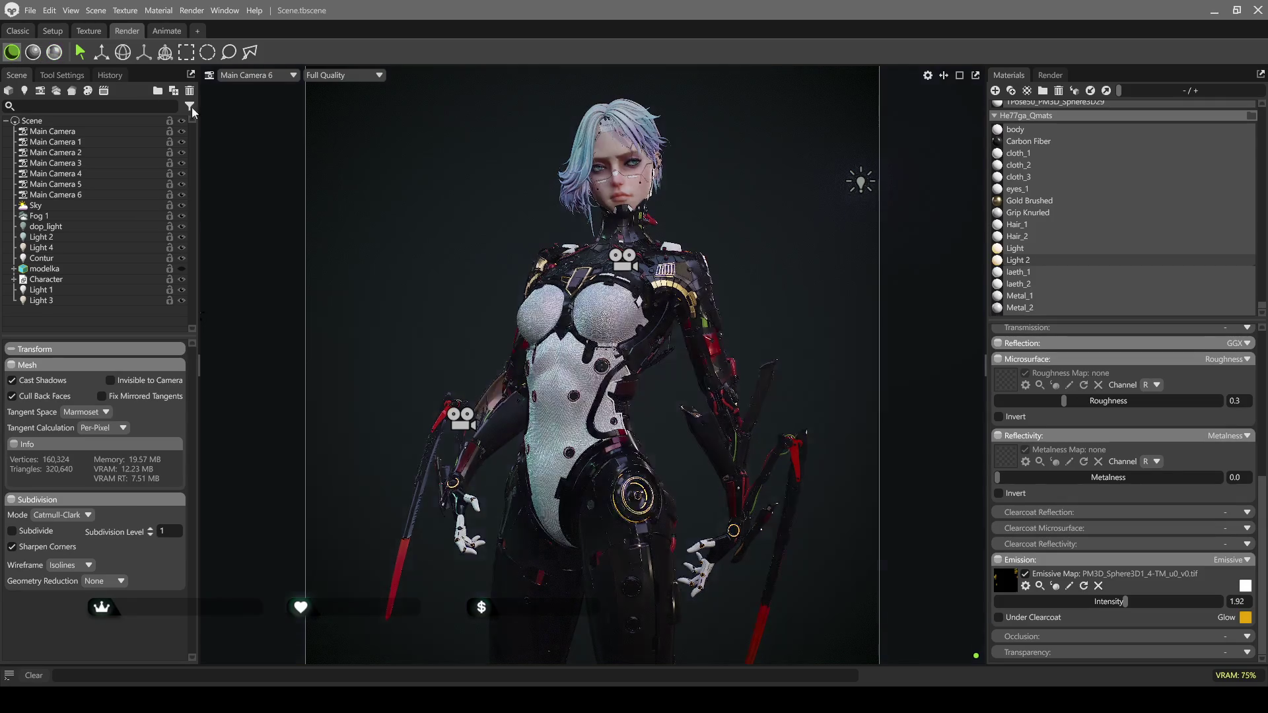
click(635, 116)
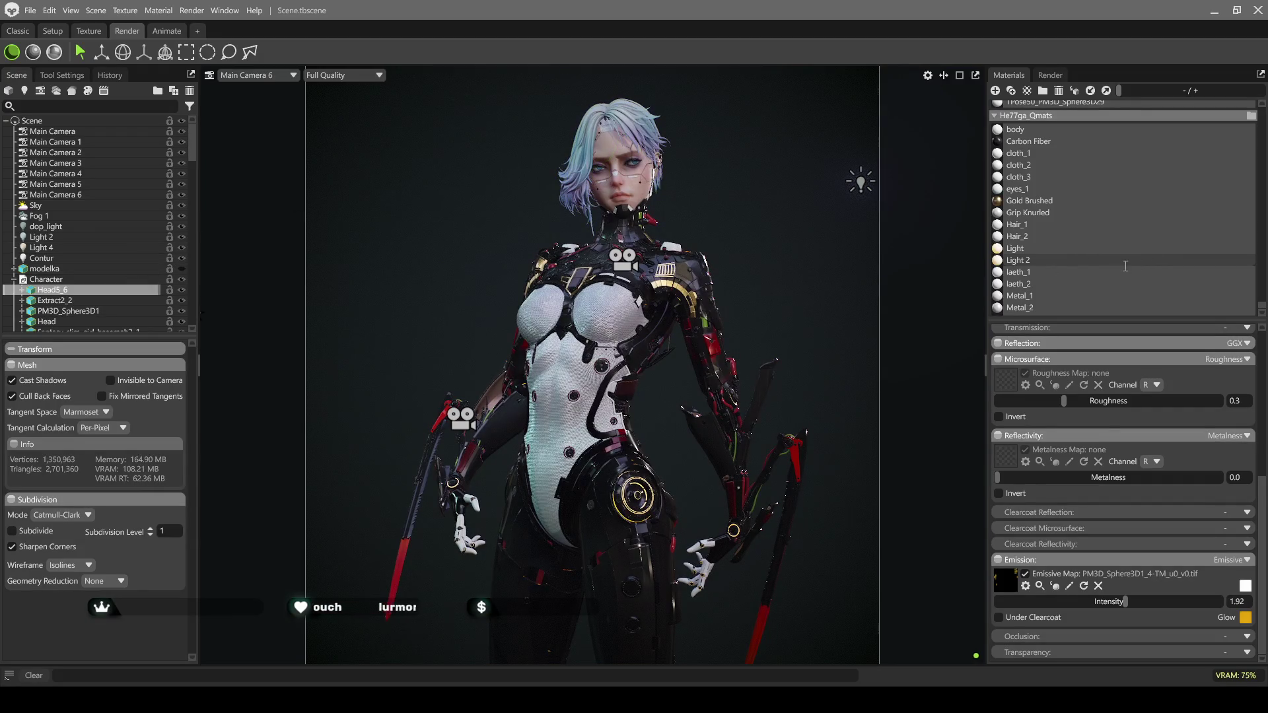
Raise the Hair_1 material's Microsurface Gloss from 0.663 to 0.766
click(1016, 228)
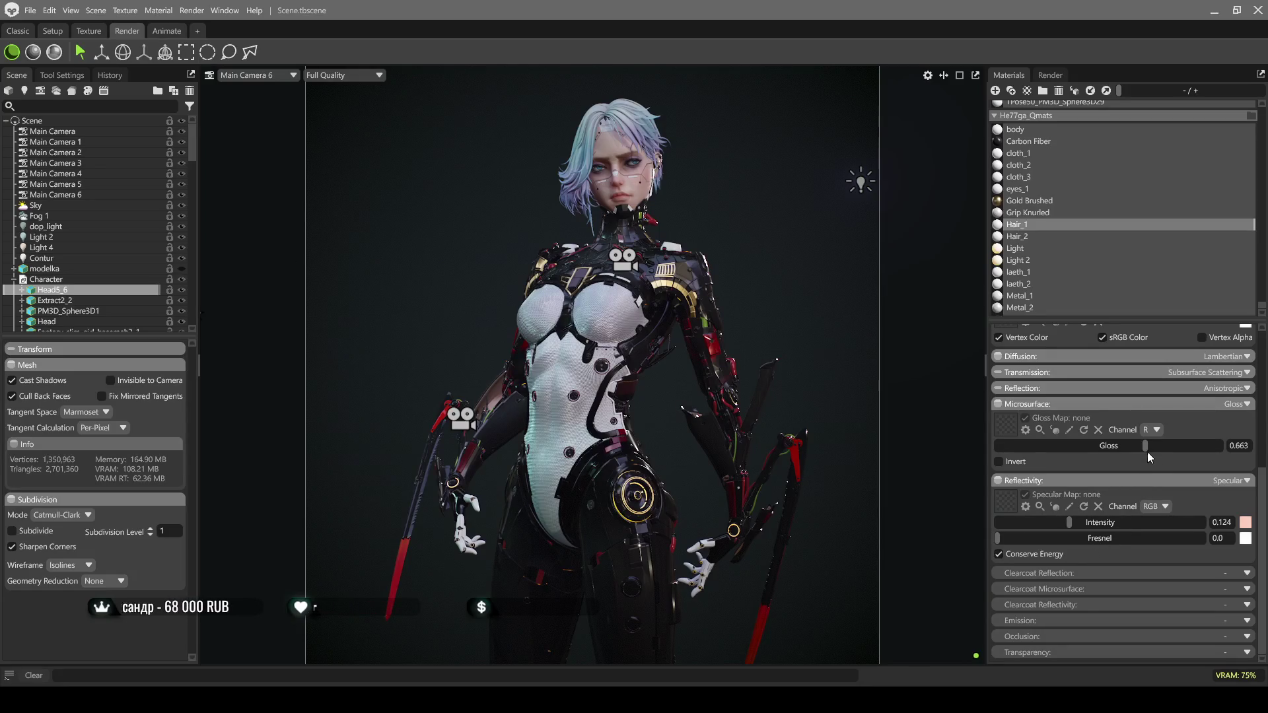
drag(1144, 445, 1168, 447)
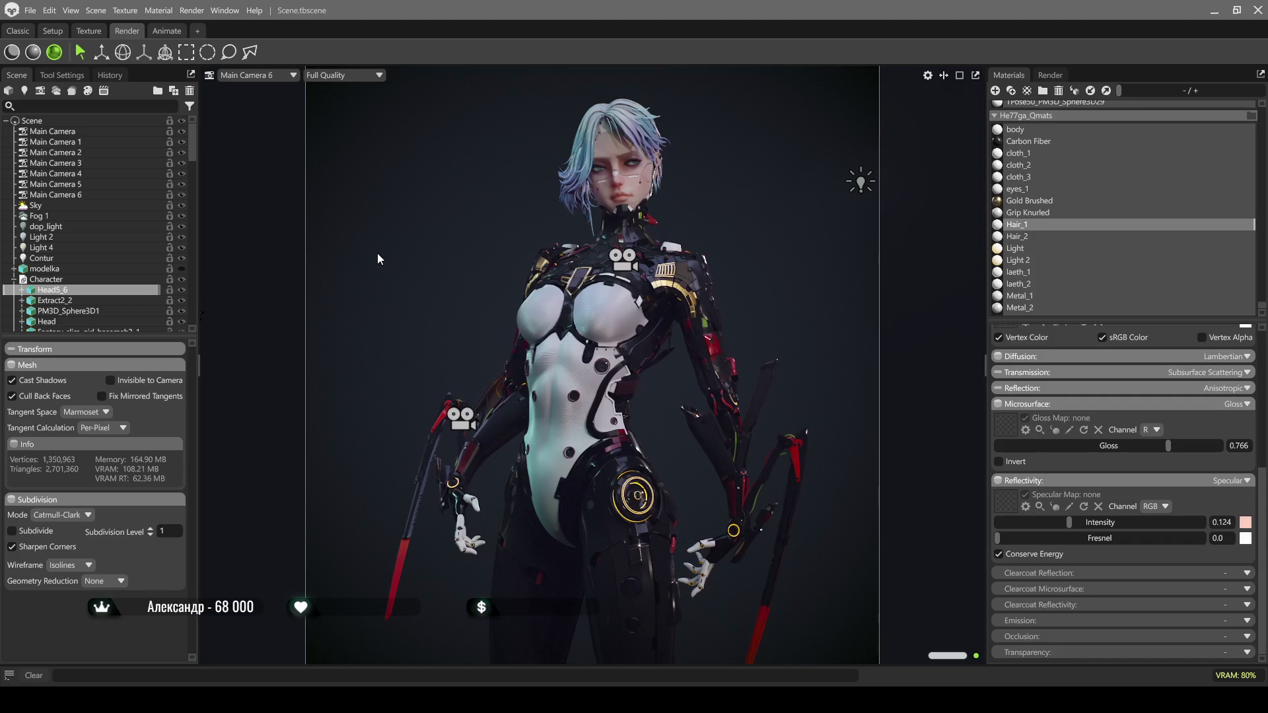
Switch to ray-traced rendering and select the right mantis blade mesh
click(8, 57)
mouse_move(545, 407)
mouse_down()
mouse_move(600, 350)
mouse_move(717, 532)
mouse_up()
click(717, 524)
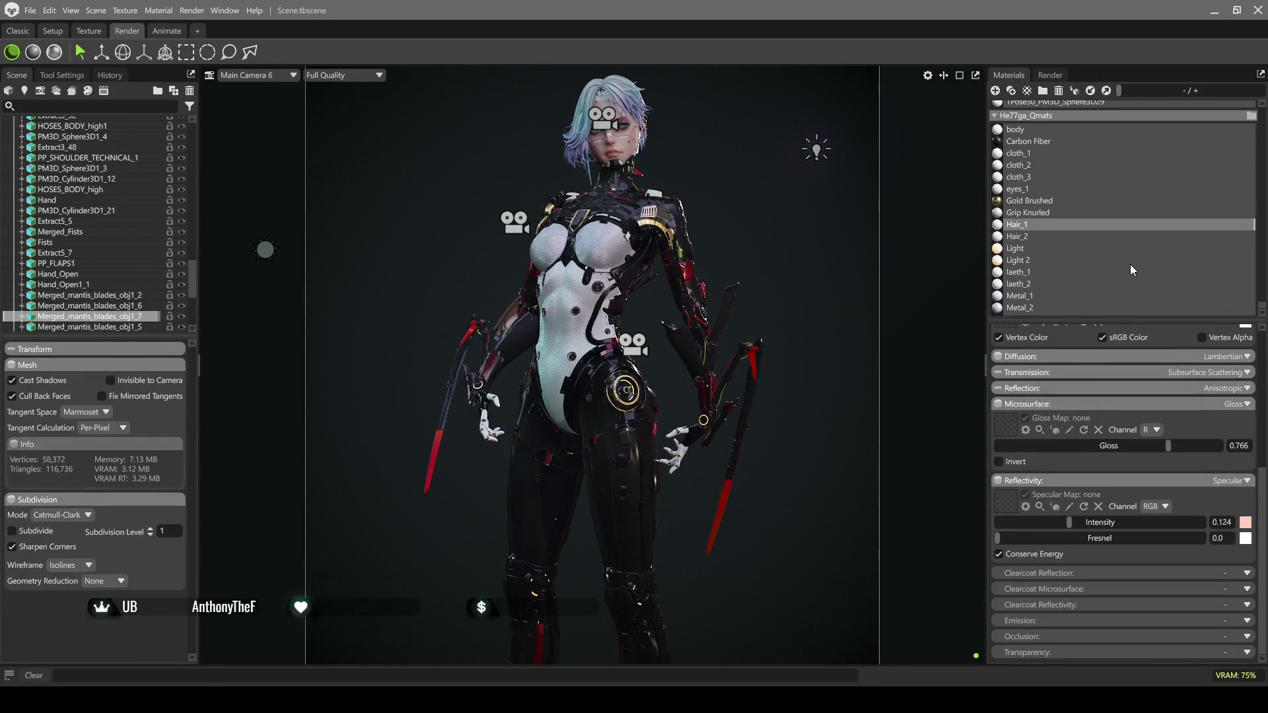
Duplicate the Light 2 material and rename the copy 'Light 3'
click(1028, 260)
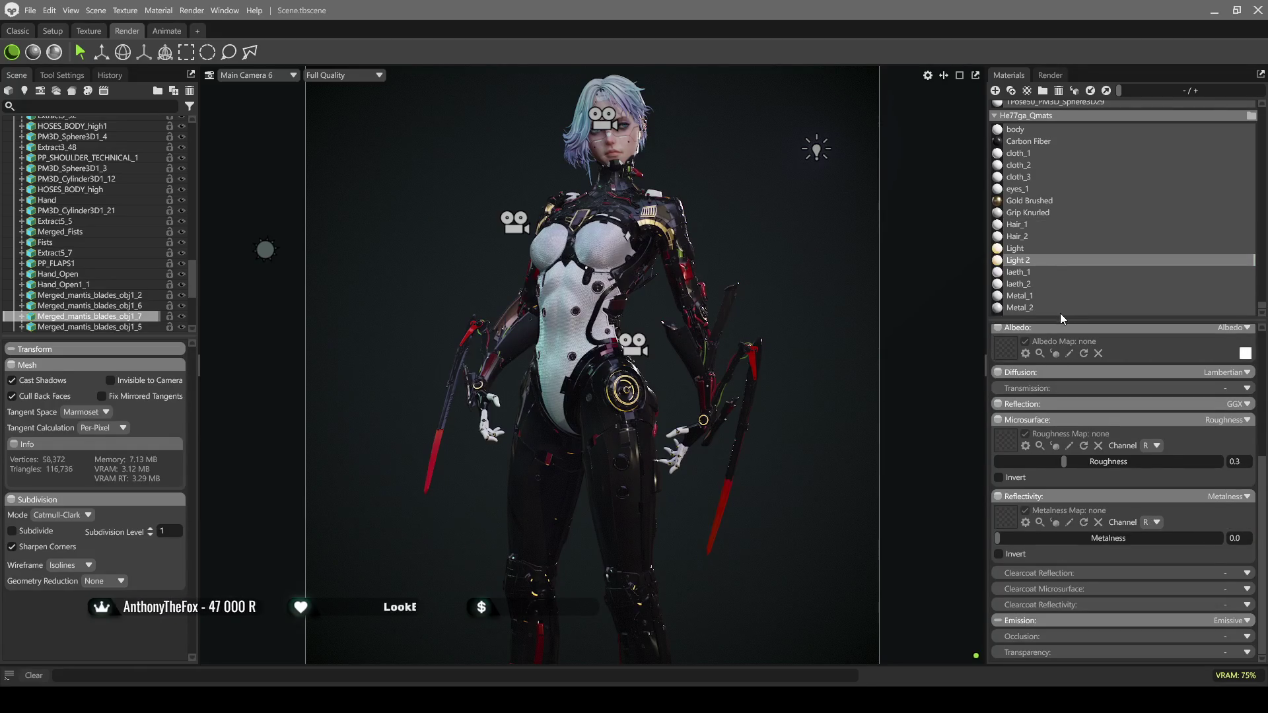
key(ctrl+d)
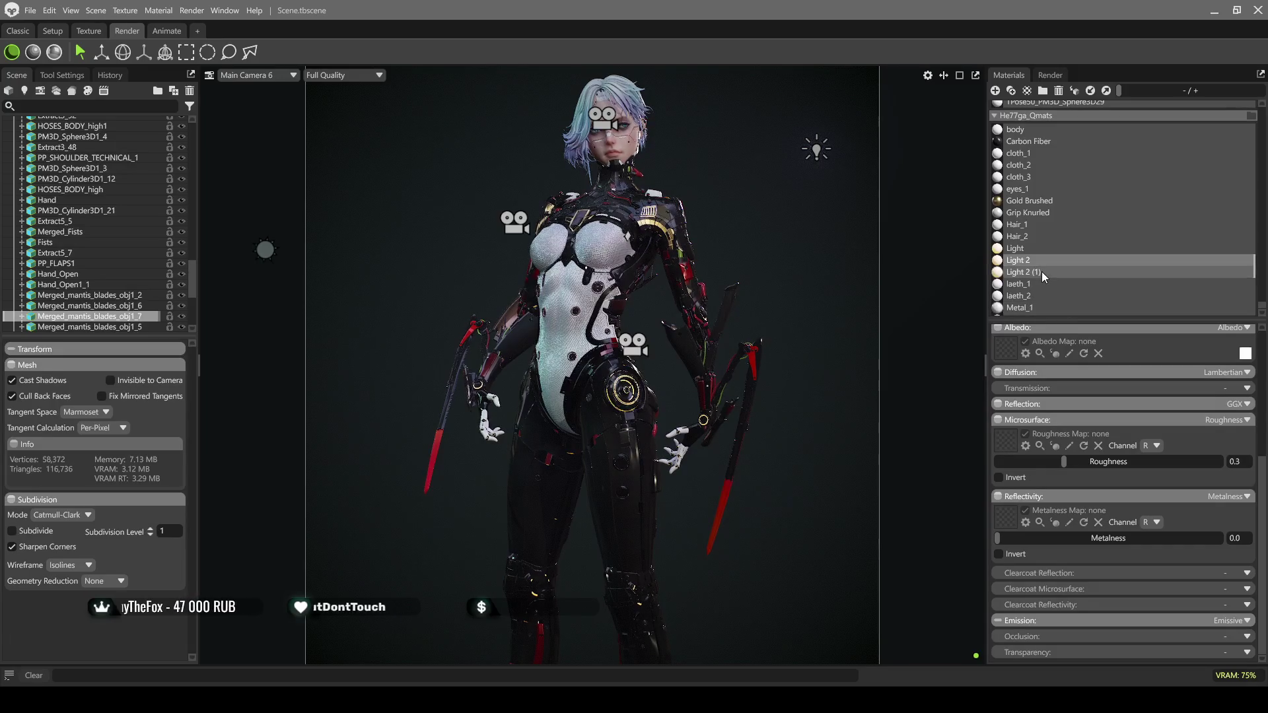
double_click(1041, 272)
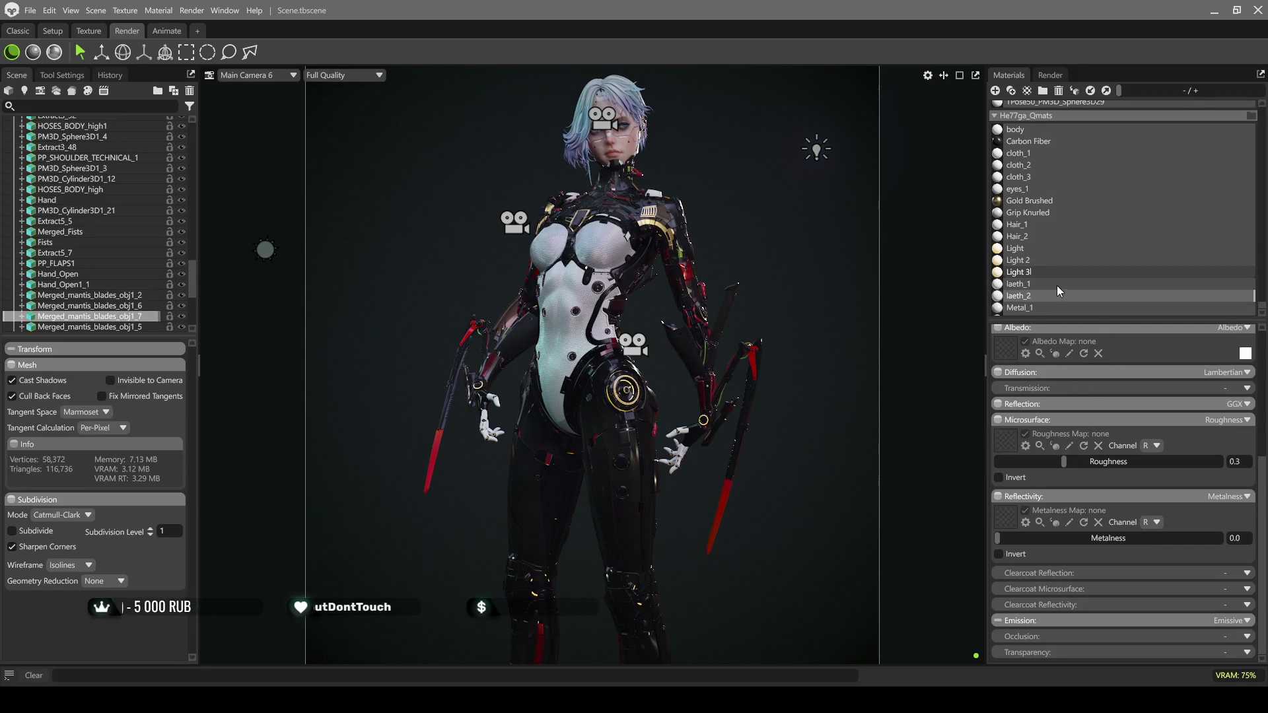
key(Return)
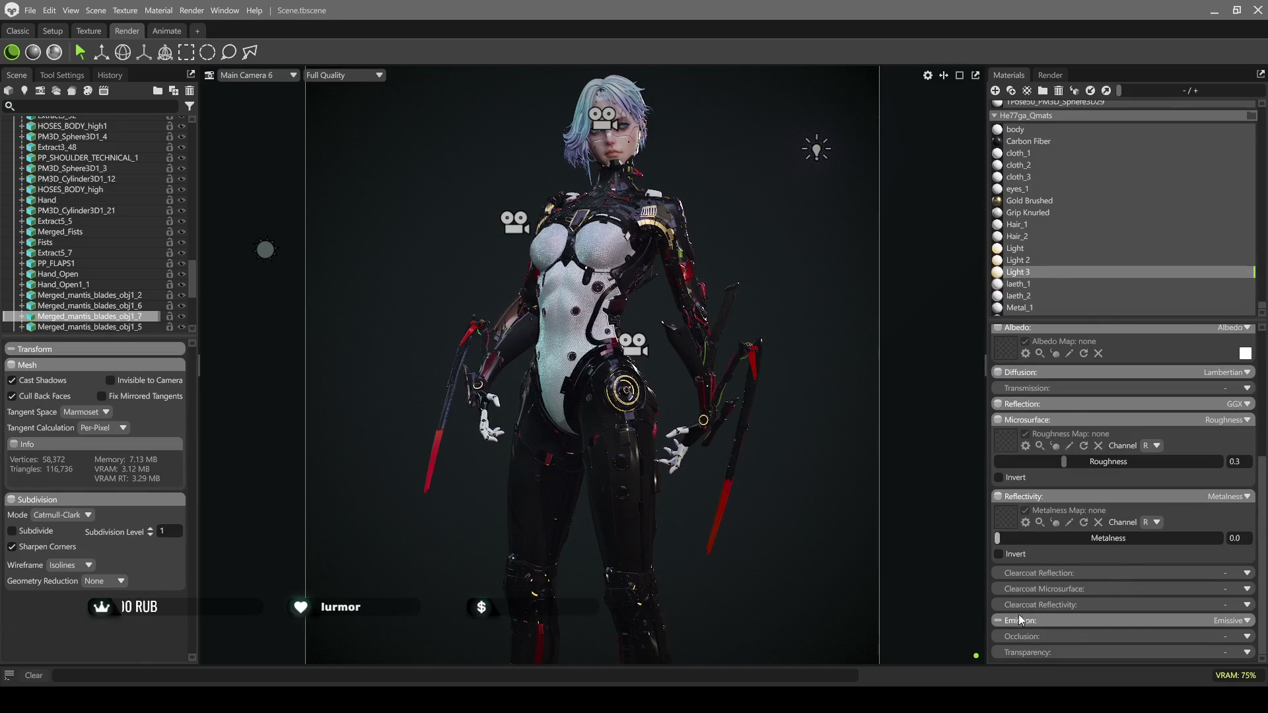
click(1005, 619)
Turn off Light 3's emissive map and make its emission colour orange
scroll(1088, 582, down, 2)
click(1025, 575)
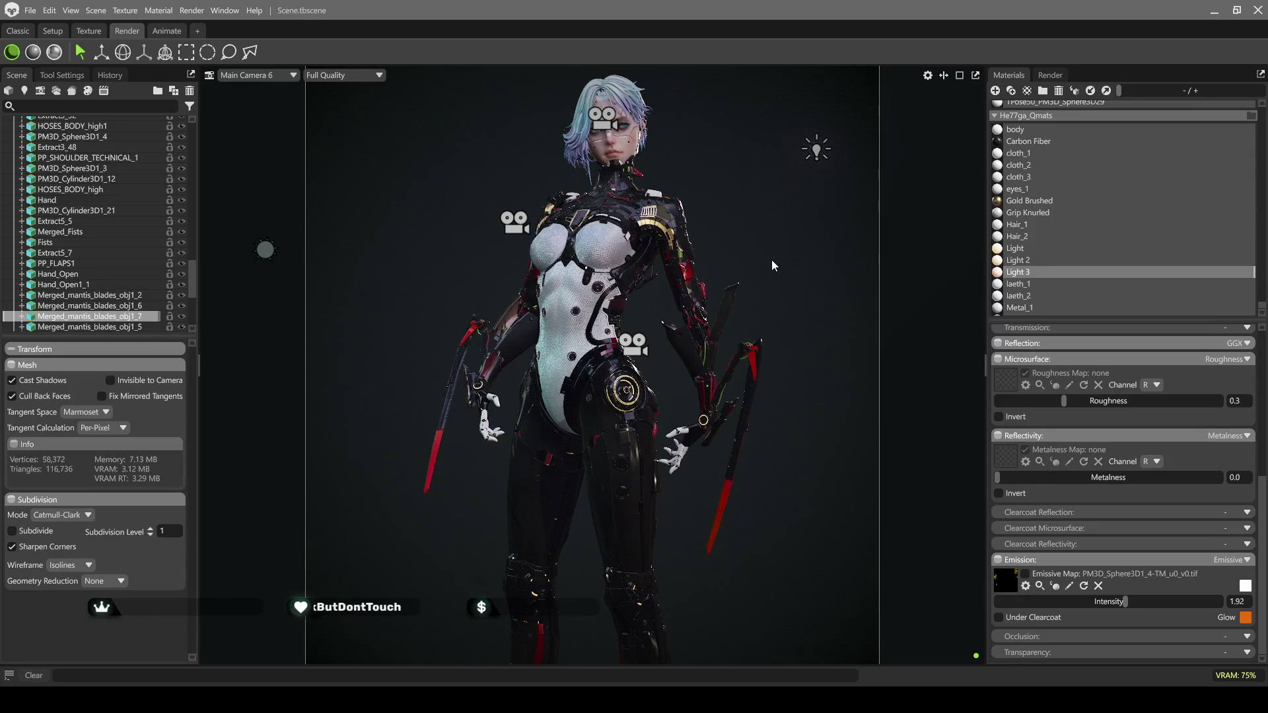
click(128, 314)
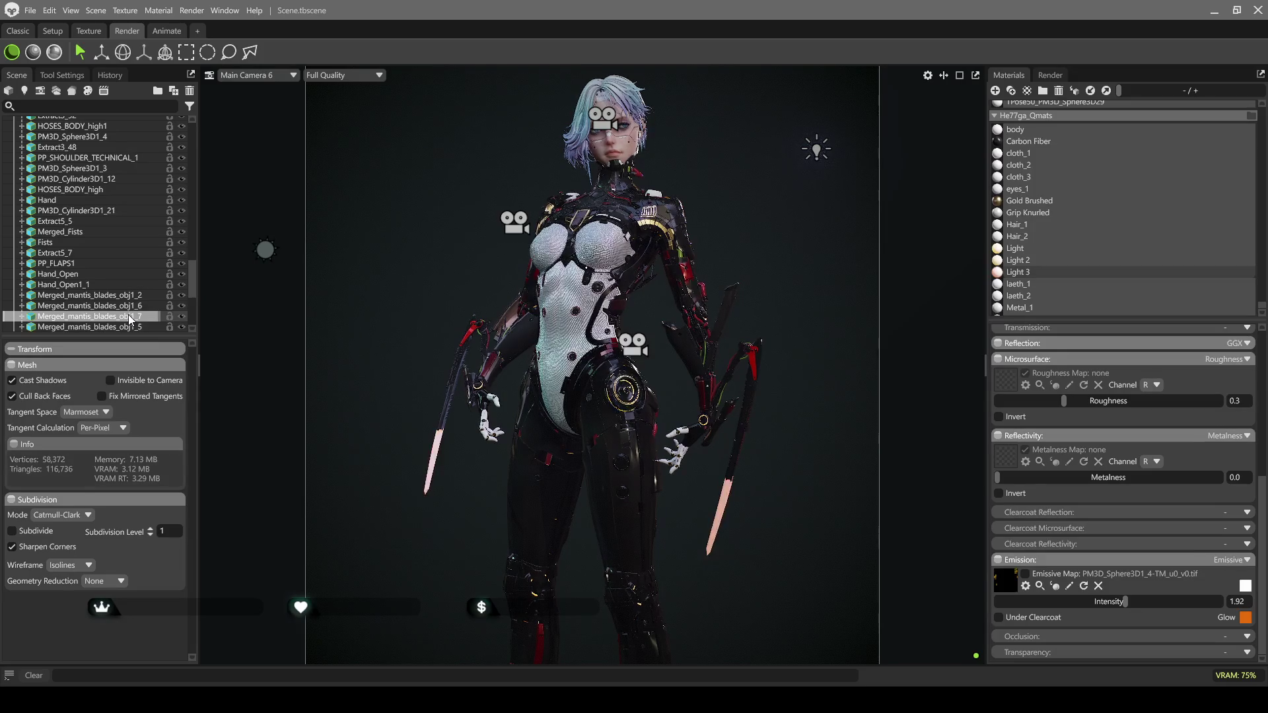
Set Light 3's emission intensity to about 5.746 in raster preview so the blades glow bright orange
mouse_move(1125, 605)
mouse_down()
mouse_move(1084, 604)
mouse_move(1193, 603)
mouse_move(1150, 603)
mouse_up()
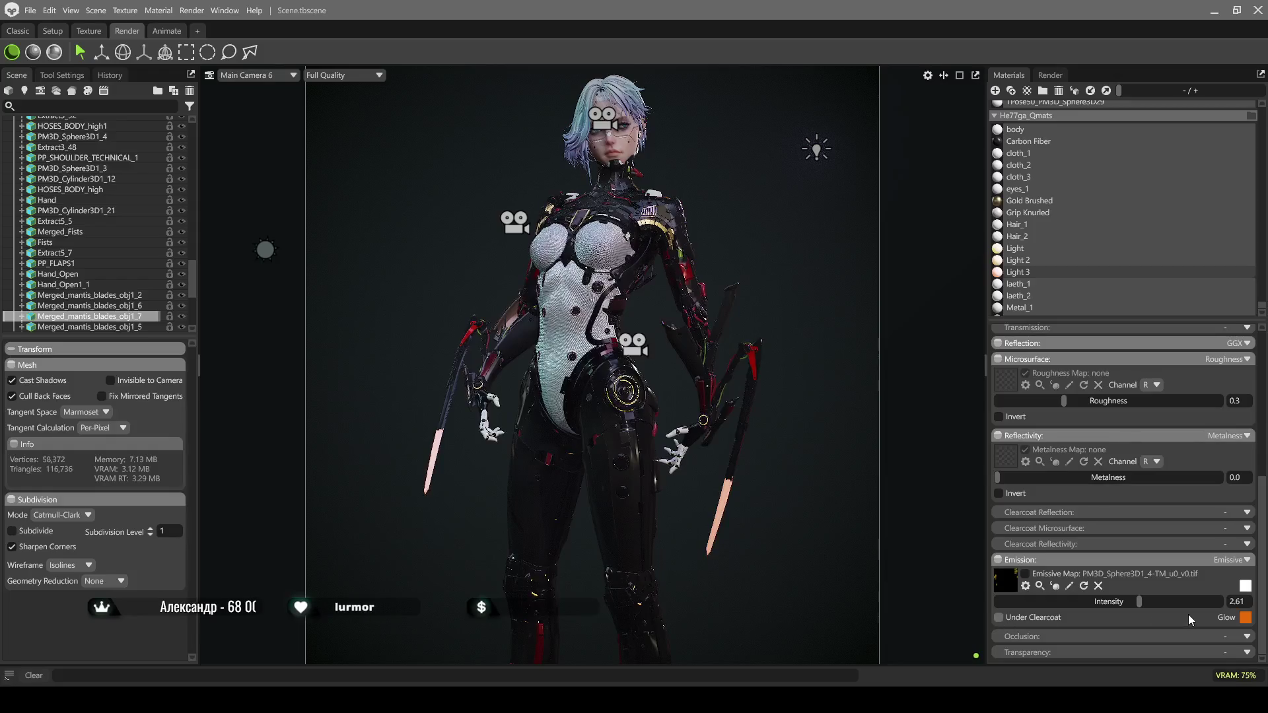
mouse_move(1139, 601)
mouse_down()
mouse_move(1171, 601)
mouse_move(1126, 602)
mouse_up()
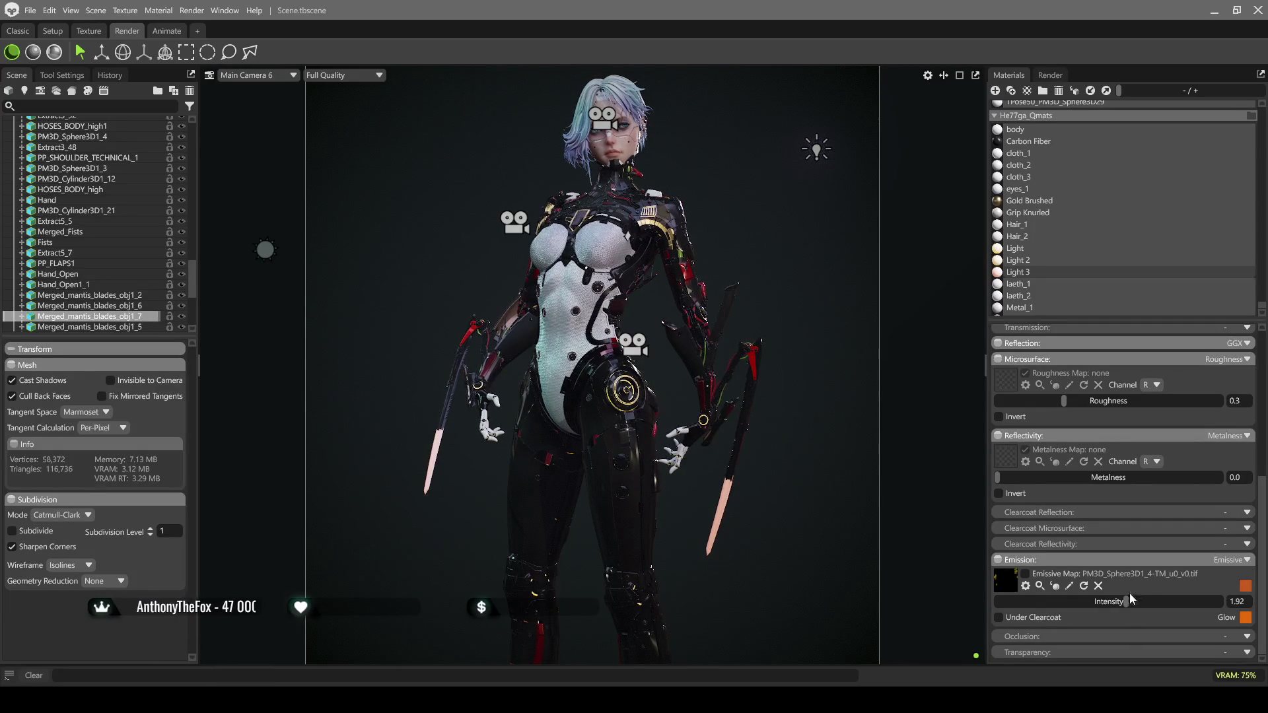
mouse_move(1125, 601)
mouse_down()
mouse_move(1207, 601)
mouse_move(1177, 602)
mouse_up()
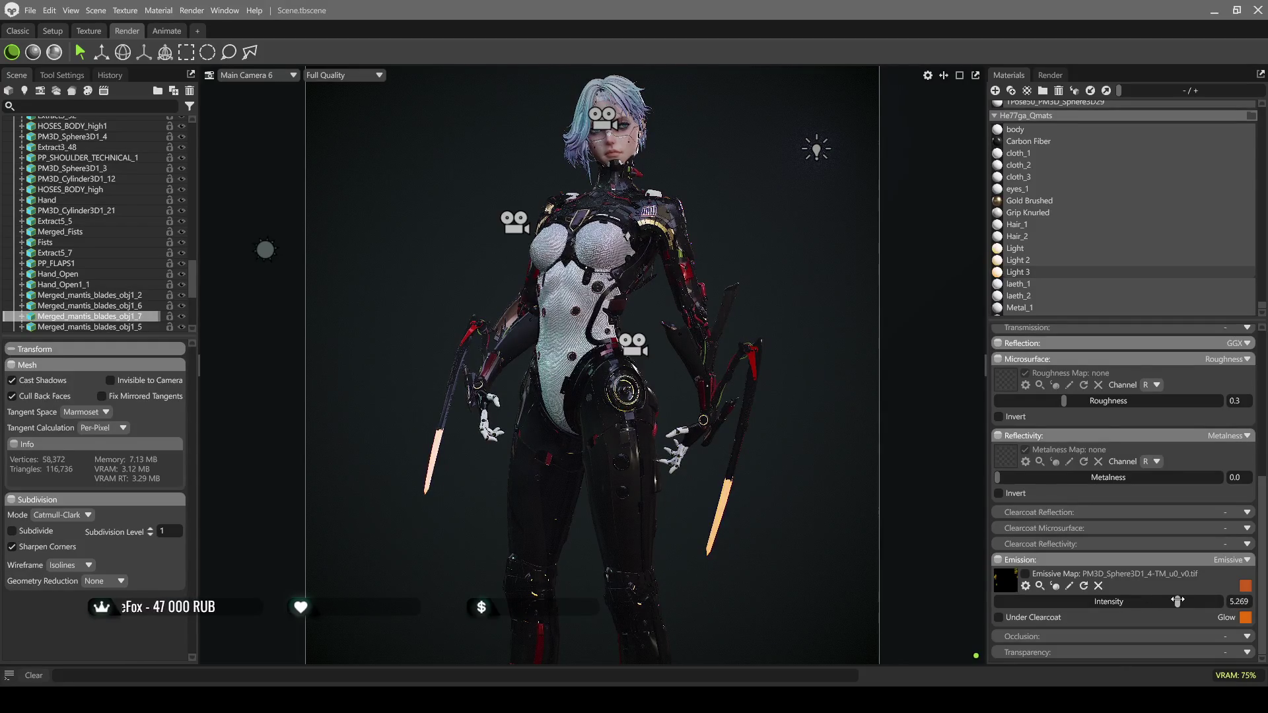
click(54, 52)
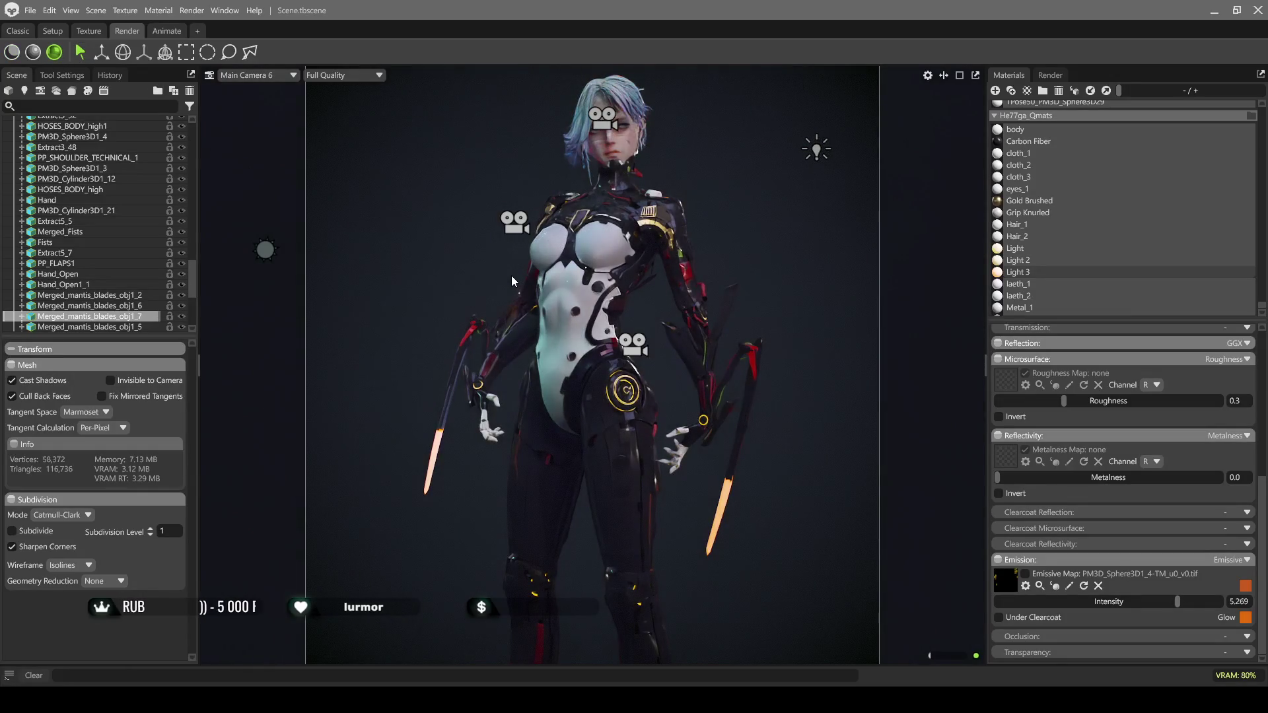
drag(1179, 603, 1060, 602)
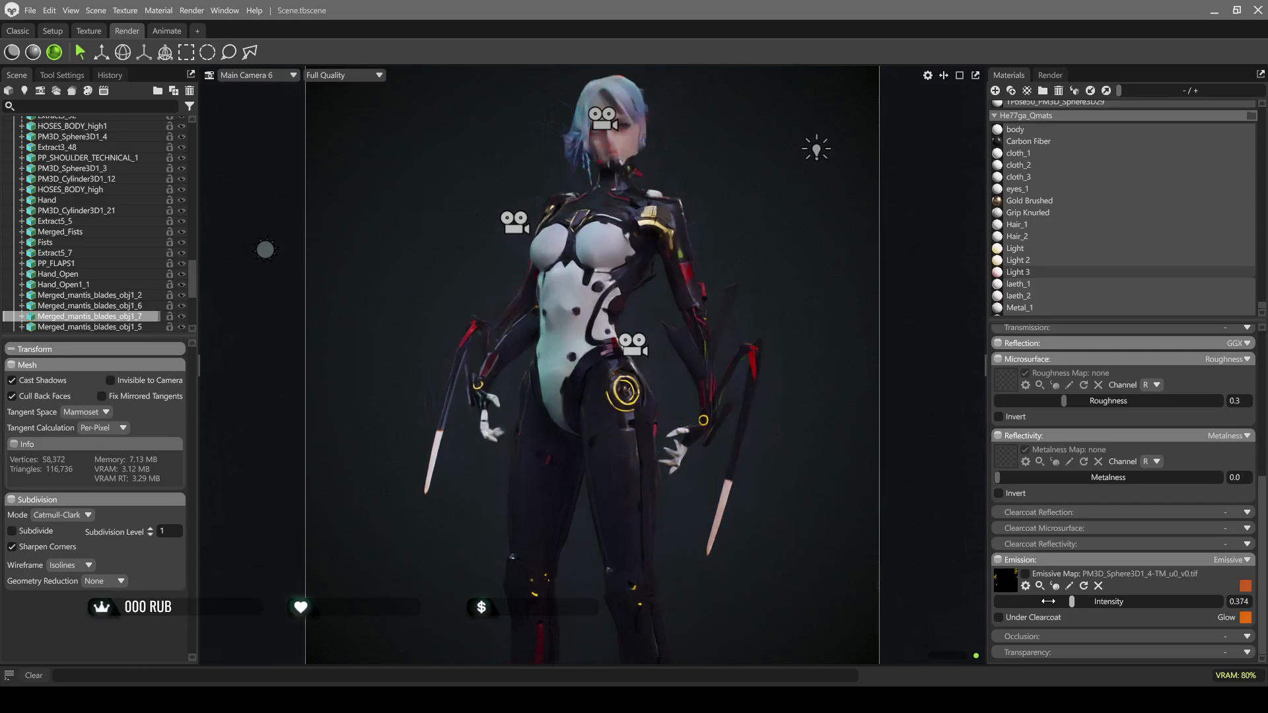
drag(1139, 604, 1182, 602)
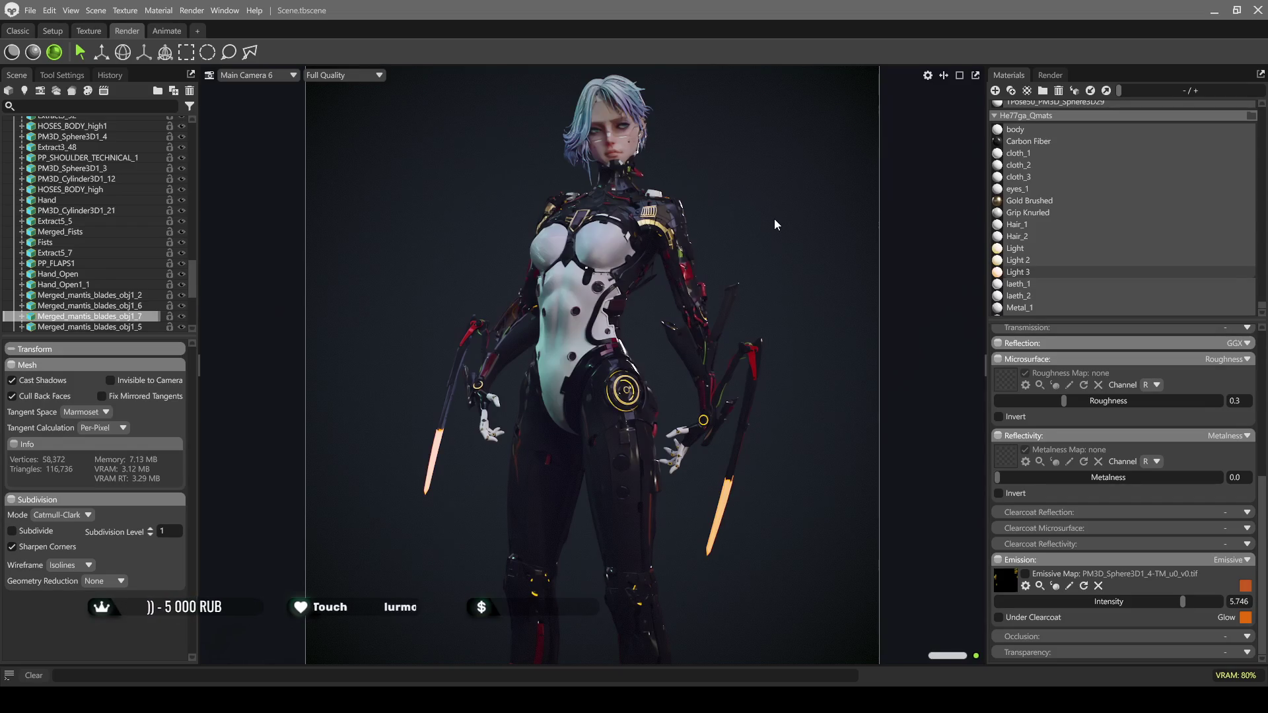
scroll(98, 209, up, 10)
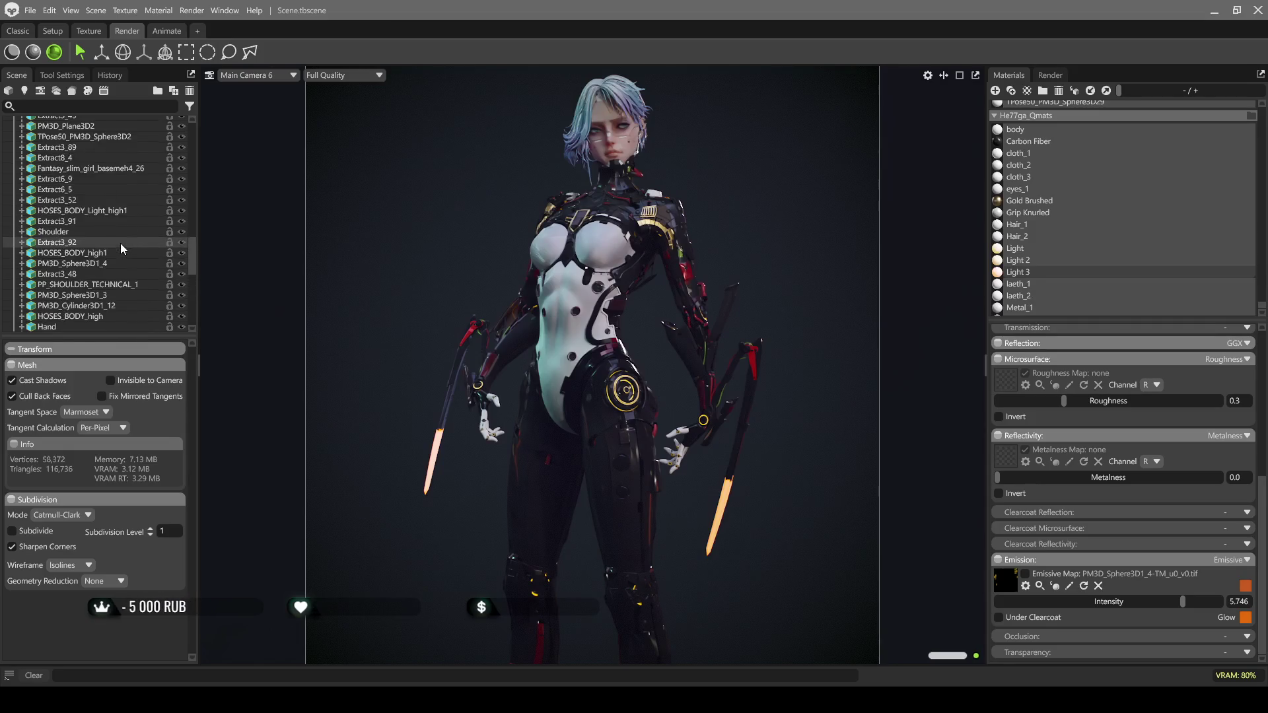
Collapse the Character group and select Sky to show its lighting and backdrop settings
scroll(119, 242, up, 10)
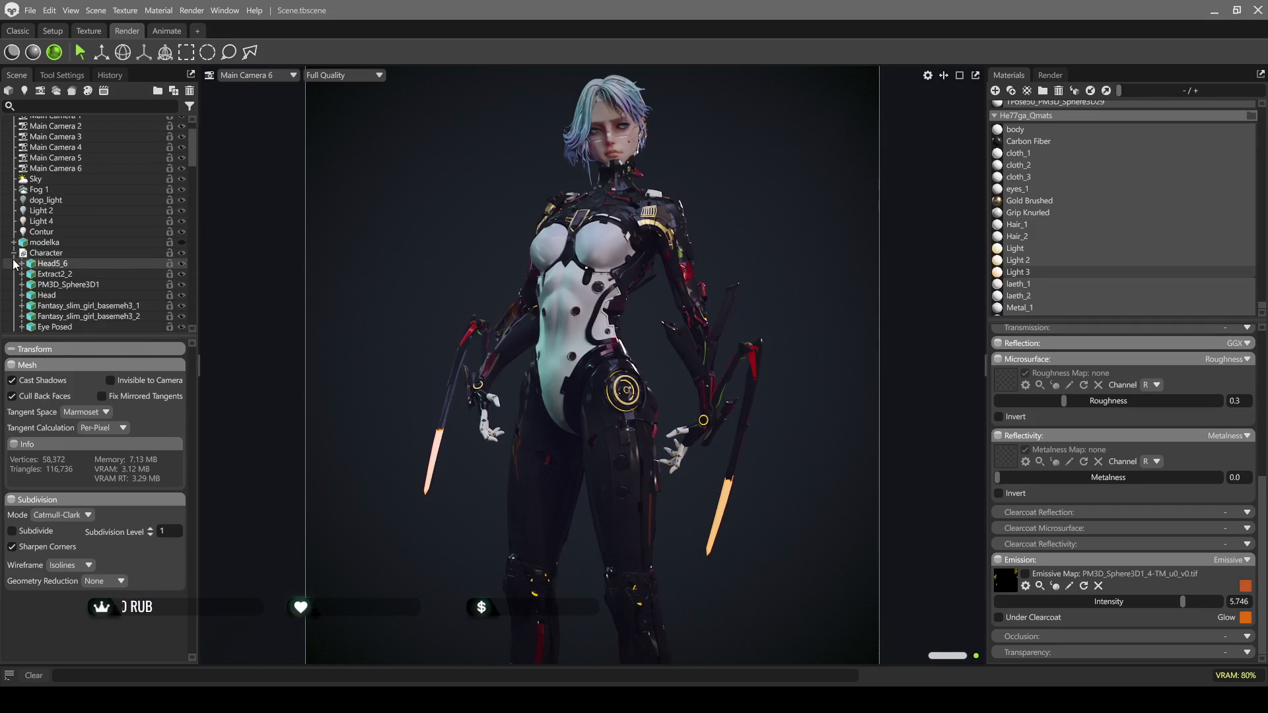
click(14, 254)
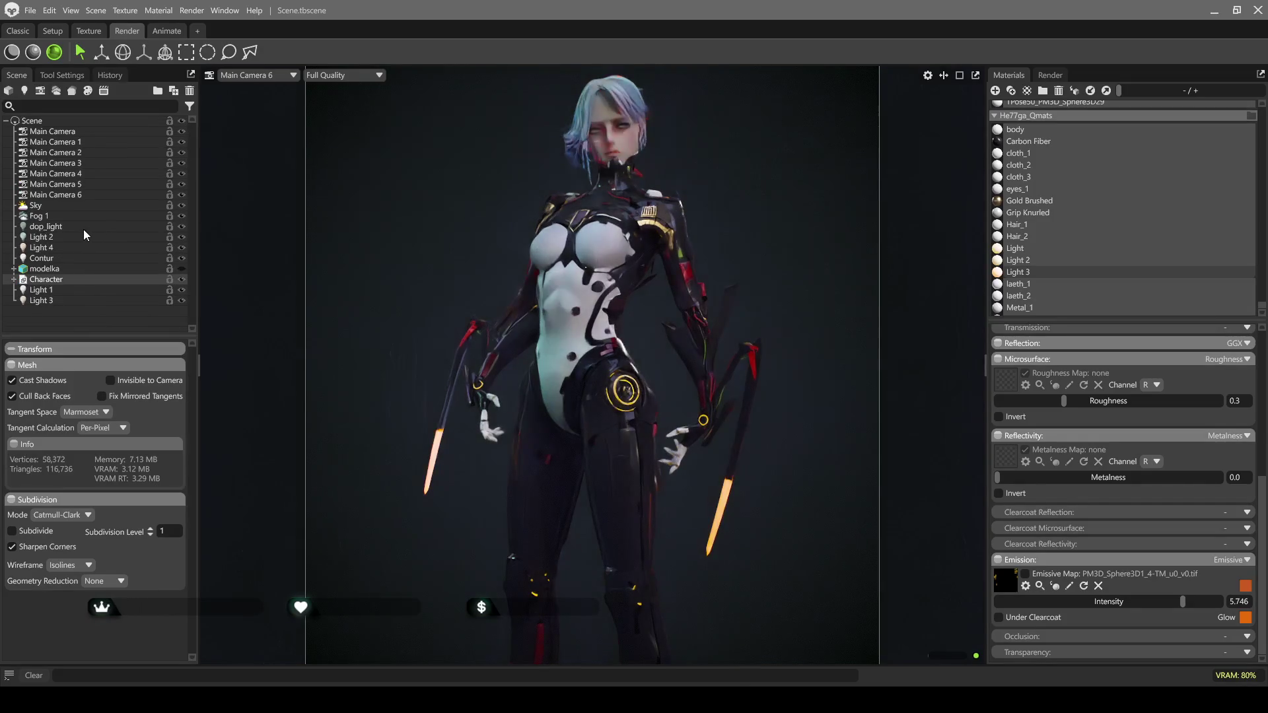
click(41, 205)
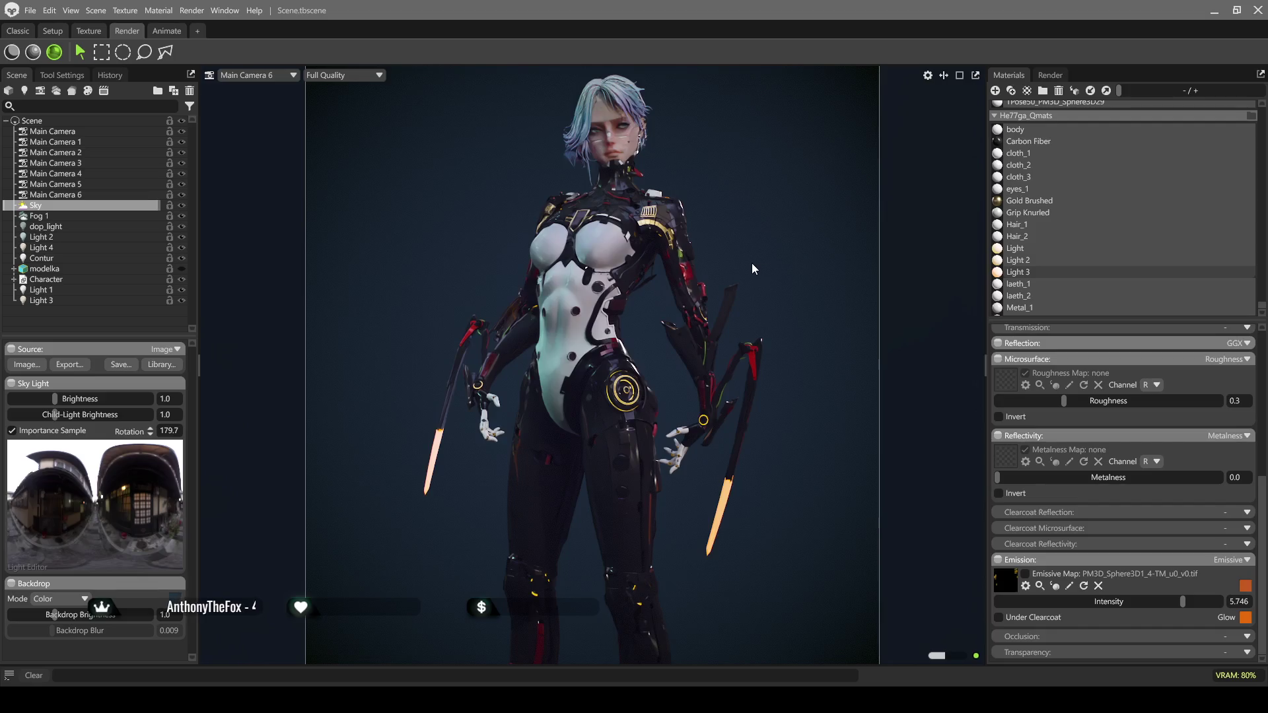
drag(660, 246, 499, 257)
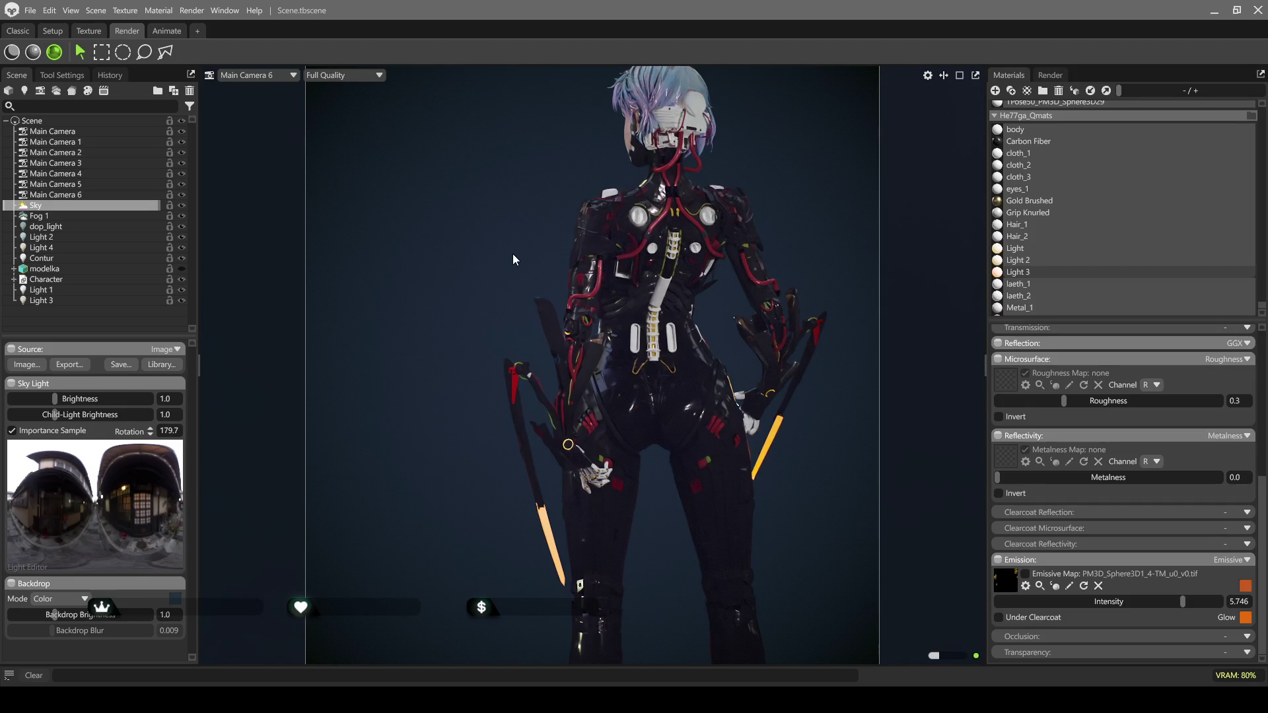
click(13, 53)
drag(477, 270, 559, 440)
drag(433, 287, 622, 280)
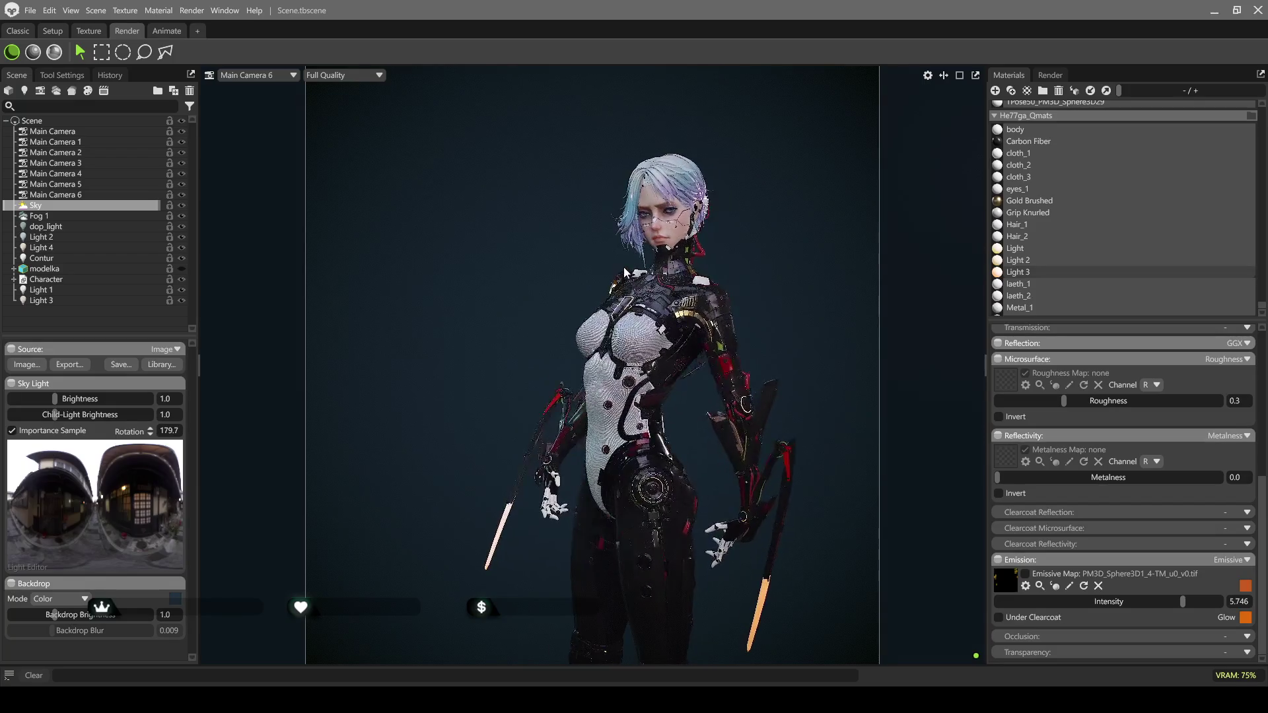
mouse_move(676, 310)
mouse_down()
mouse_move(787, 323)
mouse_move(745, 281)
mouse_up()
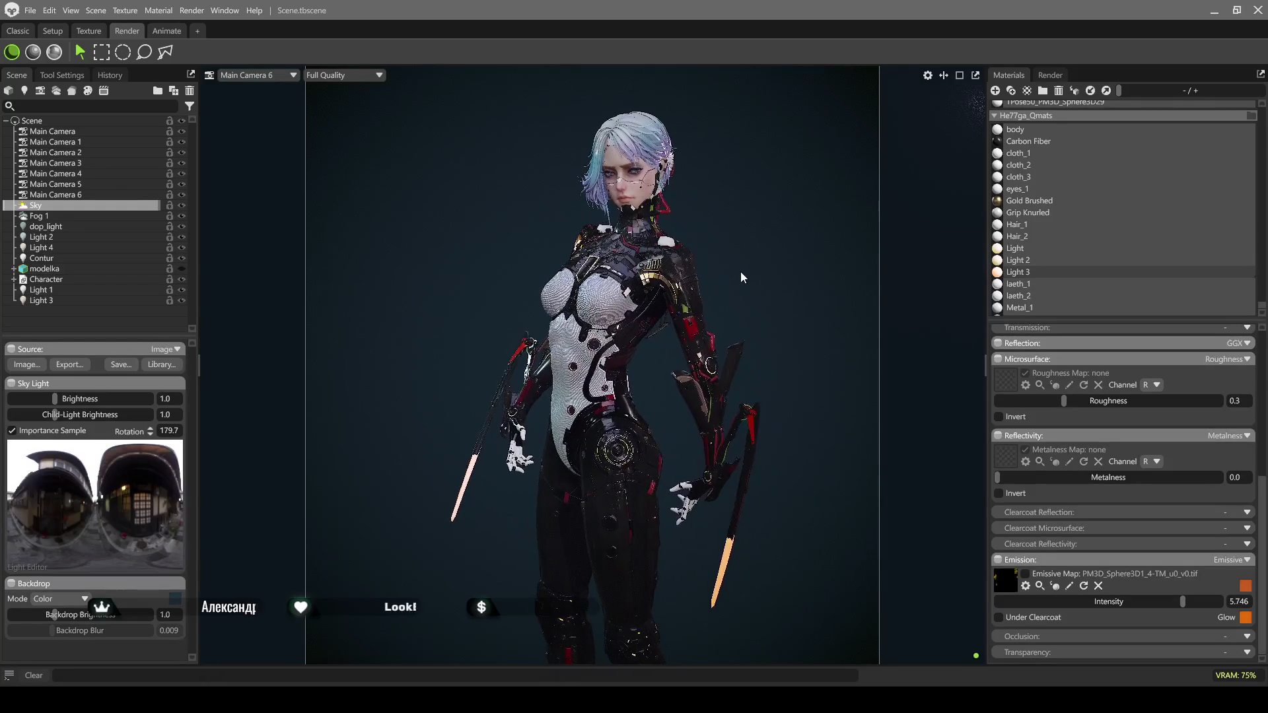
click(56, 53)
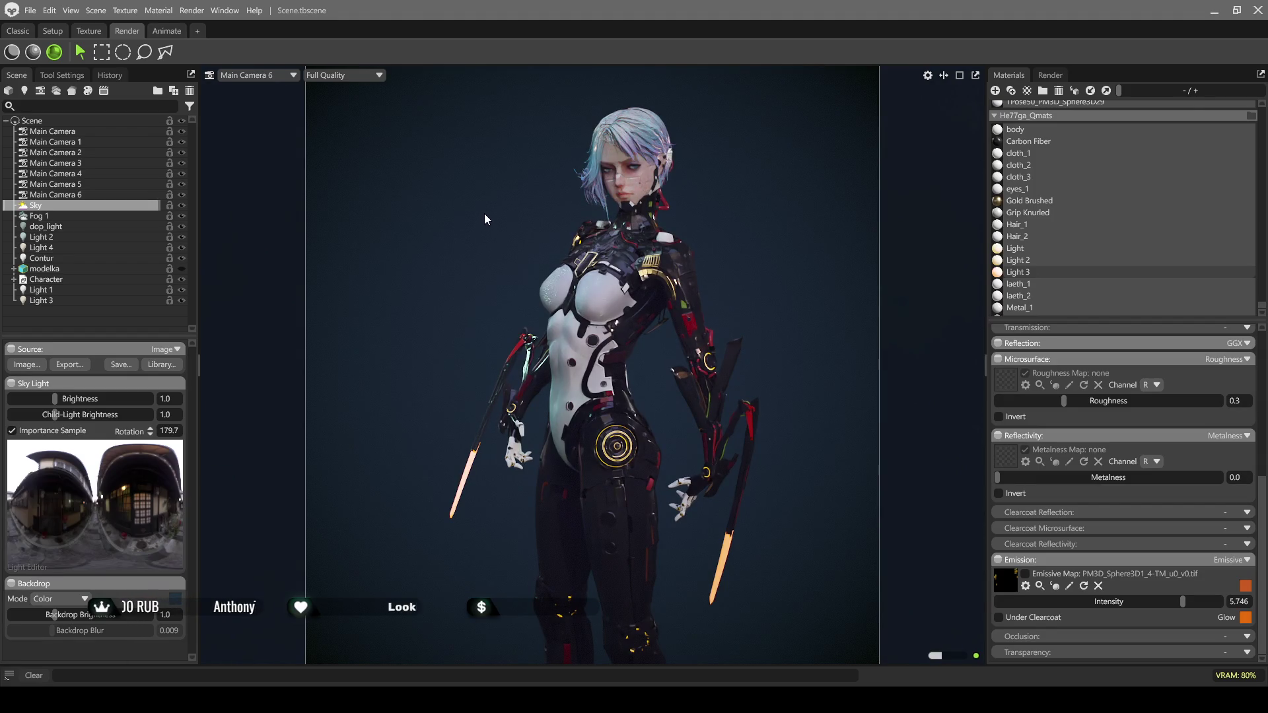
click(485, 212)
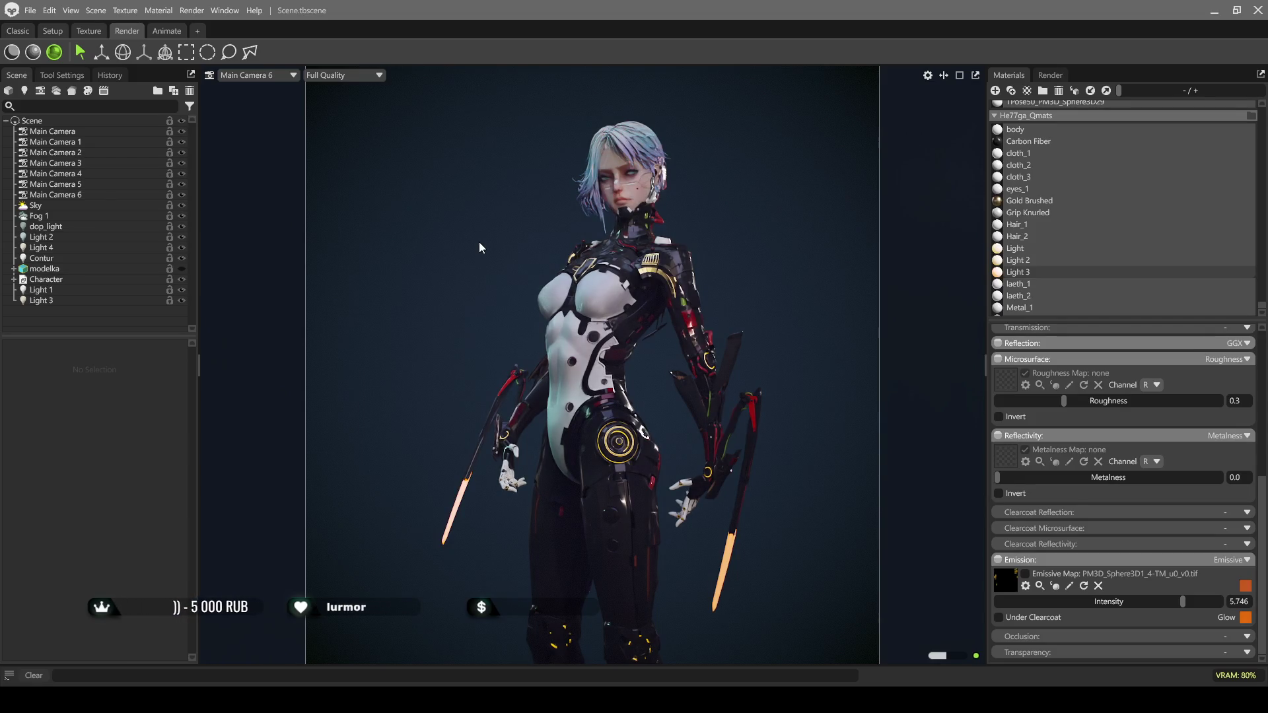
Frame the chest armour's shield emblem in ray-traced view and select the Gold Brushed material
click(12, 52)
scroll(622, 250, up, 5)
middle_drag(622, 250, 610, 426)
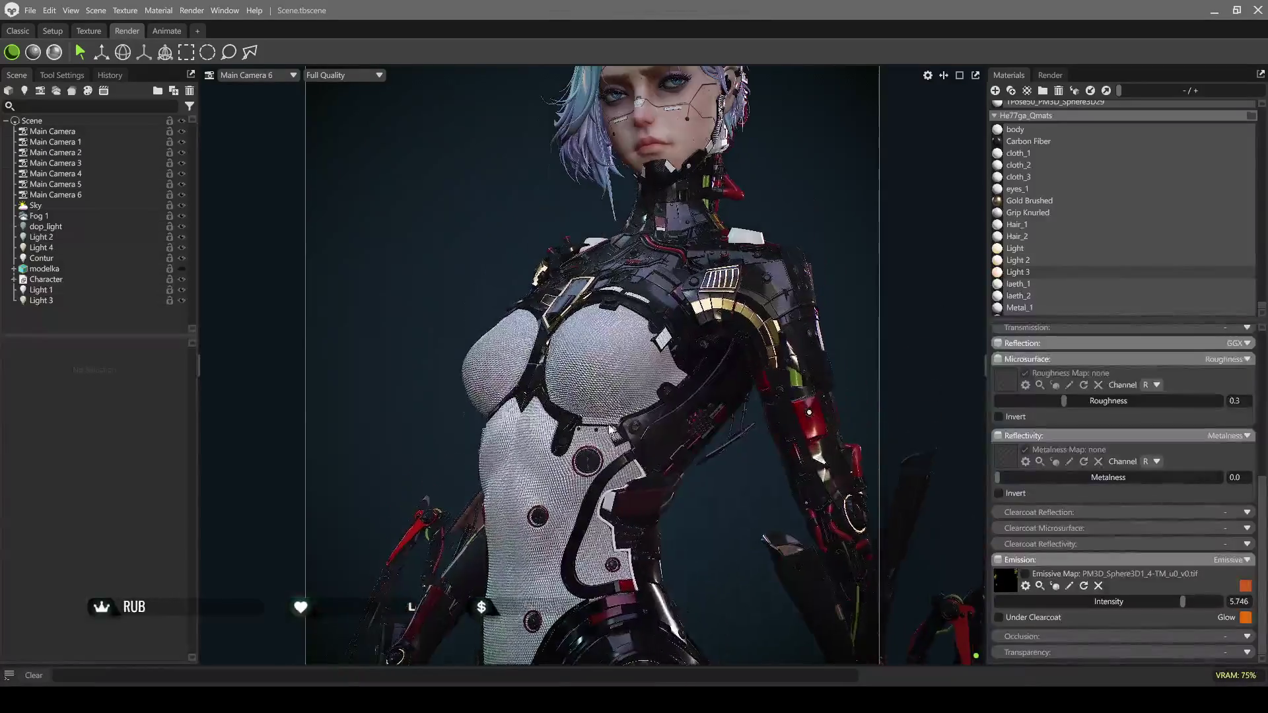
scroll(608, 334, up, 8)
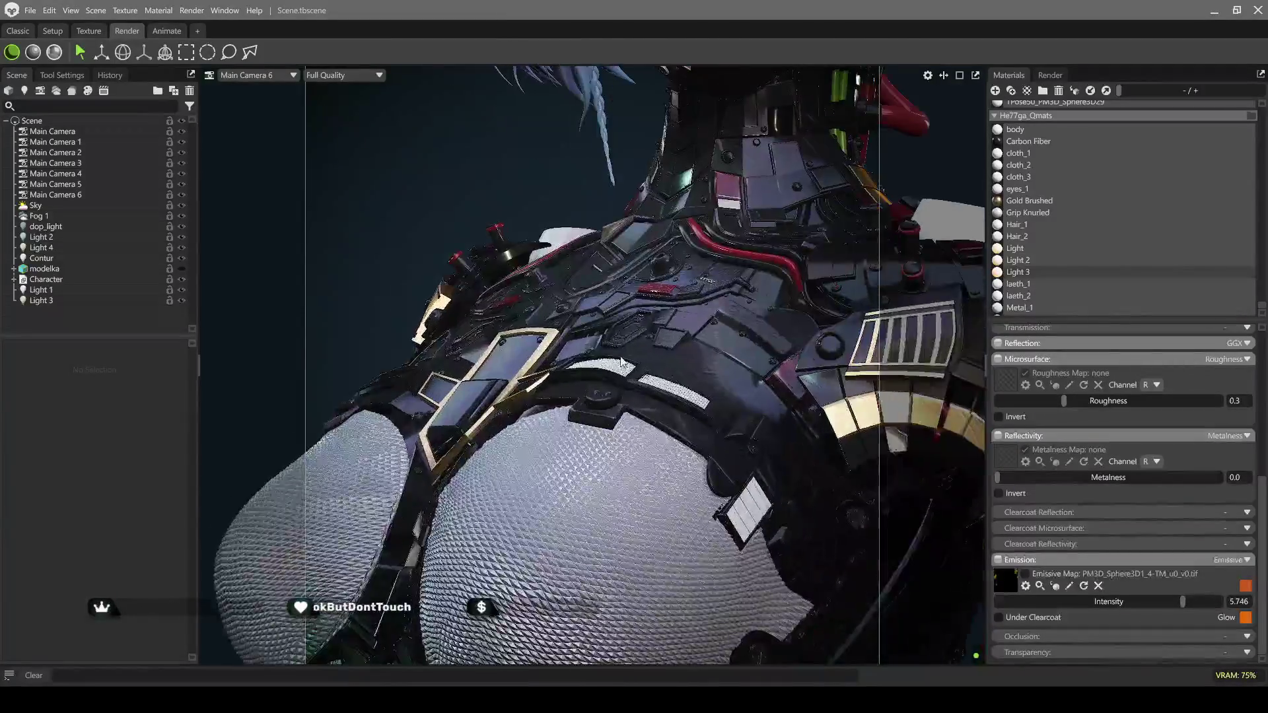
drag(621, 362, 678, 439)
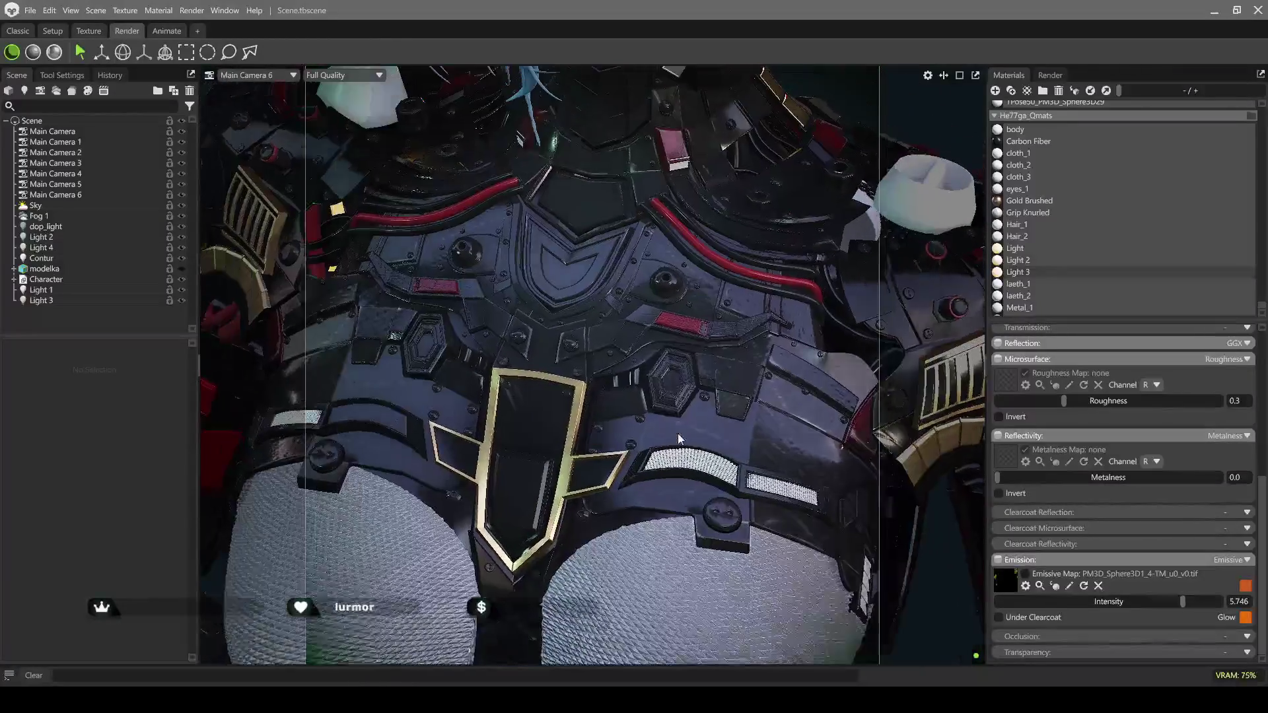
scroll(591, 313, up, 6)
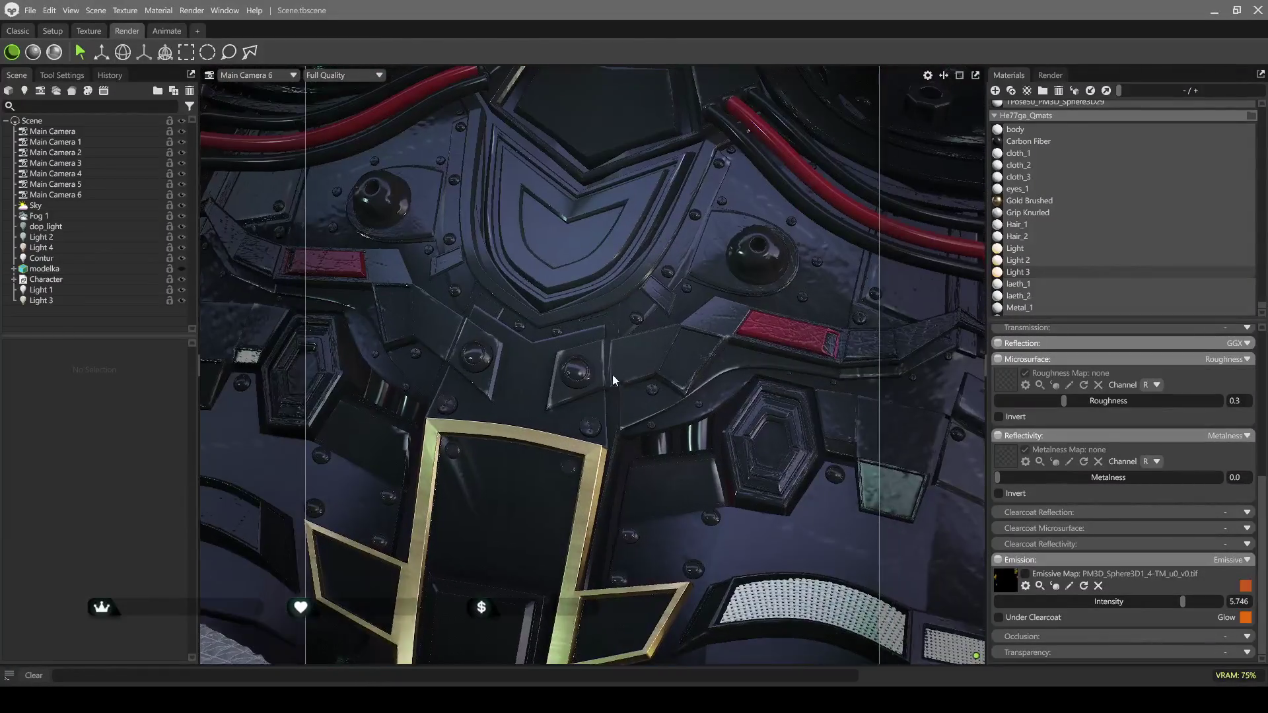
scroll(614, 390, down, 4)
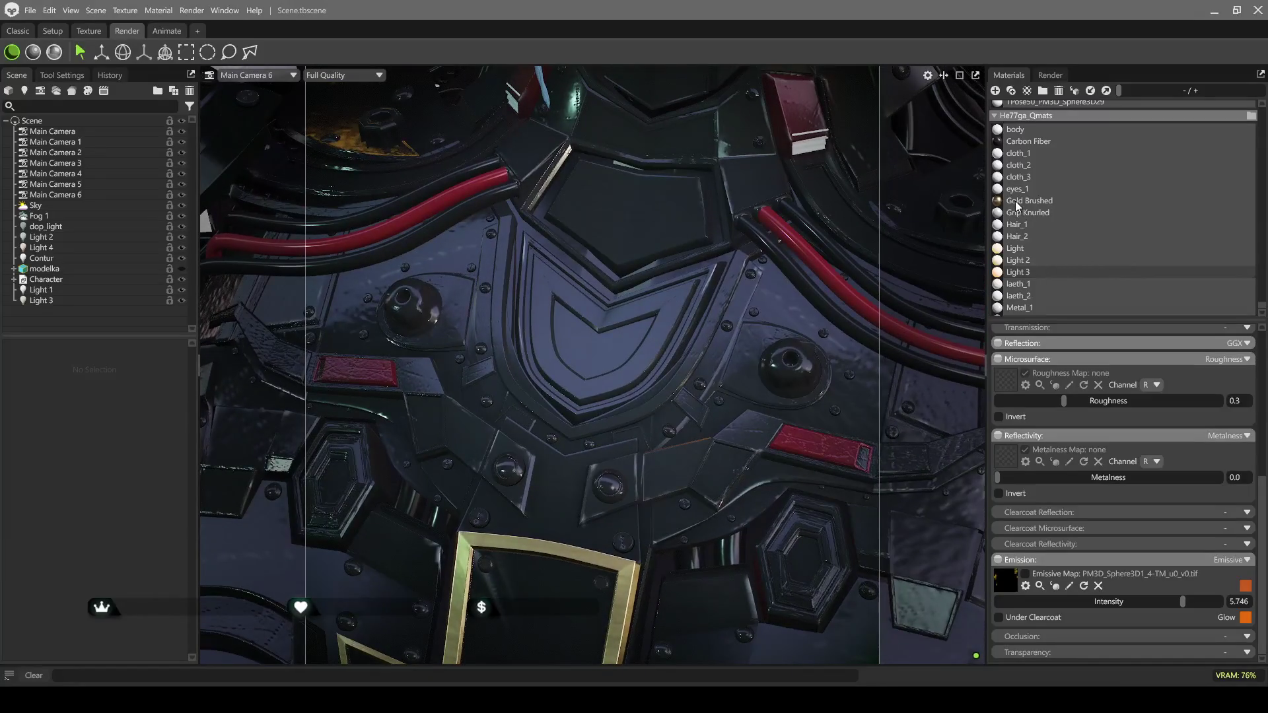
click(1017, 202)
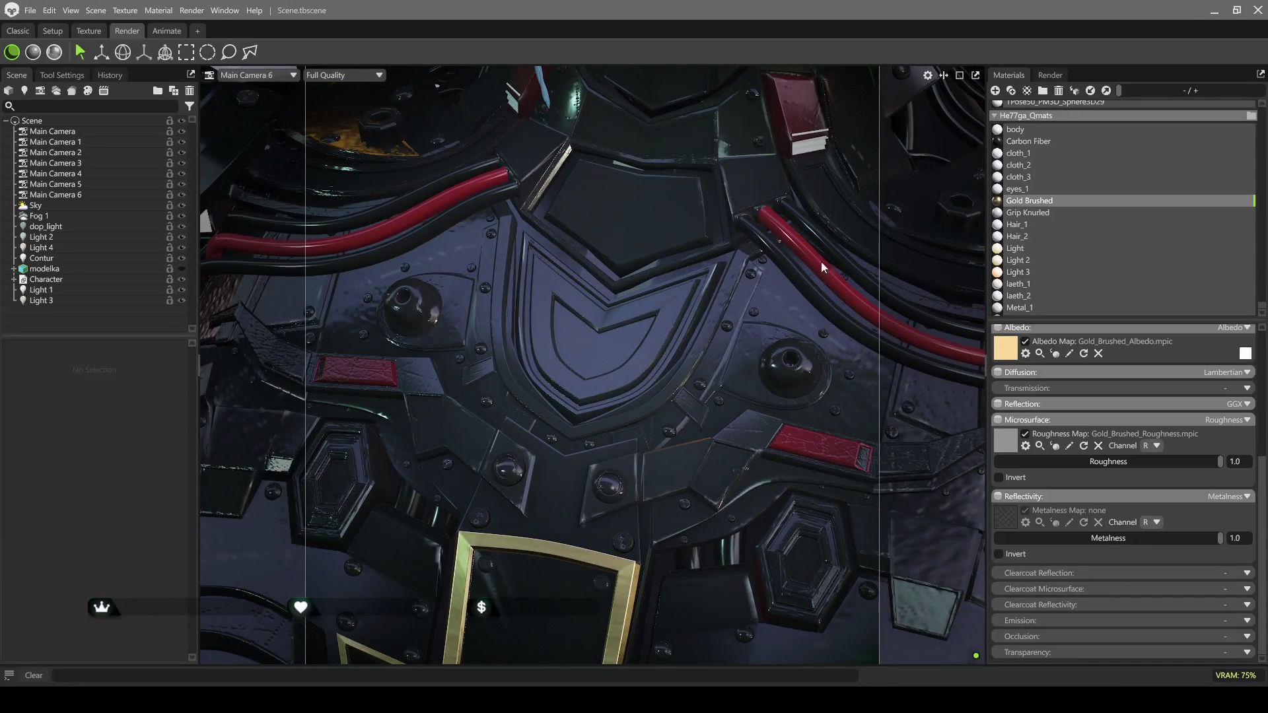
Apply Gold Brushed to the shield emblem's edge trim and the collar plate
click(710, 275)
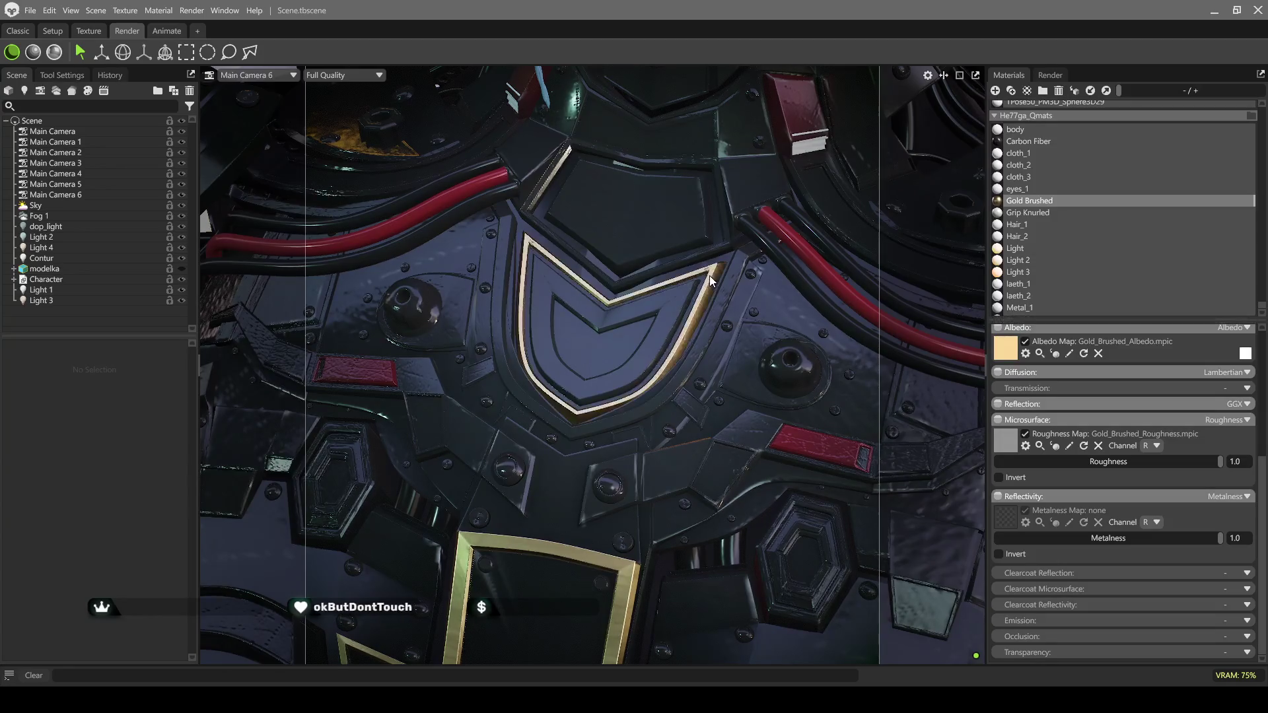
drag(700, 235, 576, 514)
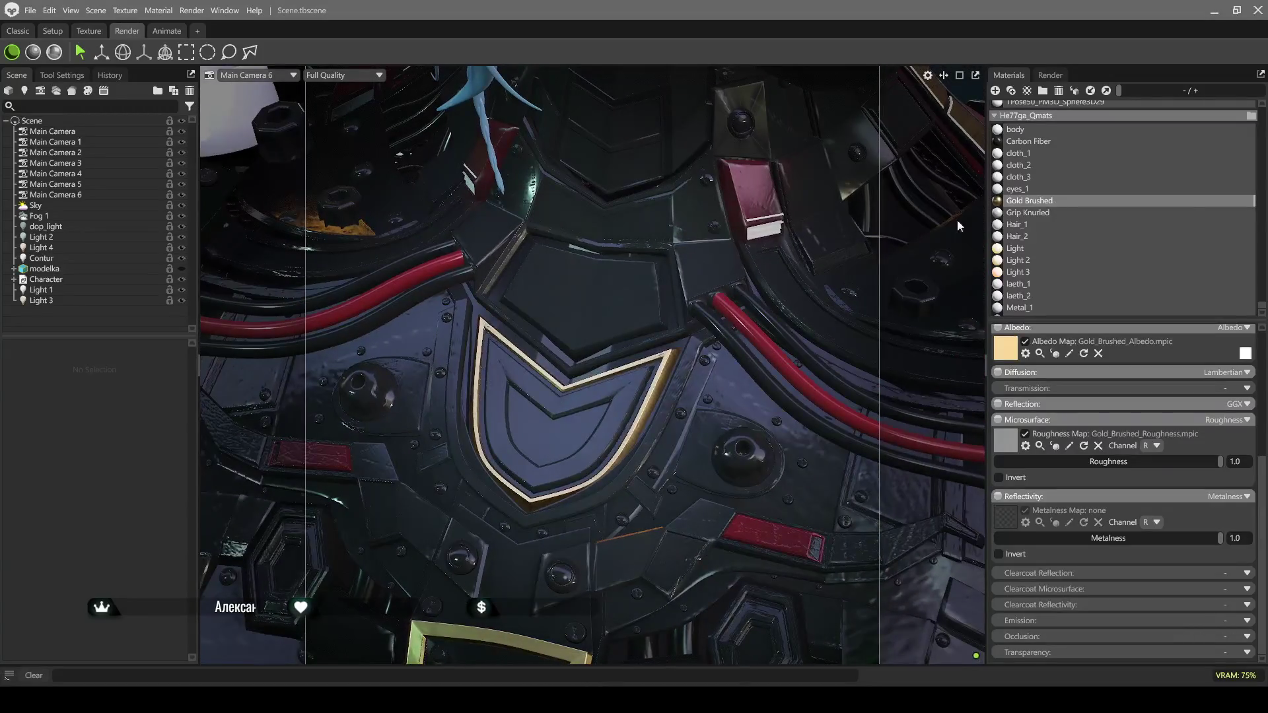
click(672, 334)
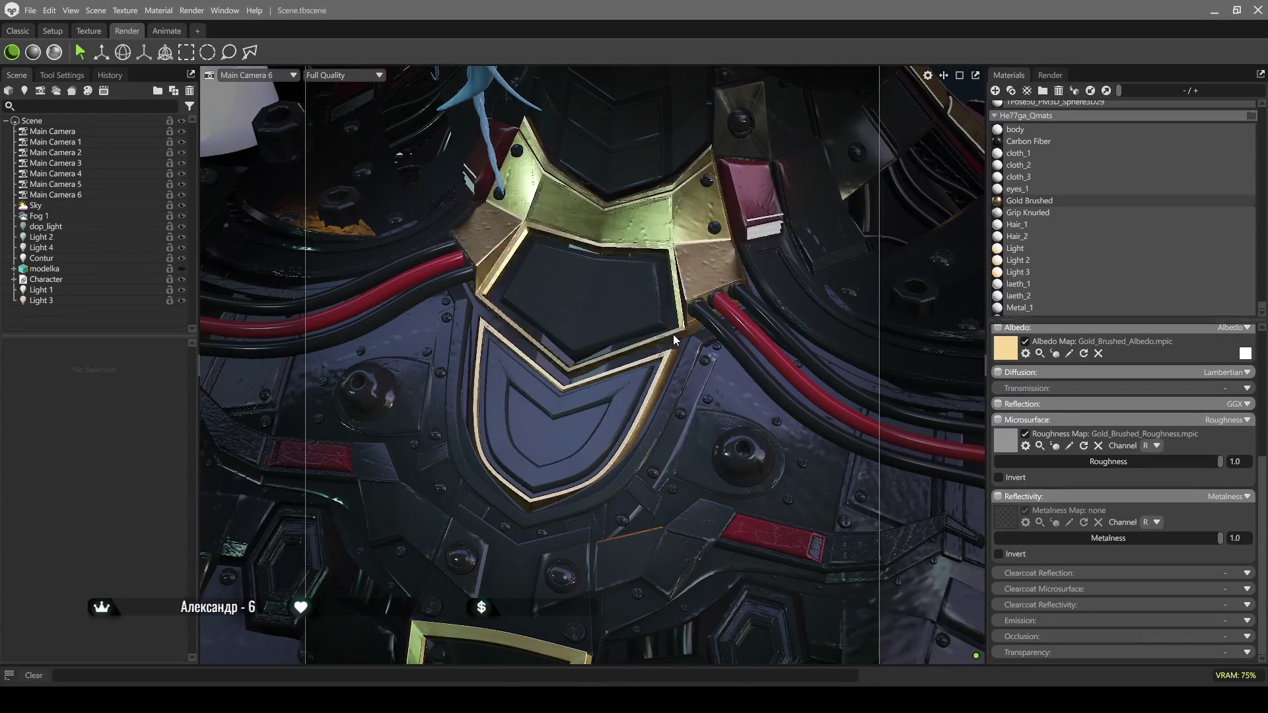
drag(657, 276, 666, 254)
scroll(665, 254, down, 5)
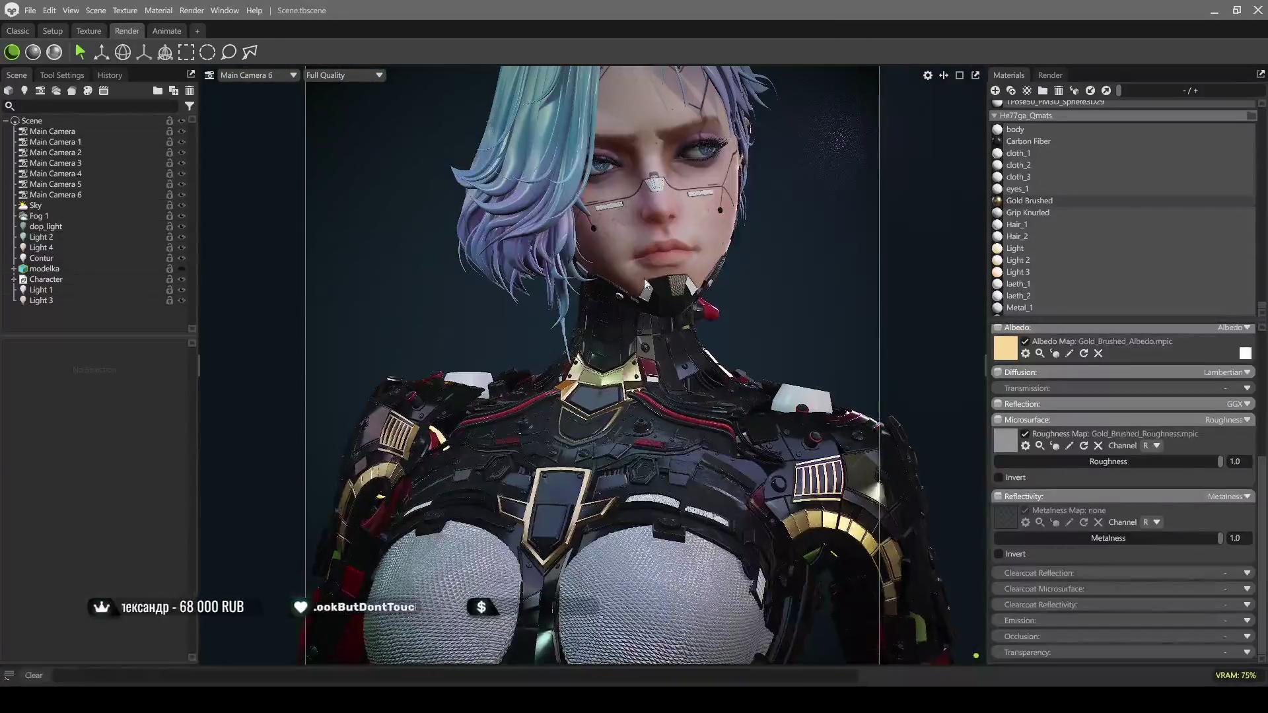
scroll(616, 314, up, 5)
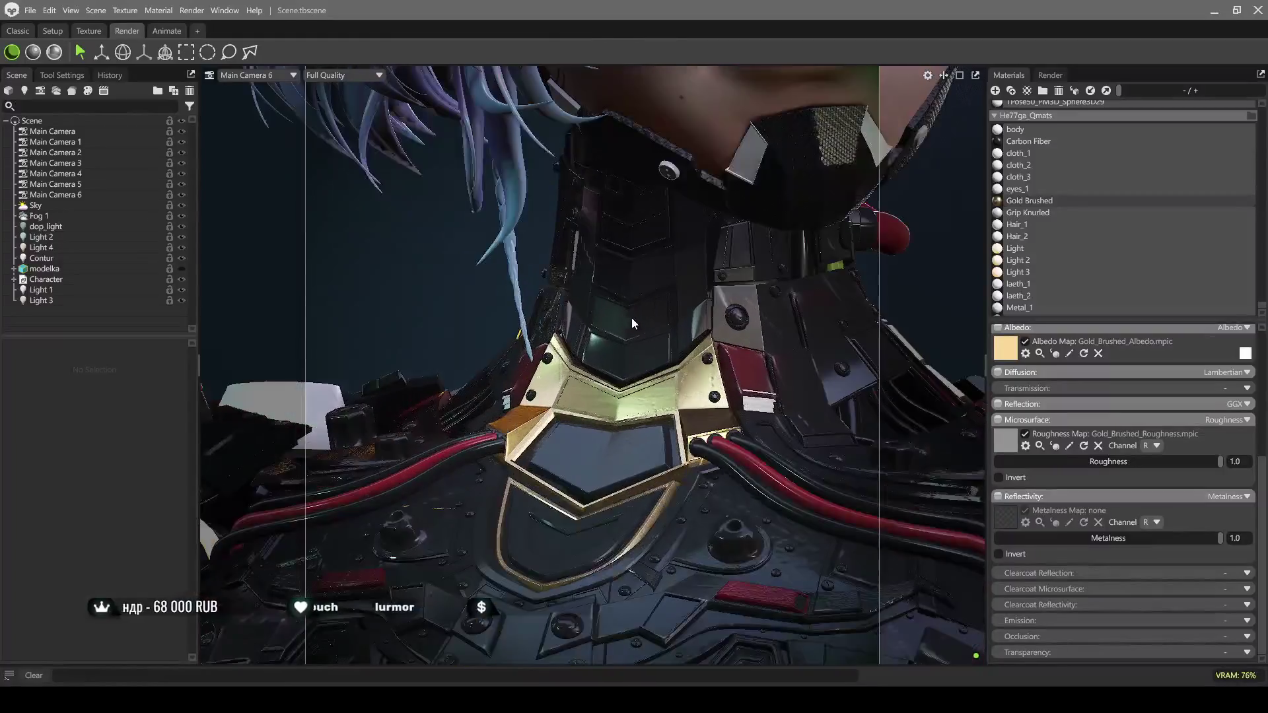
scroll(632, 318, up, 3)
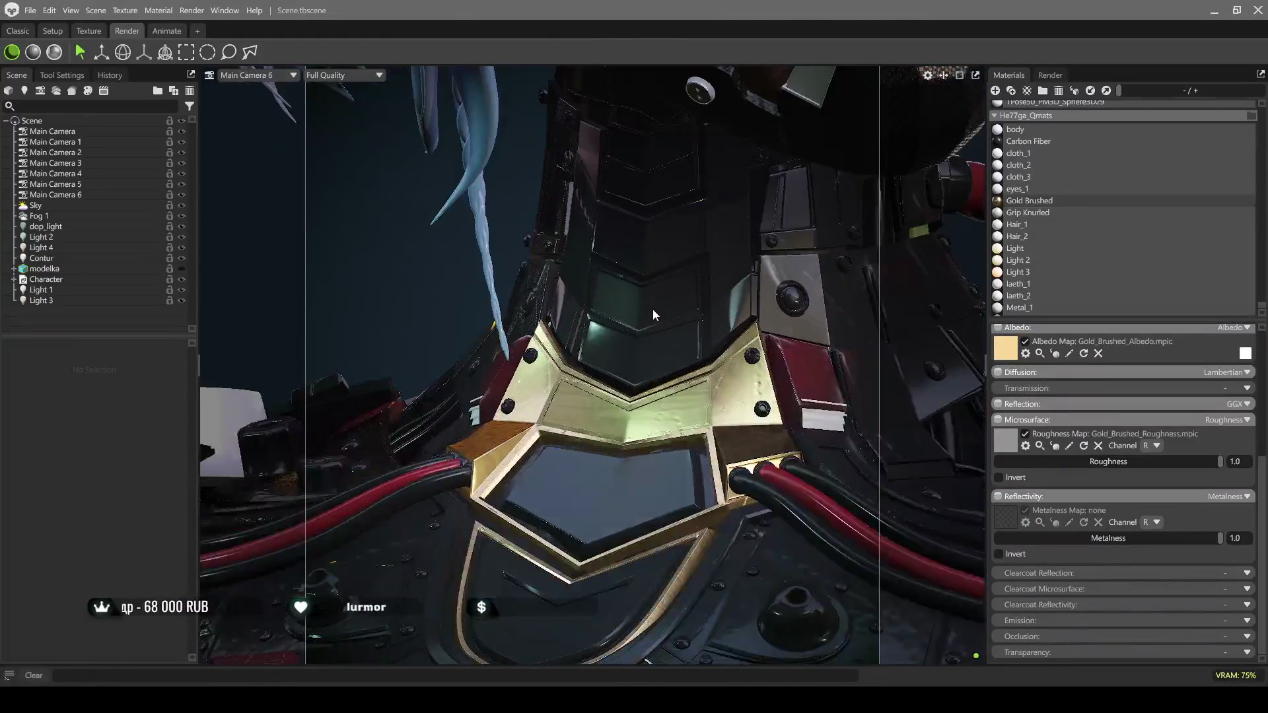
drag(647, 314, 649, 323)
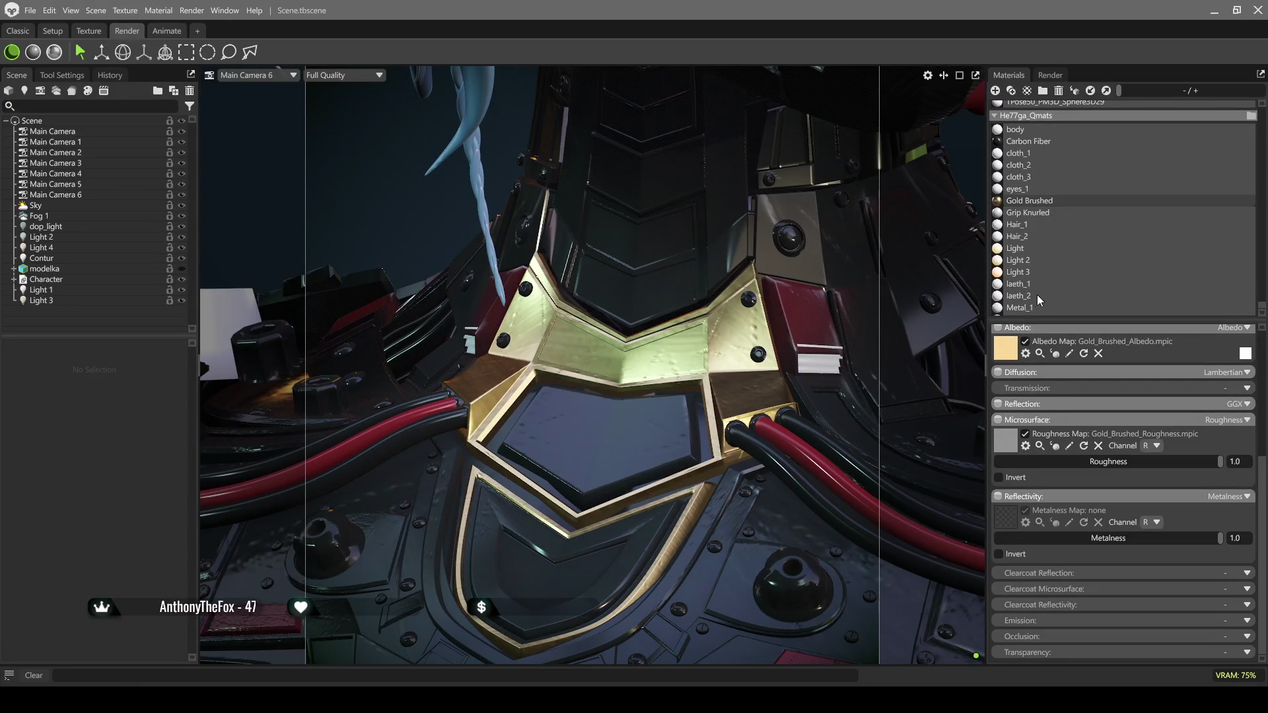
scroll(1031, 294, down, 1)
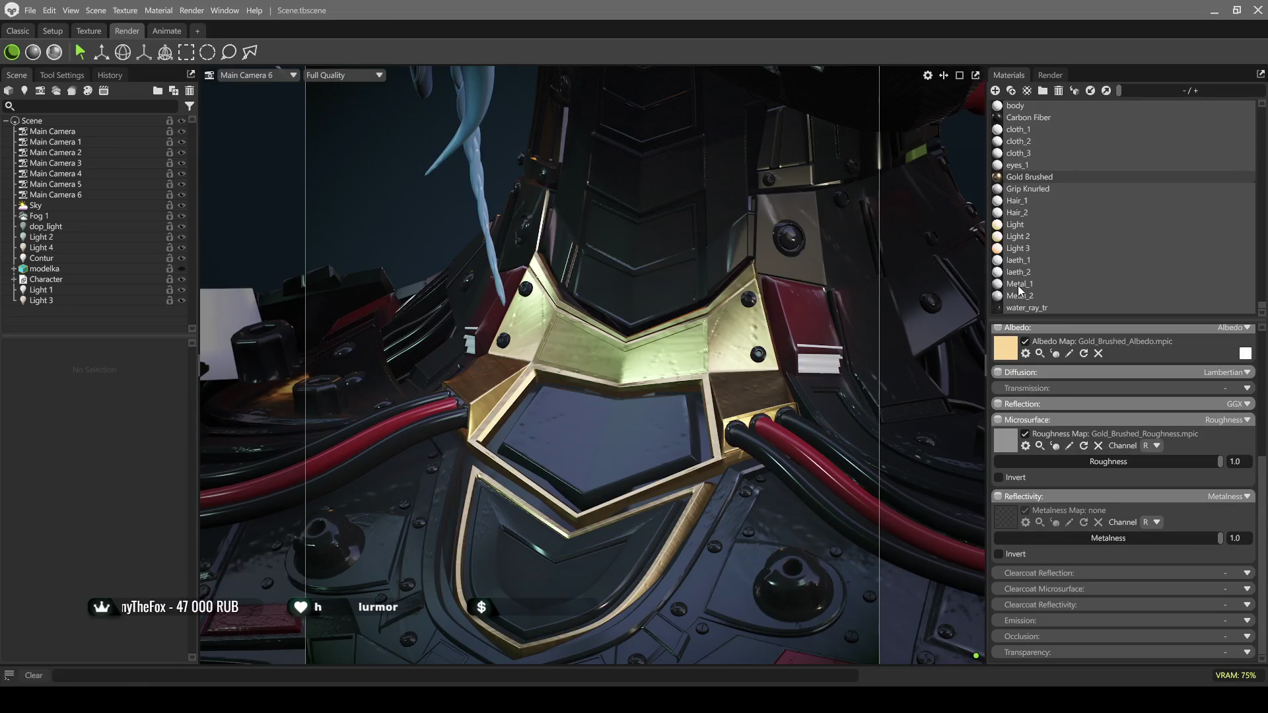
Inspect the Metal_1 material, then apply Gold Brushed to the neck armour's chevron trims
double_click(786, 328)
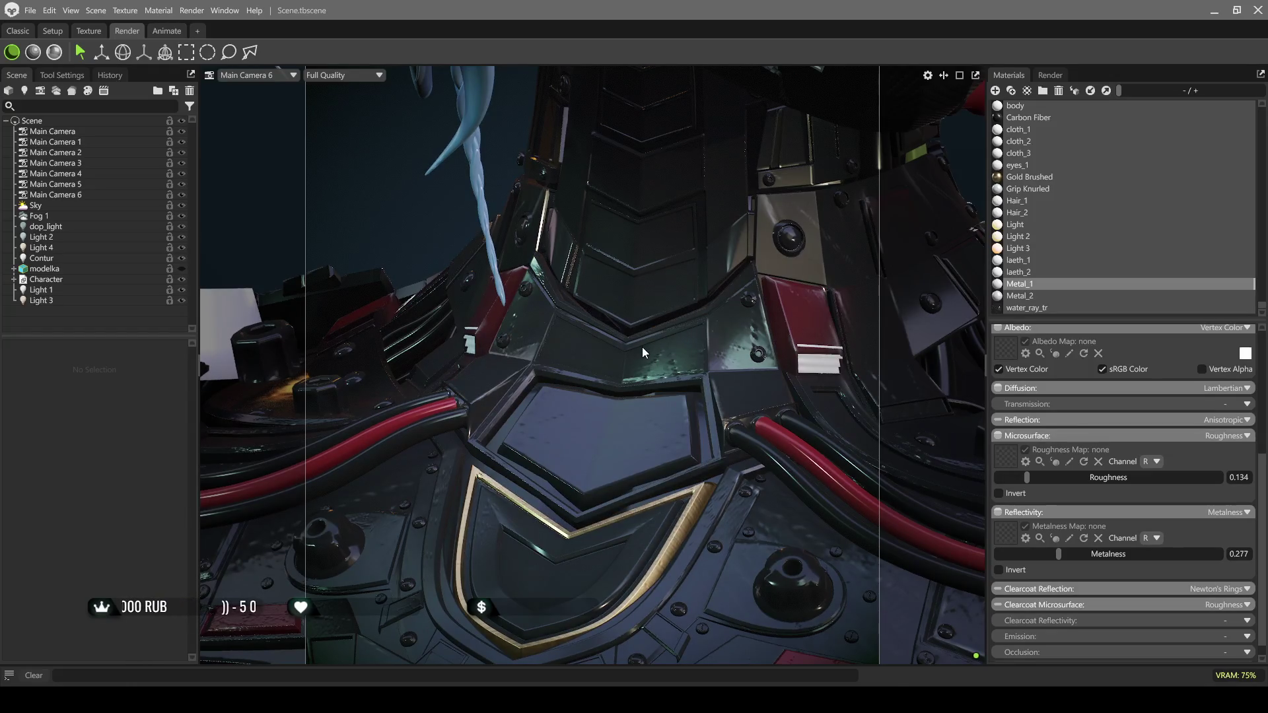
mouse_move(727, 277)
mouse_down()
mouse_move(699, 405)
mouse_move(712, 307)
mouse_up()
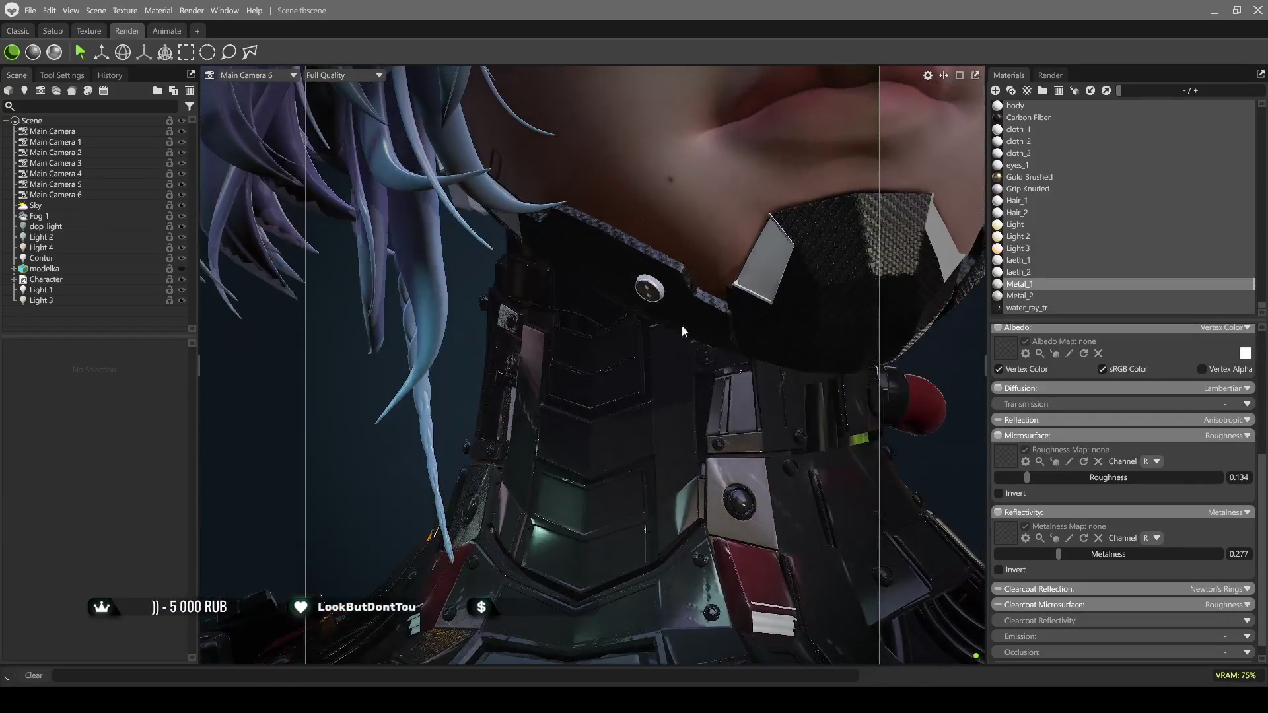
scroll(614, 365, up, 5)
scroll(632, 361, up, 3)
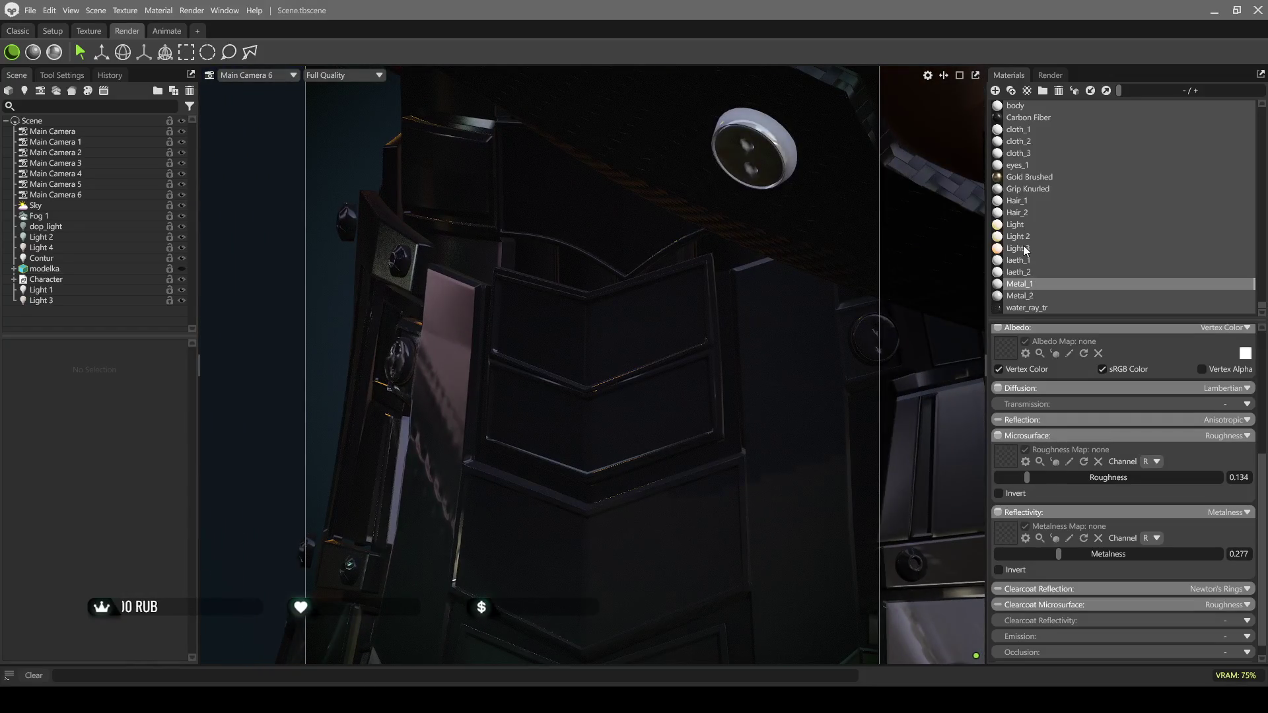
click(1021, 177)
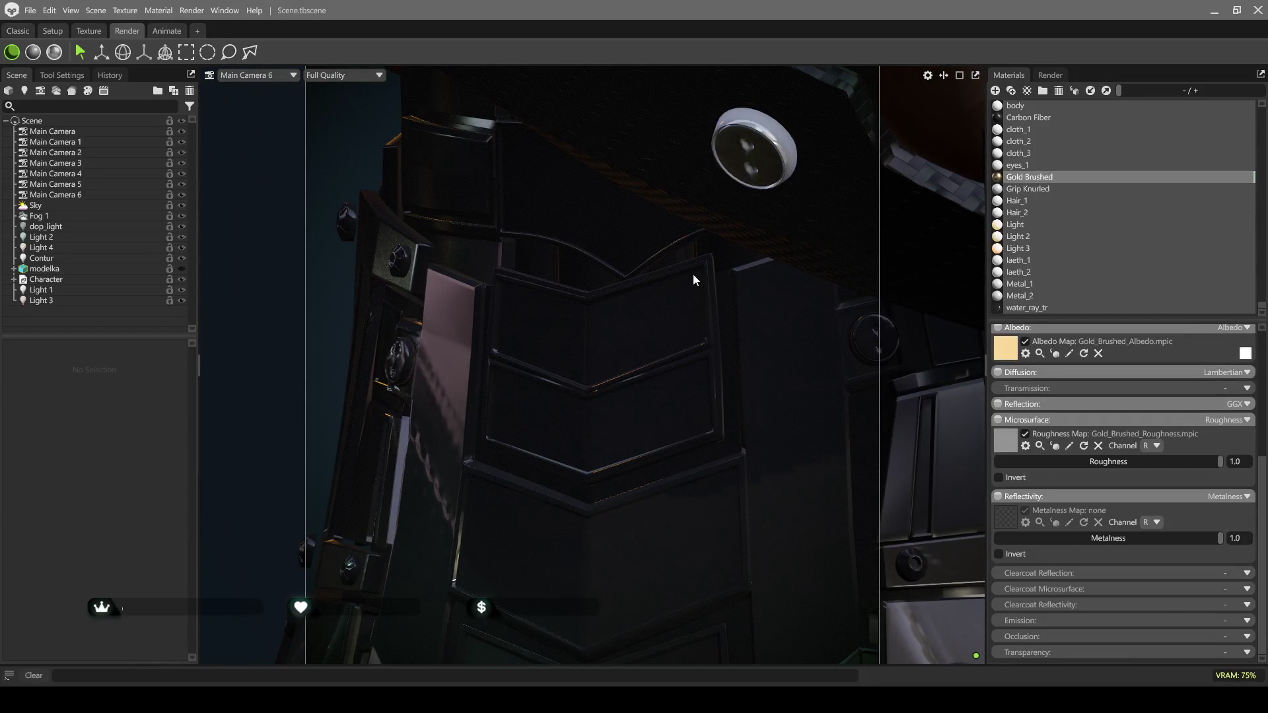
drag(663, 284, 662, 284)
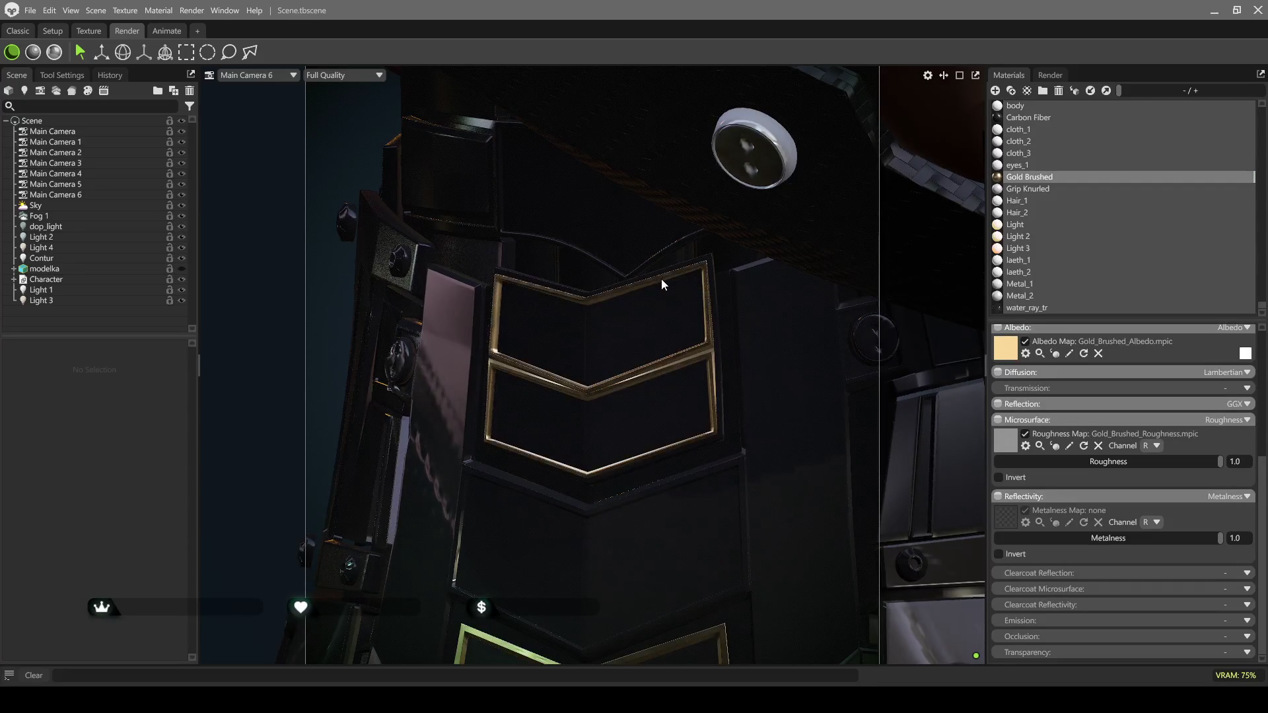
scroll(664, 287, down, 2)
scroll(677, 316, down, 5)
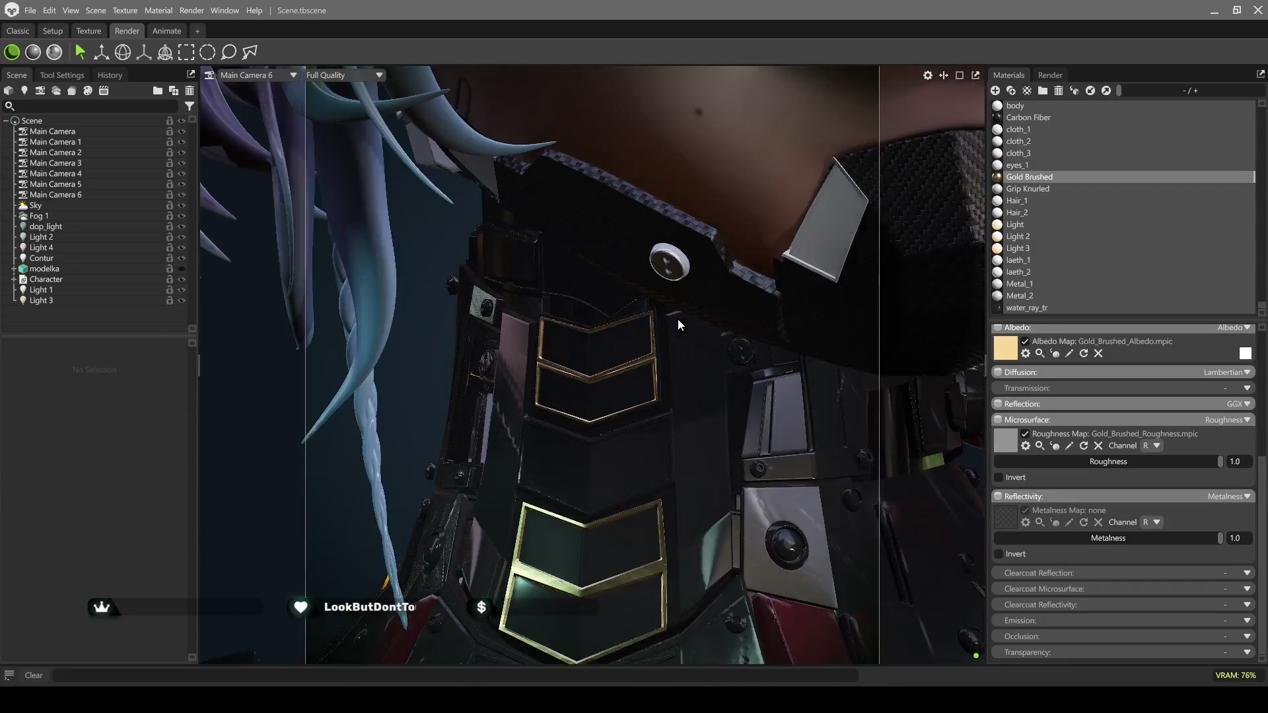
scroll(681, 323, down, 2)
mouse_move(703, 280)
mouse_down()
mouse_move(778, 312)
mouse_move(726, 348)
mouse_move(735, 346)
mouse_move(700, 316)
mouse_up()
click(720, 323)
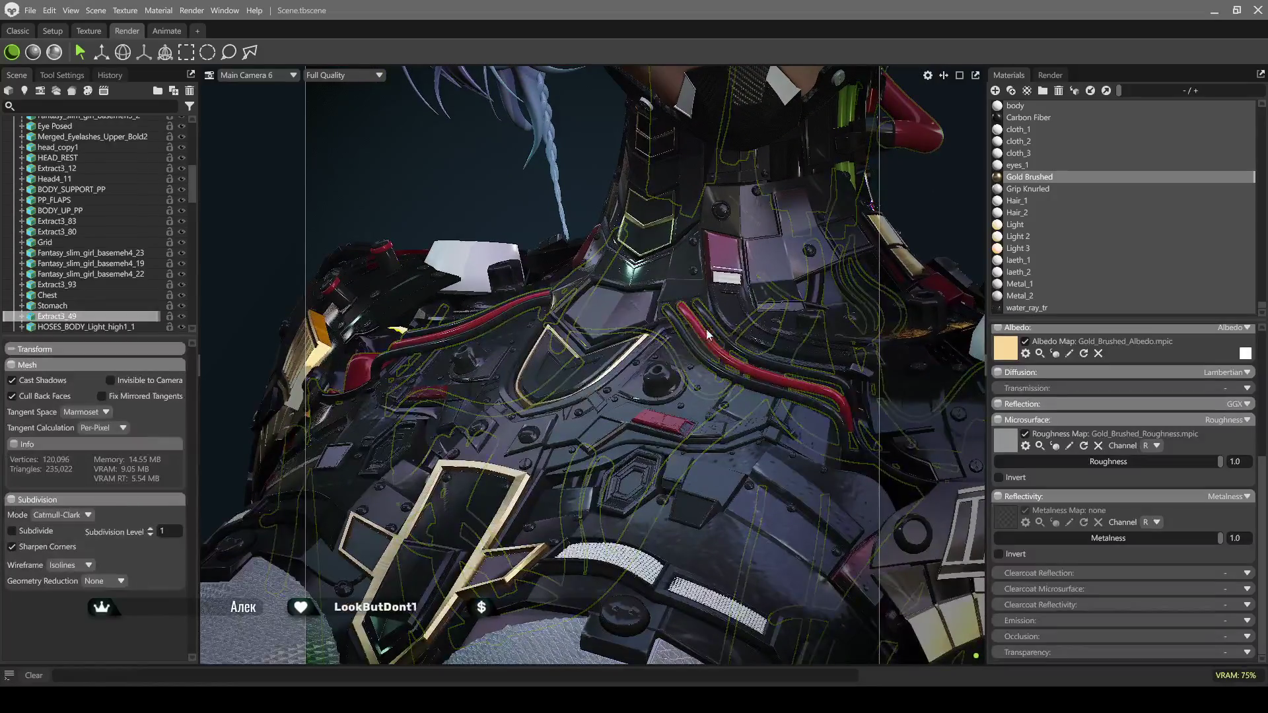
Apply Gold Brushed to the inner rings of the chest armour's hexagon emblem
drag(613, 337, 625, 347)
scroll(624, 347, up, 8)
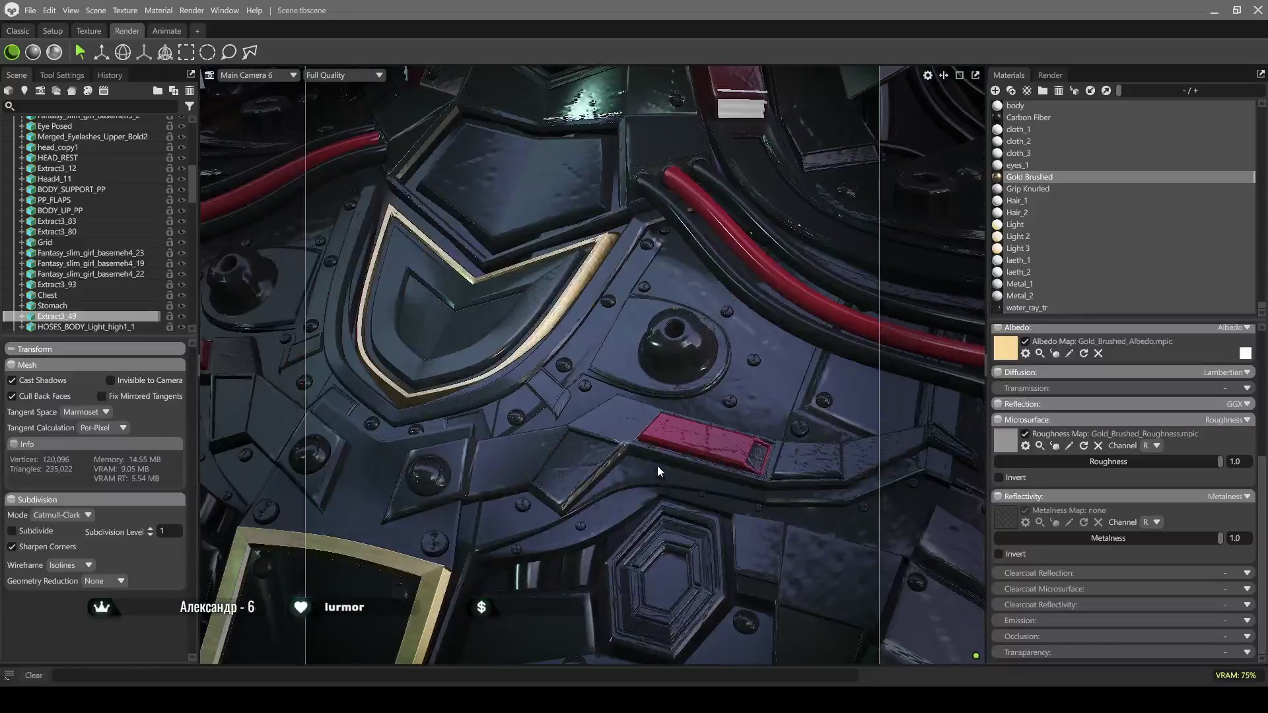
mouse_move(657, 466)
middle_down()
mouse_move(624, 373)
mouse_move(627, 254)
middle_up()
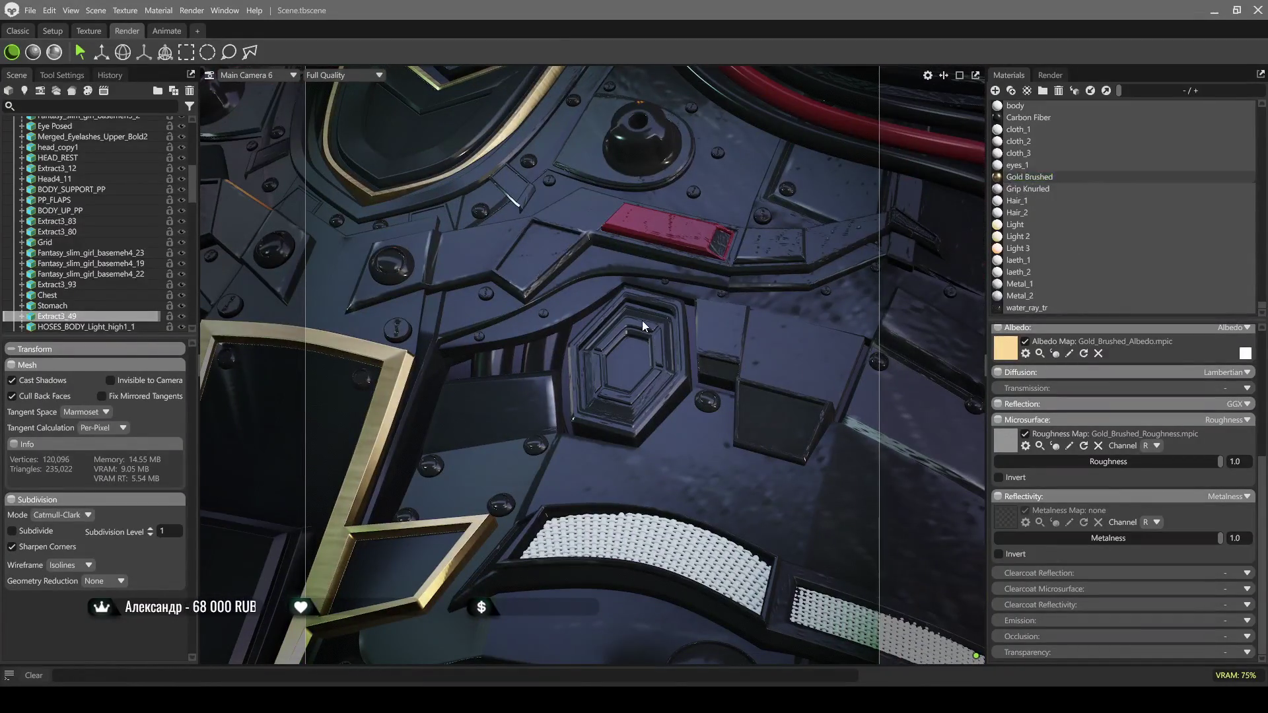
drag(640, 323, 655, 323)
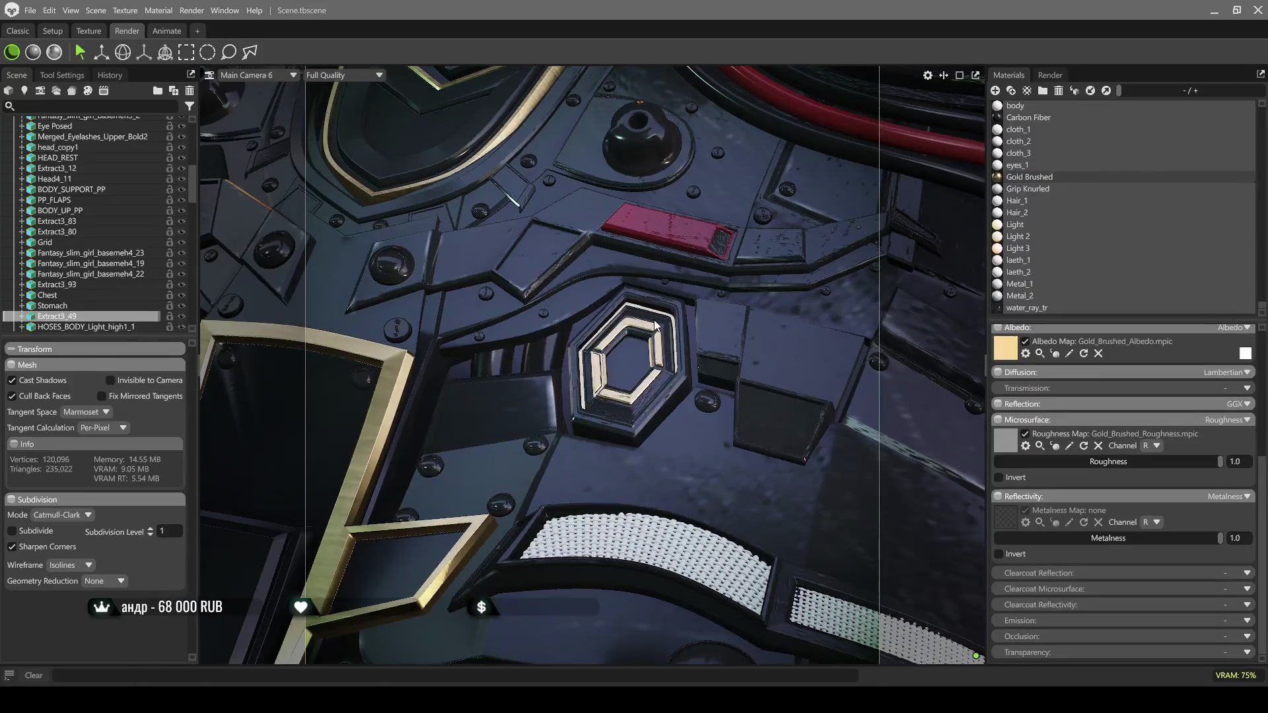
scroll(679, 299, down, 5)
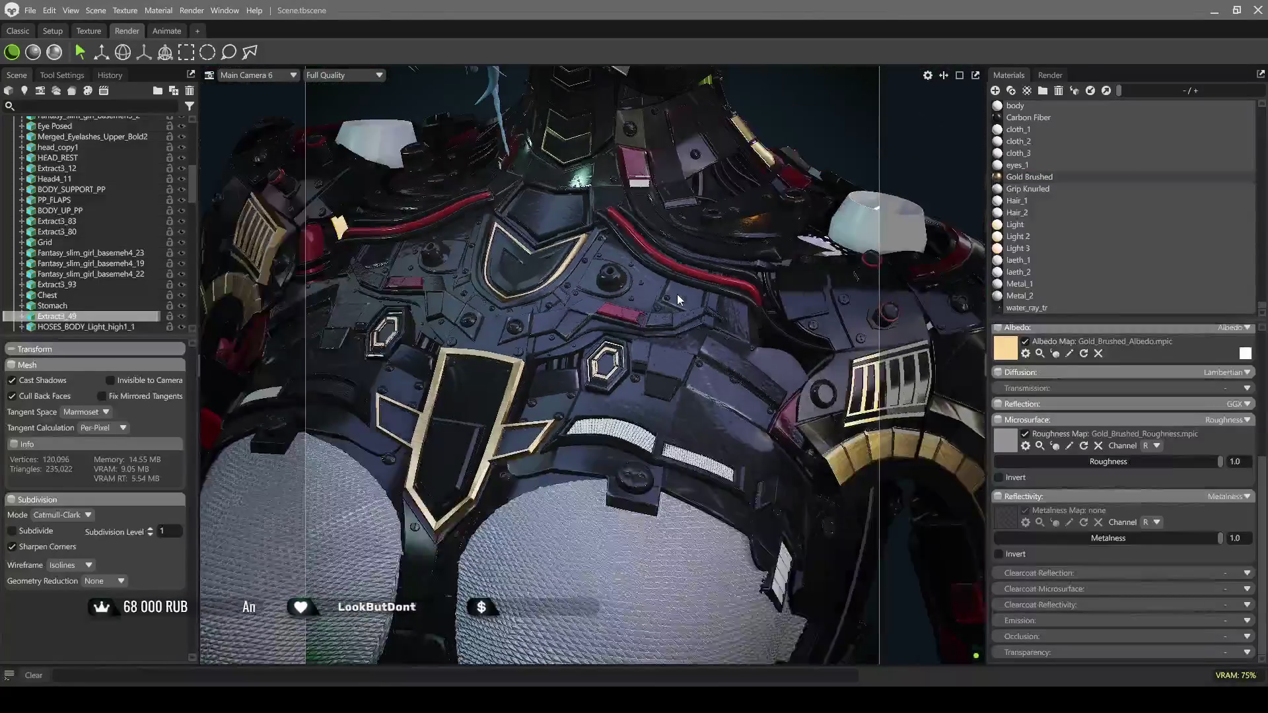
scroll(677, 296, down, 5)
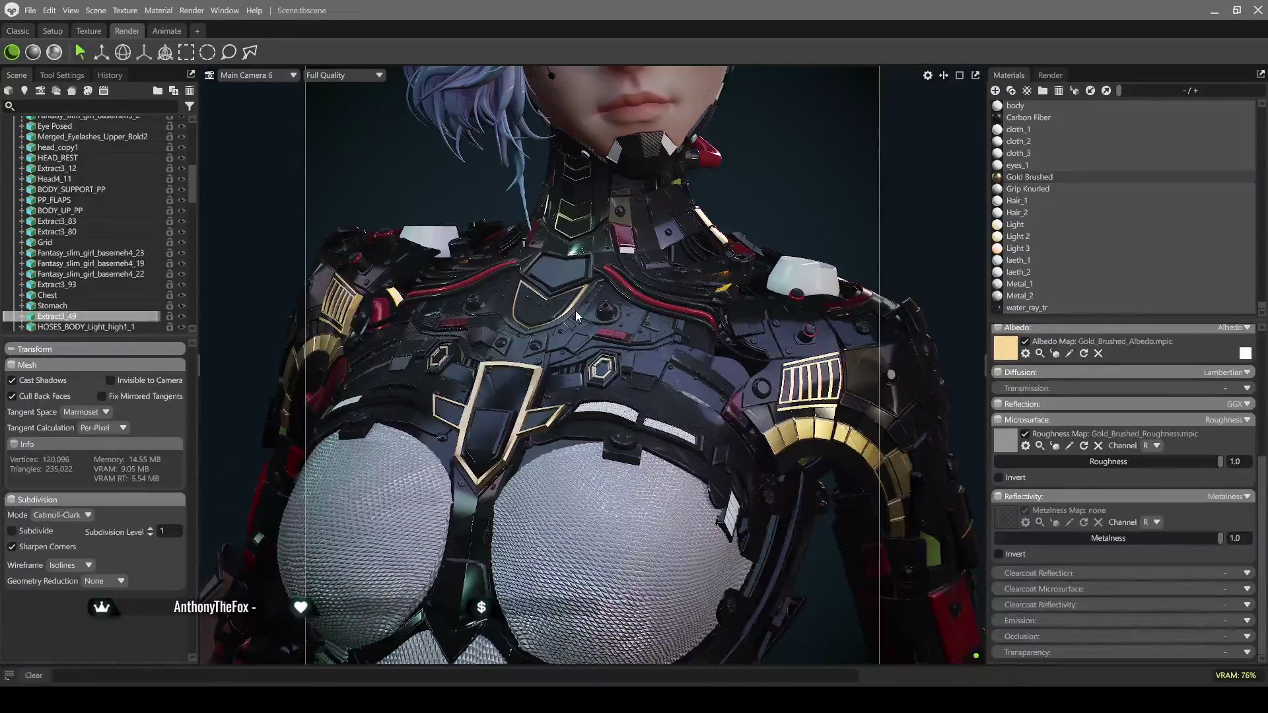
scroll(575, 305, up, 5)
drag(592, 319, 576, 380)
scroll(574, 380, up, 3)
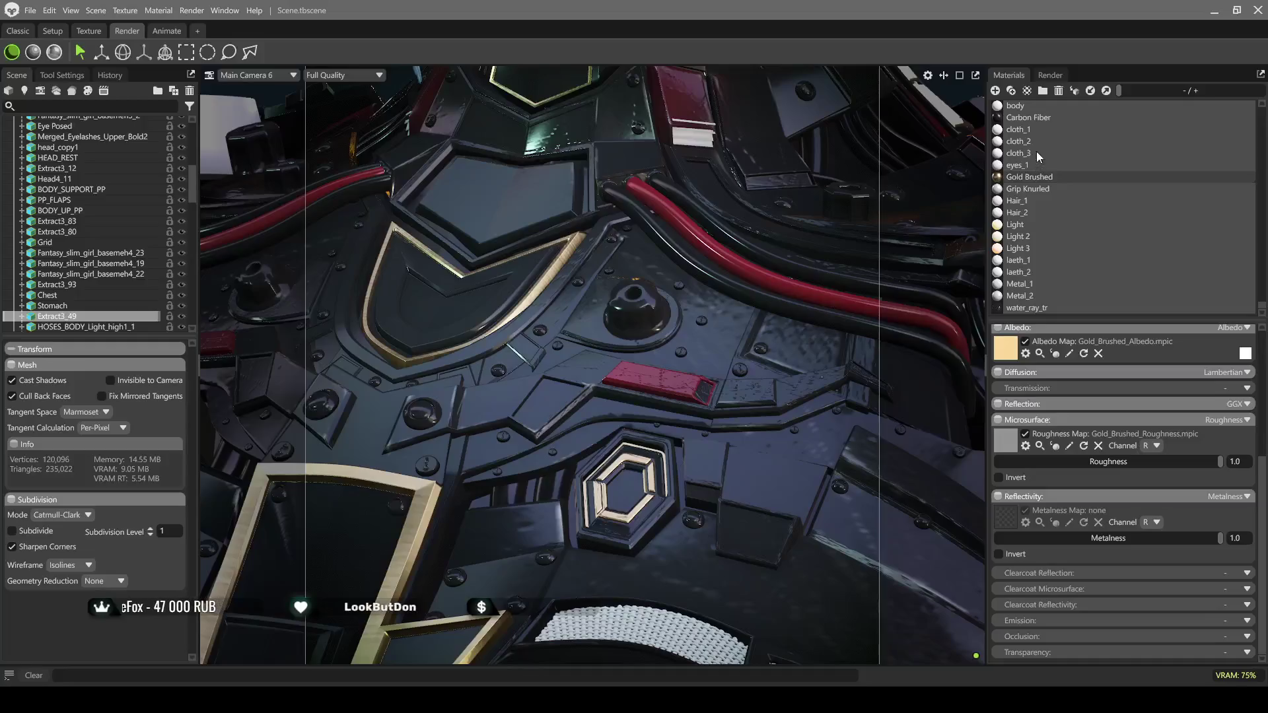
Give the chest armour strip a Carbon Fiber finish
click(1025, 119)
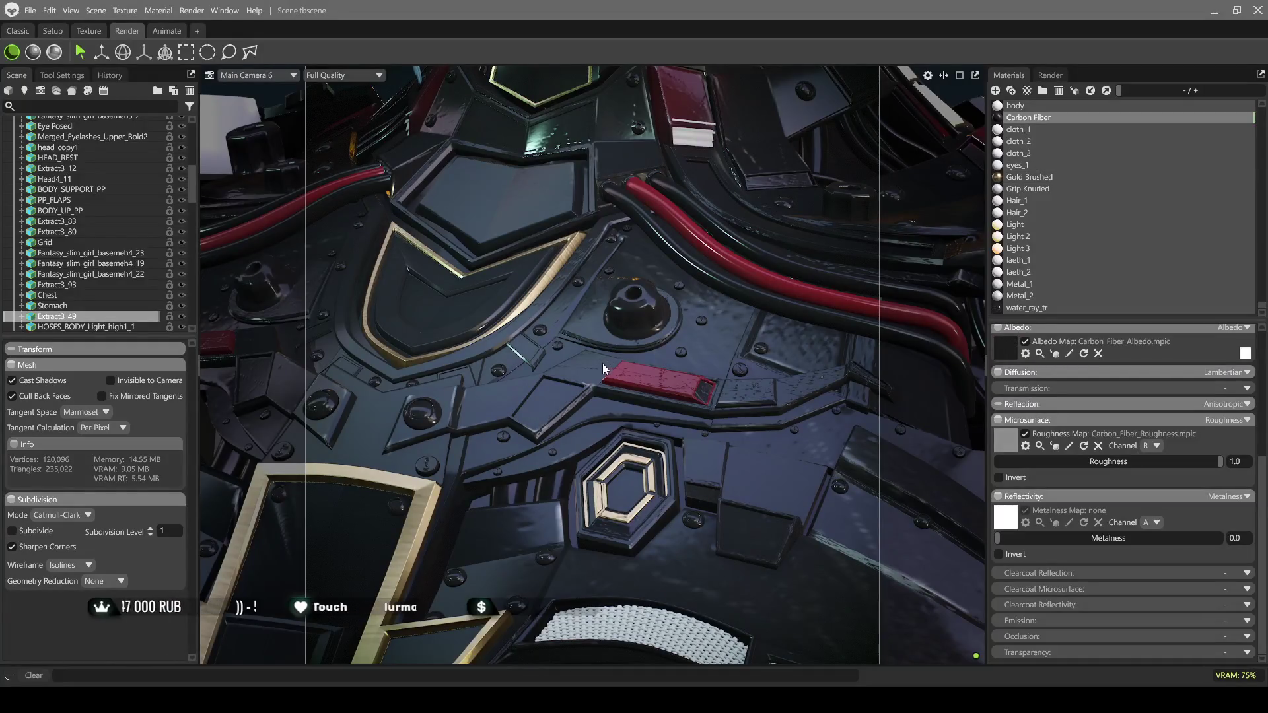
drag(595, 370, 596, 370)
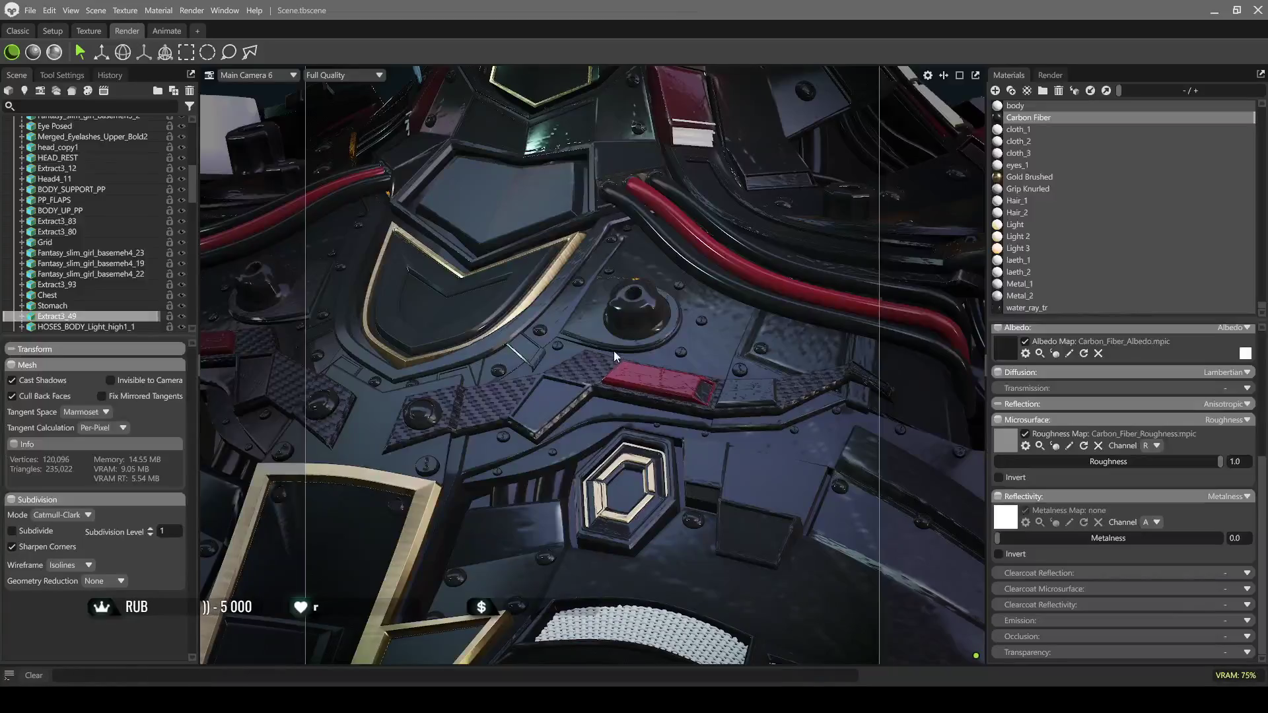
scroll(612, 352, down, 8)
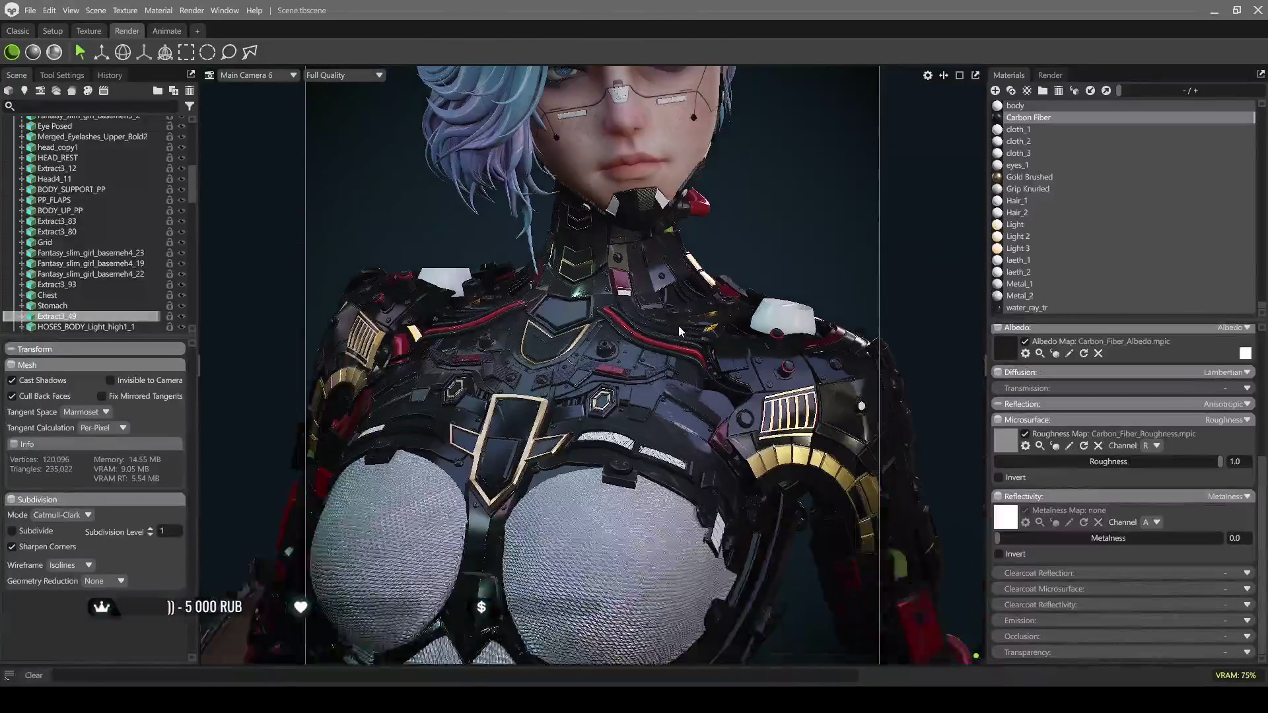
Apply Gold Brushed to the small plate on the shoulder armour
drag(719, 313, 763, 308)
scroll(618, 371, up, 5)
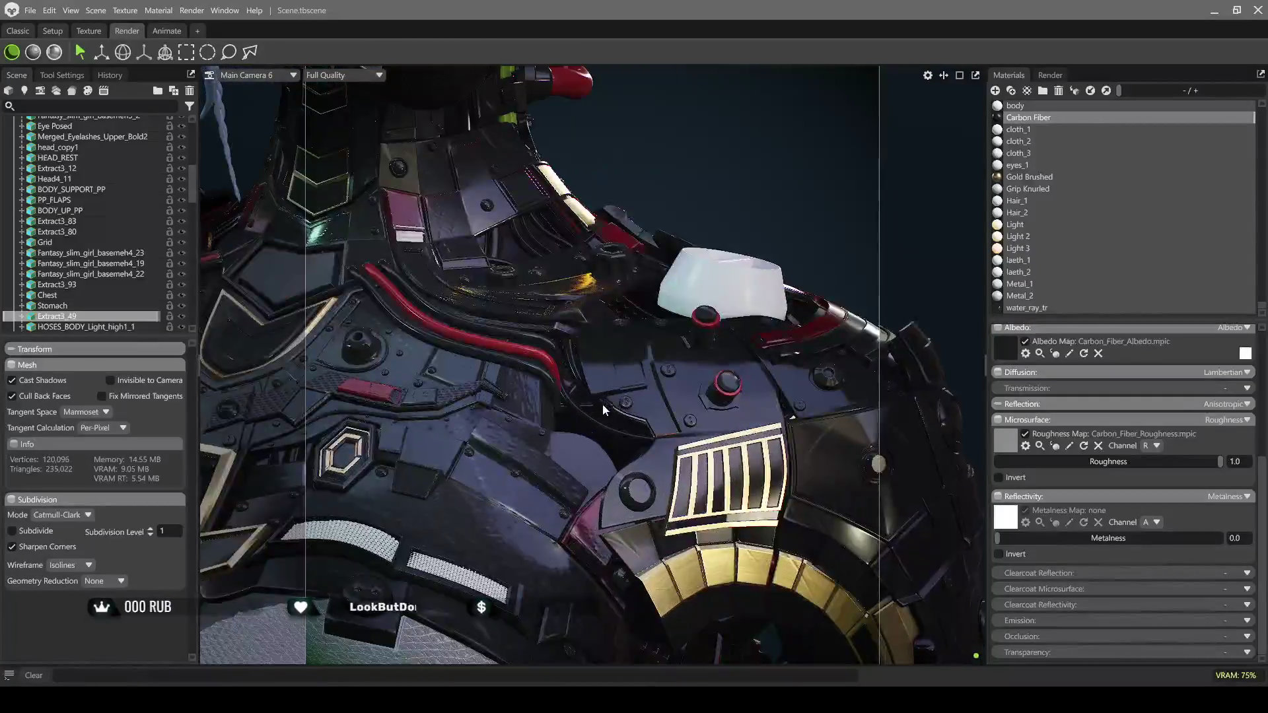
click(603, 415)
scroll(606, 371, up, 4)
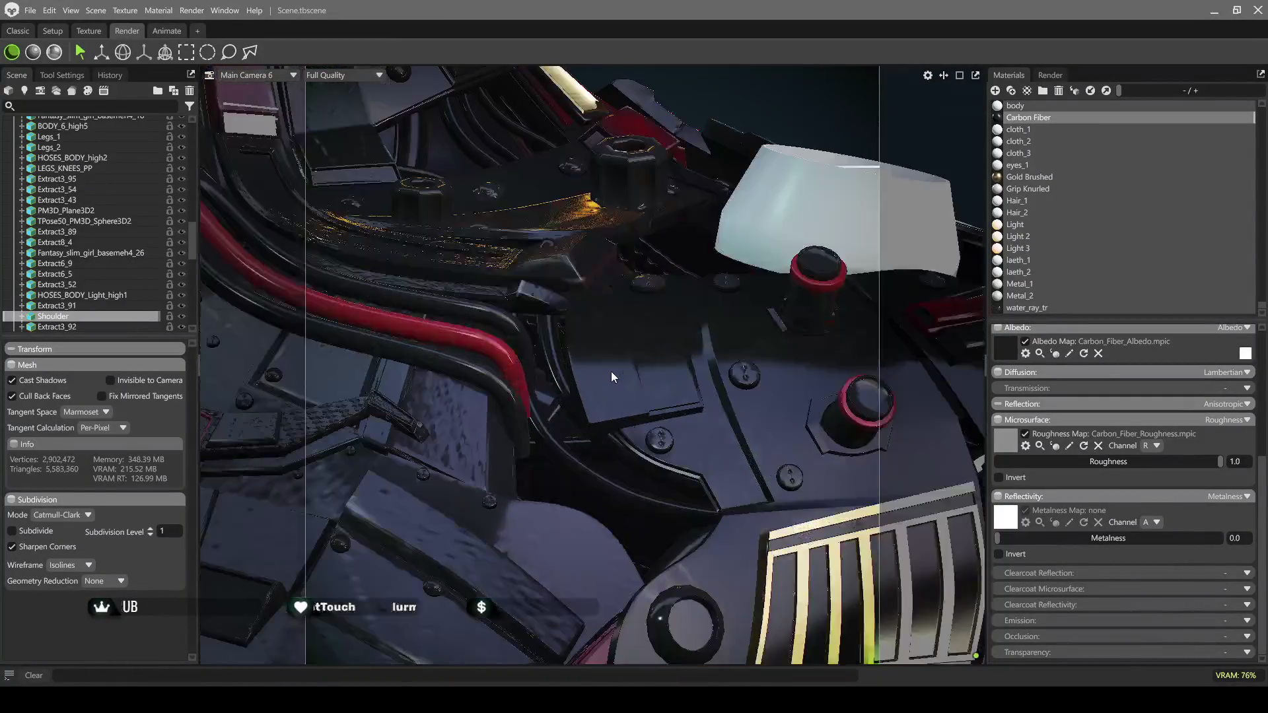
click(1023, 177)
click(607, 365)
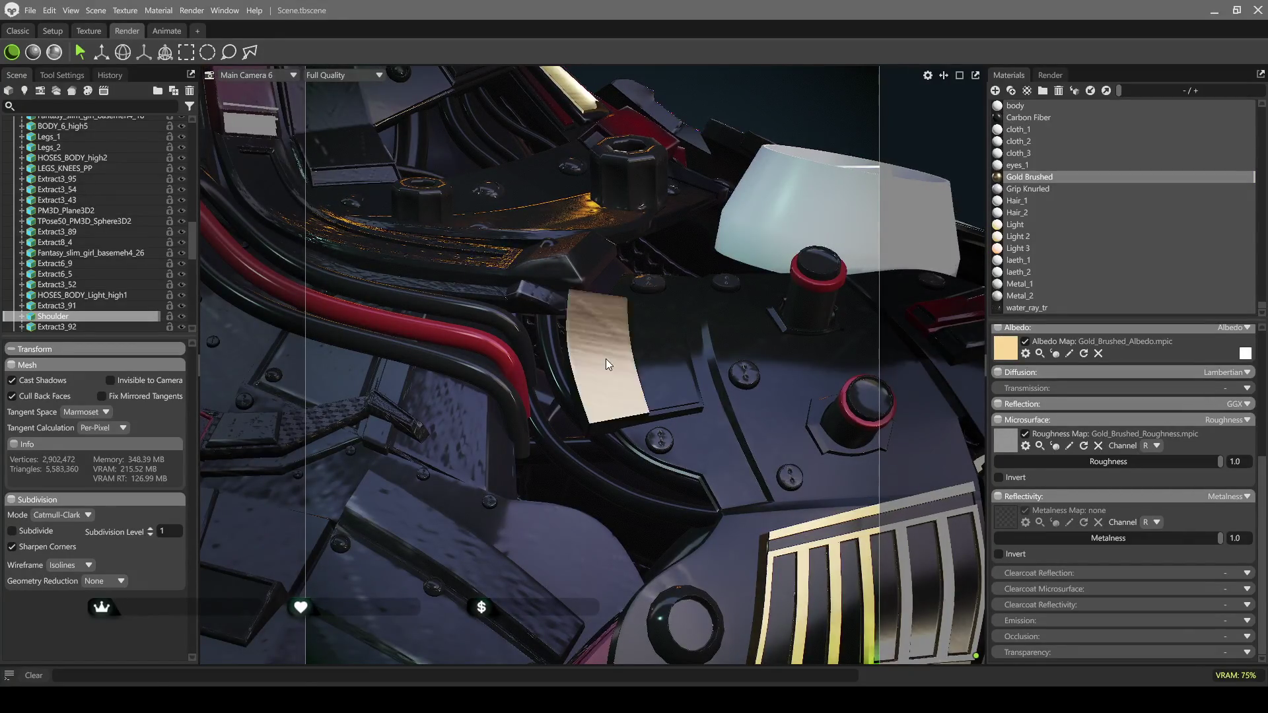
scroll(617, 348, down, 3)
scroll(620, 340, down, 3)
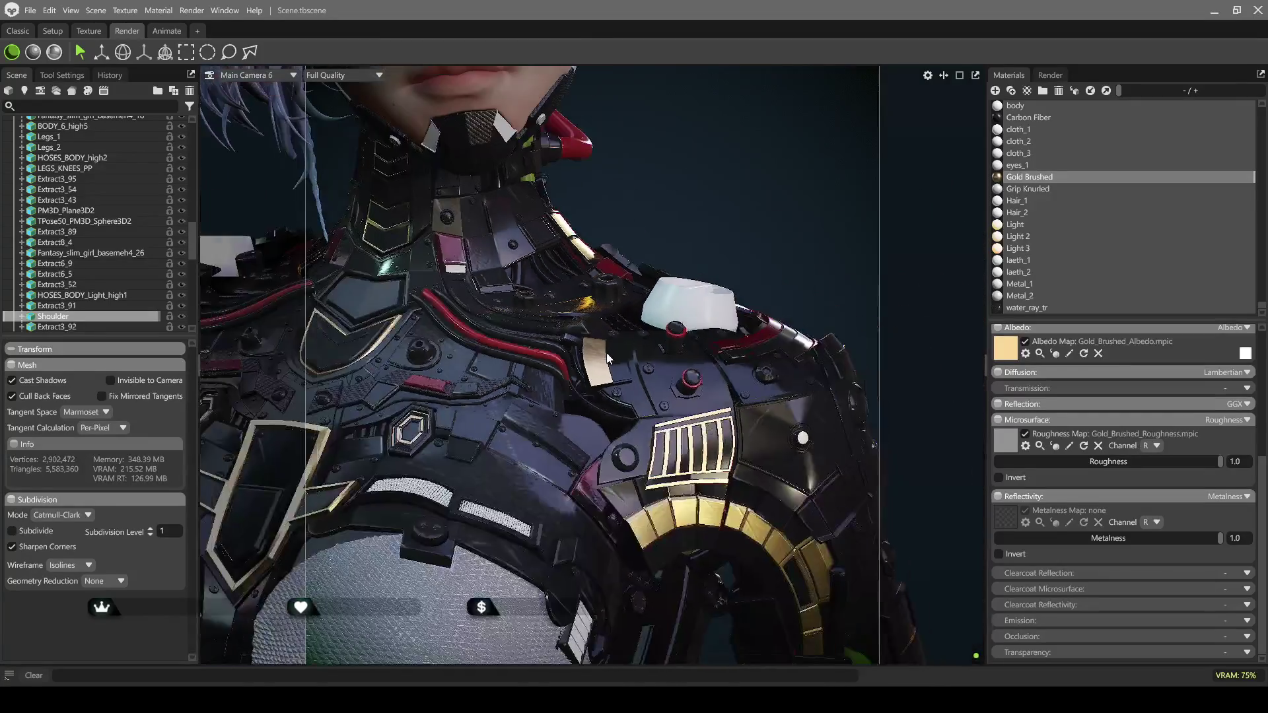
scroll(677, 334, down, 5)
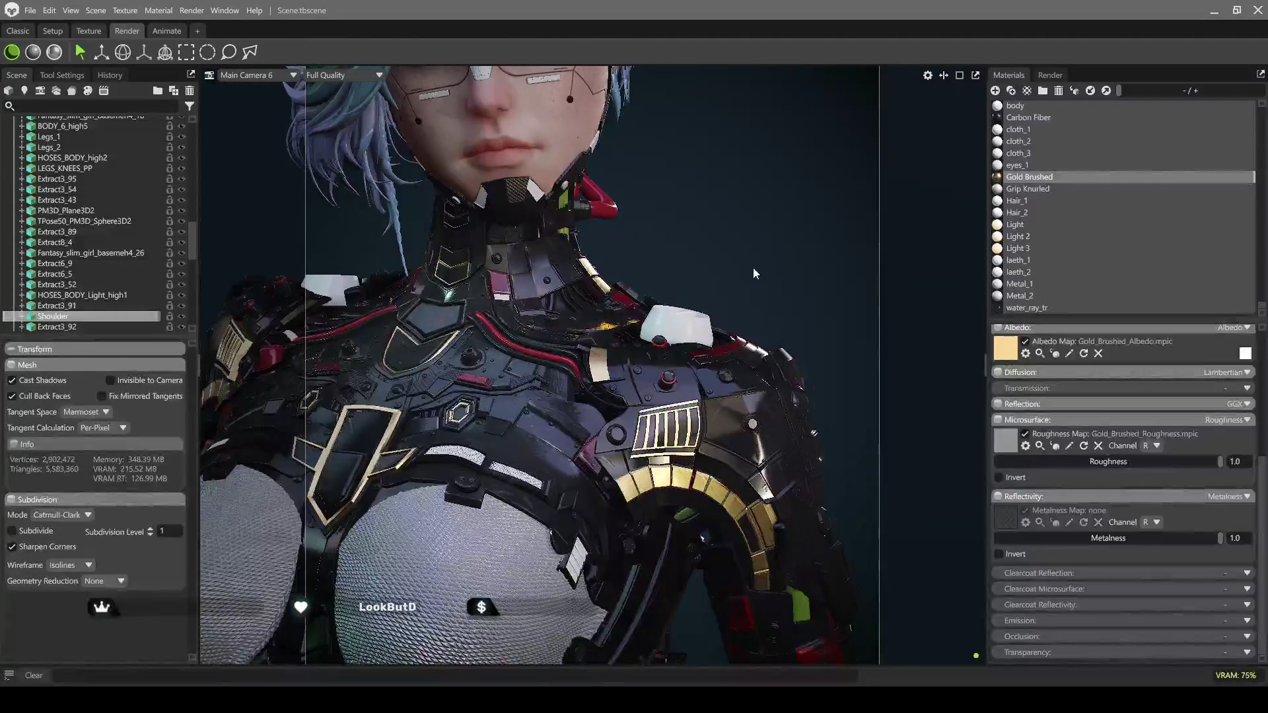
mouse_move(719, 264)
mouse_down()
mouse_move(732, 310)
mouse_move(665, 306)
mouse_move(692, 359)
mouse_move(569, 338)
mouse_move(643, 347)
mouse_move(609, 358)
mouse_move(359, 345)
mouse_move(769, 386)
mouse_up()
Compare the raster preview with ray-traced rendering, then select the Sky light in the outliner
scroll(724, 271, down, 3)
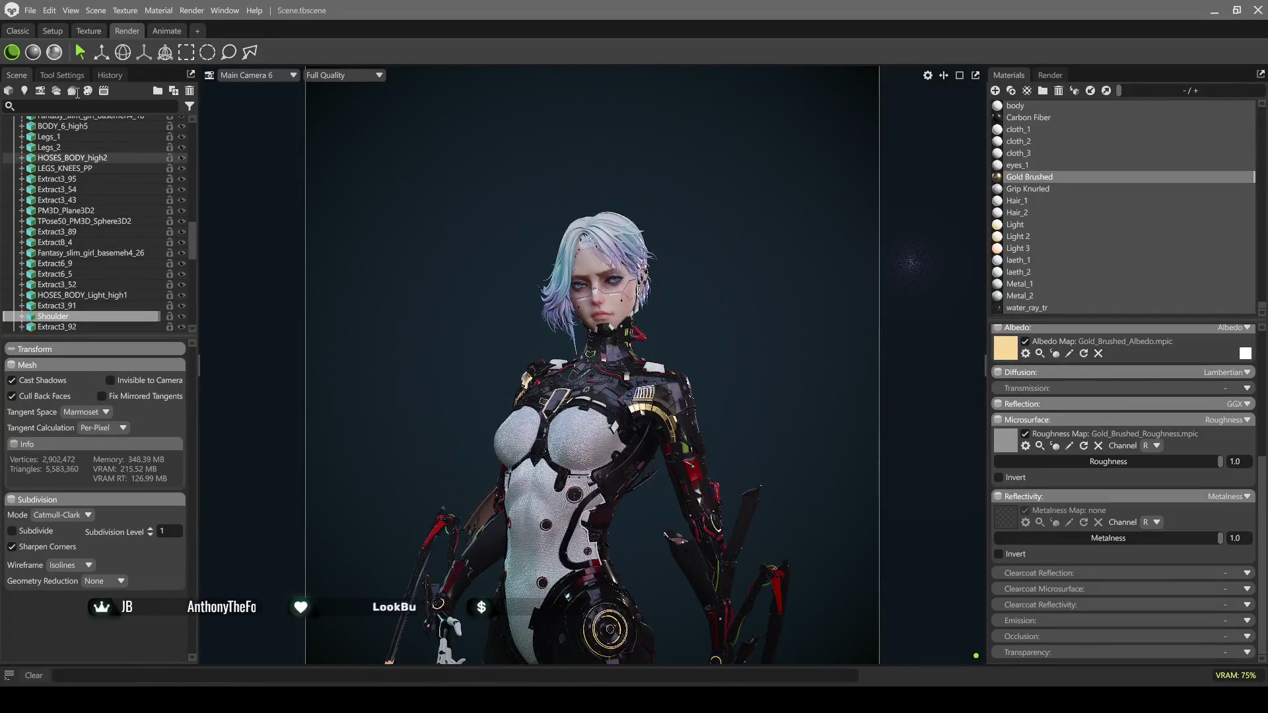
click(55, 53)
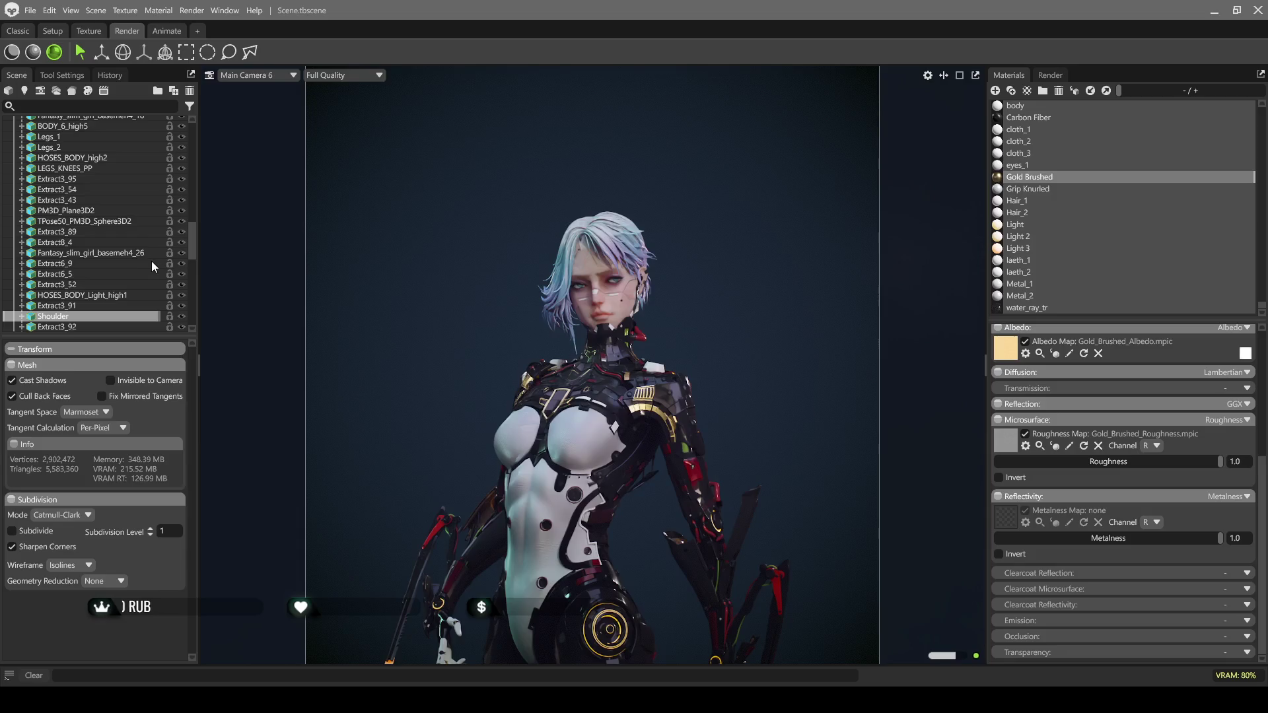
scroll(145, 252, up, 3)
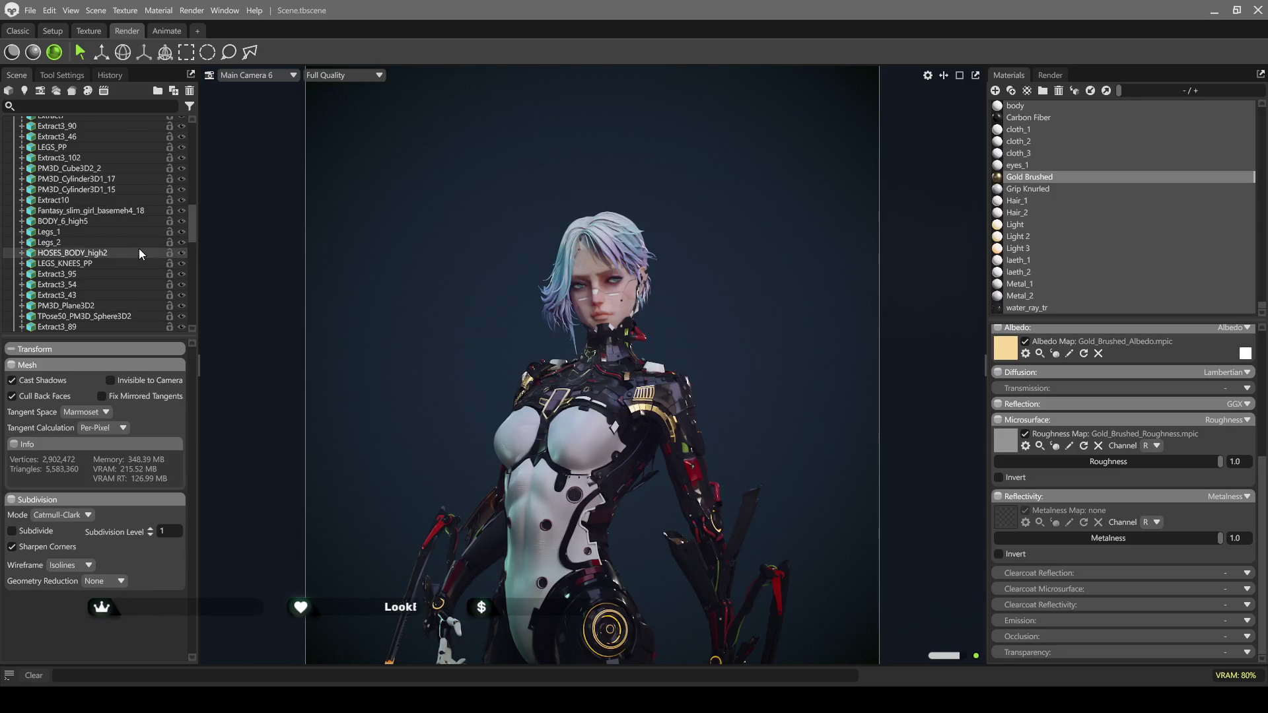
scroll(139, 248, up, 2)
click(12, 52)
scroll(124, 228, up, 5)
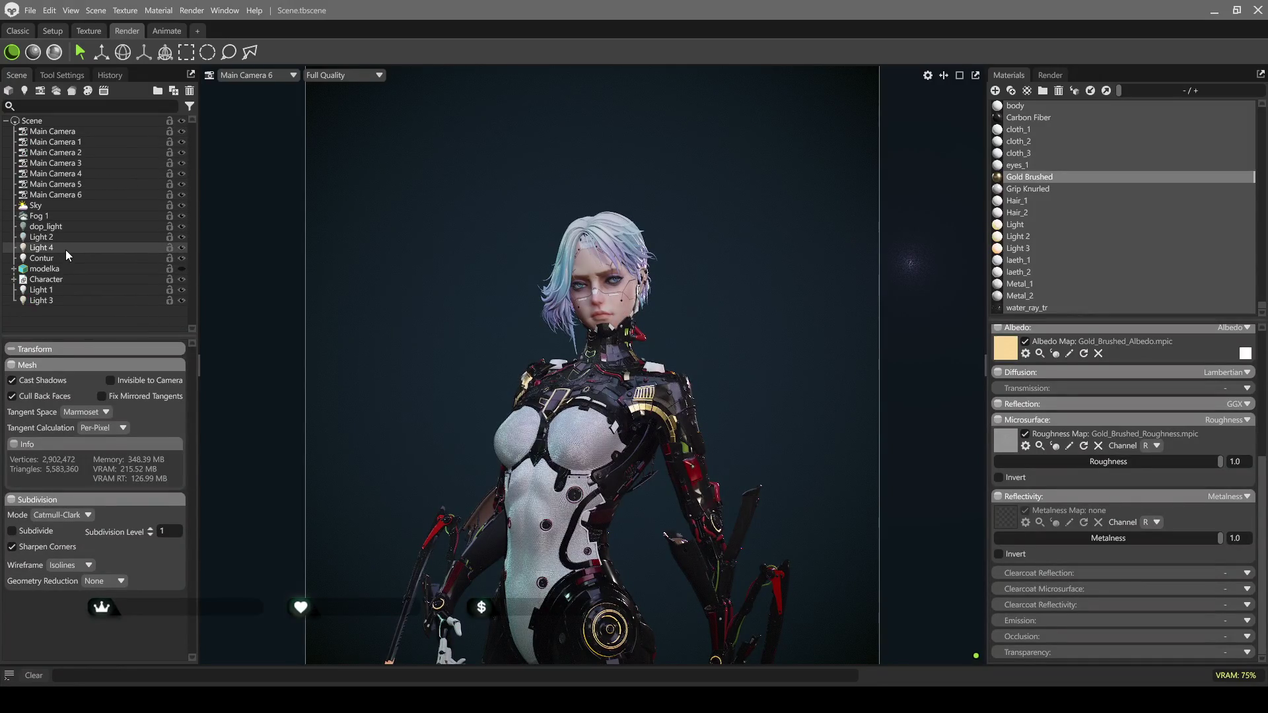
click(54, 207)
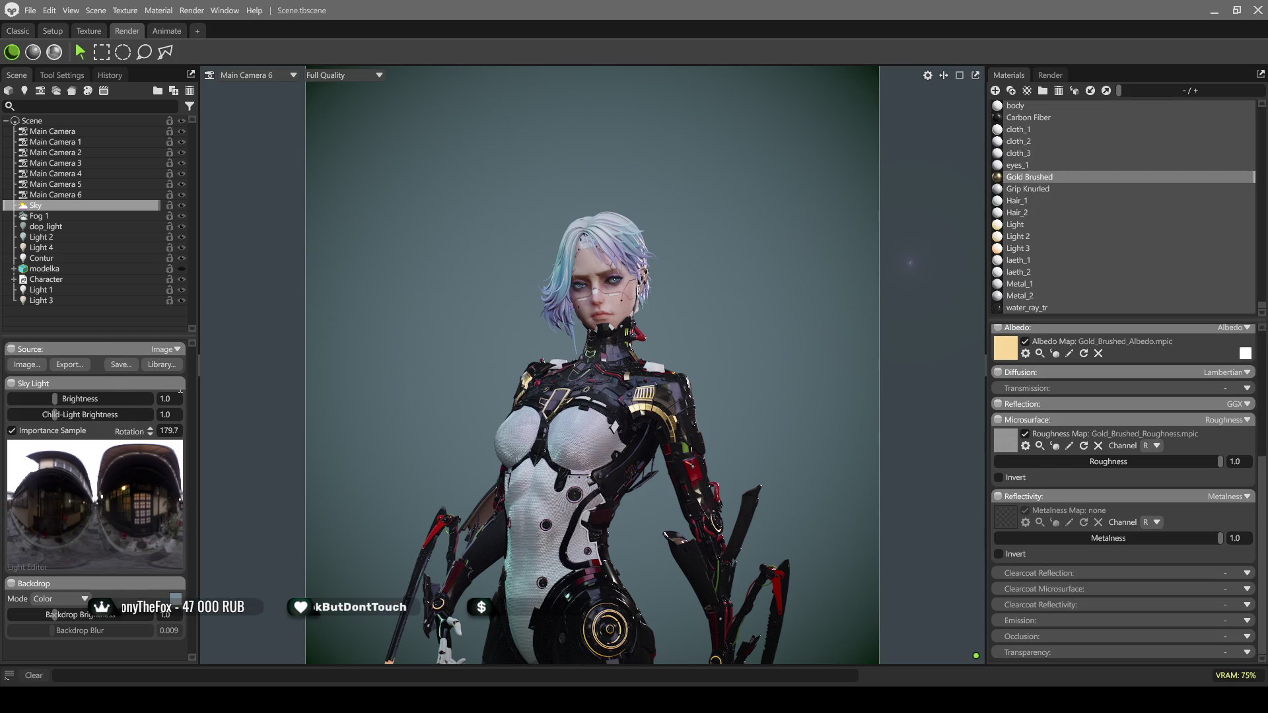
Lower the sky brightness slightly, rotate the sky to 258.7, deselect it and preview in raster mode
drag(57, 398, 63, 399)
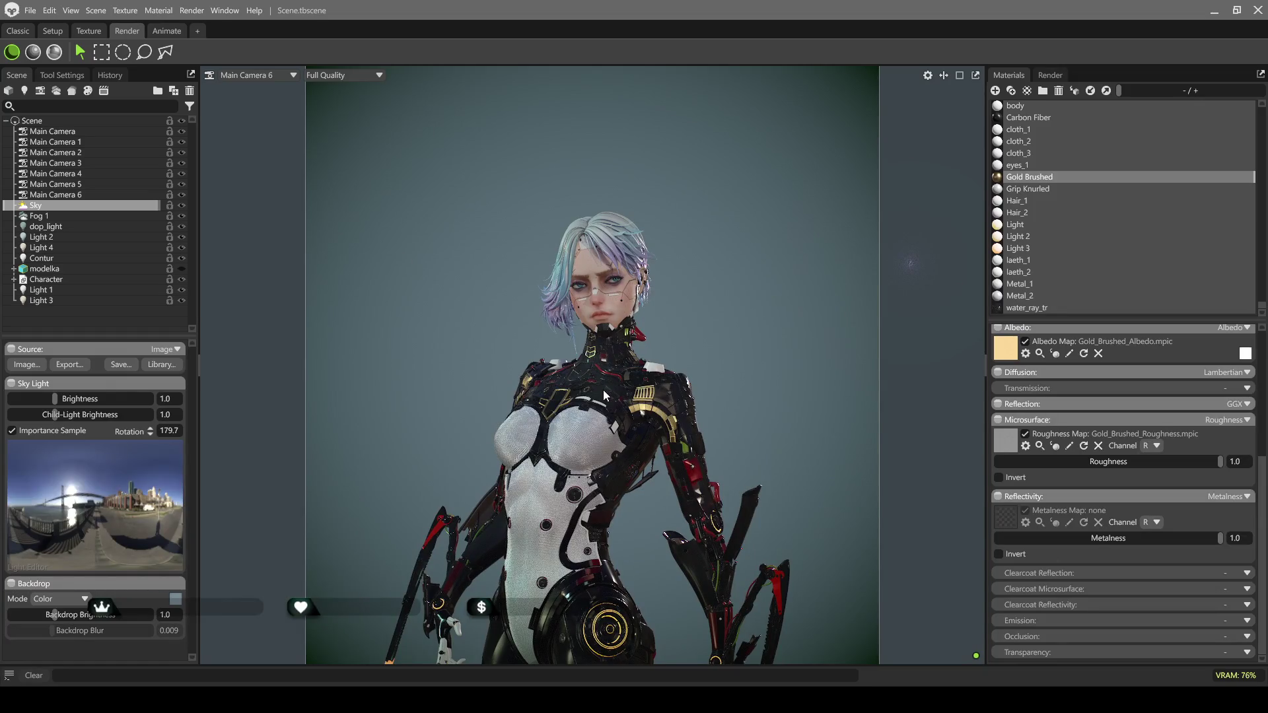
shift+right_drag(677, 395, 766, 400)
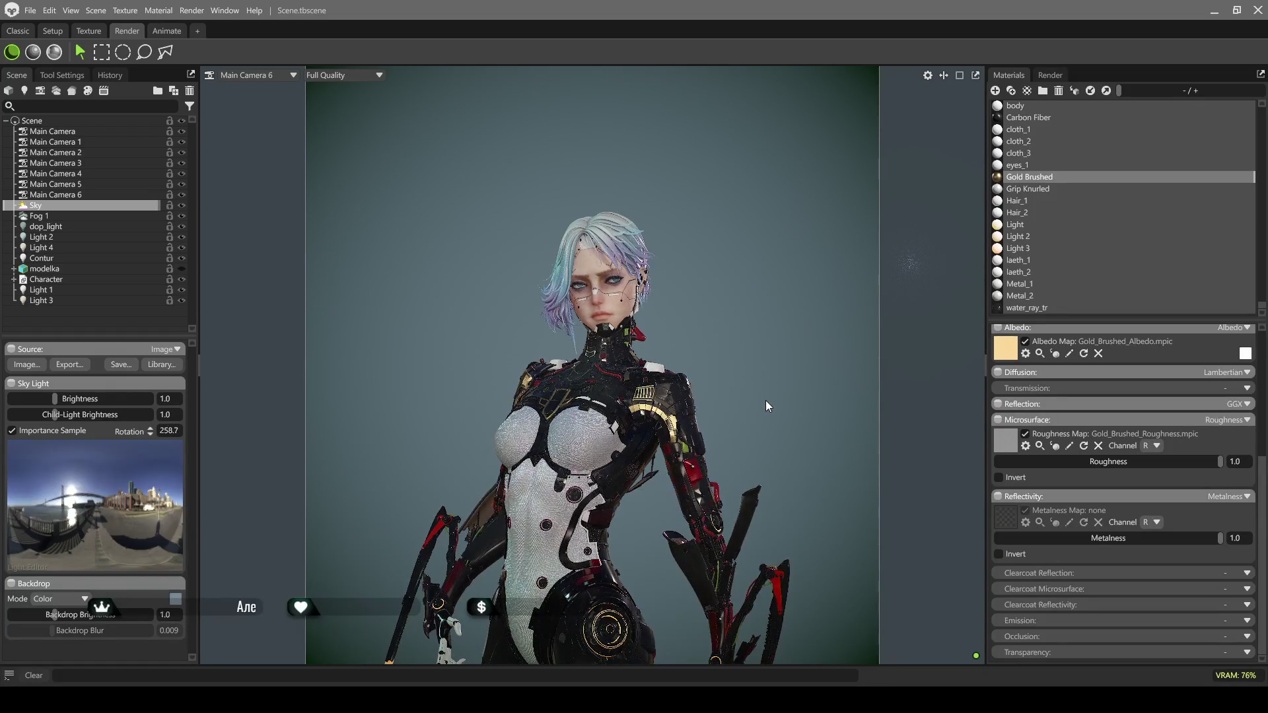
click(585, 143)
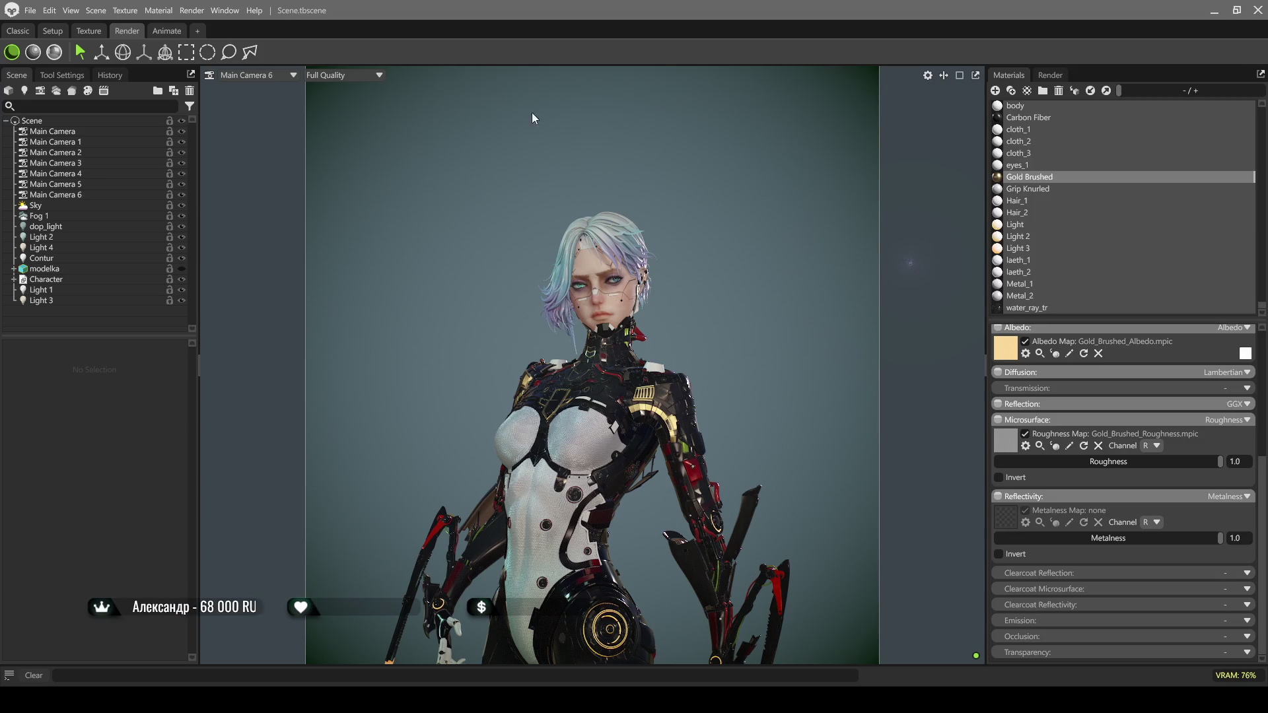
click(55, 56)
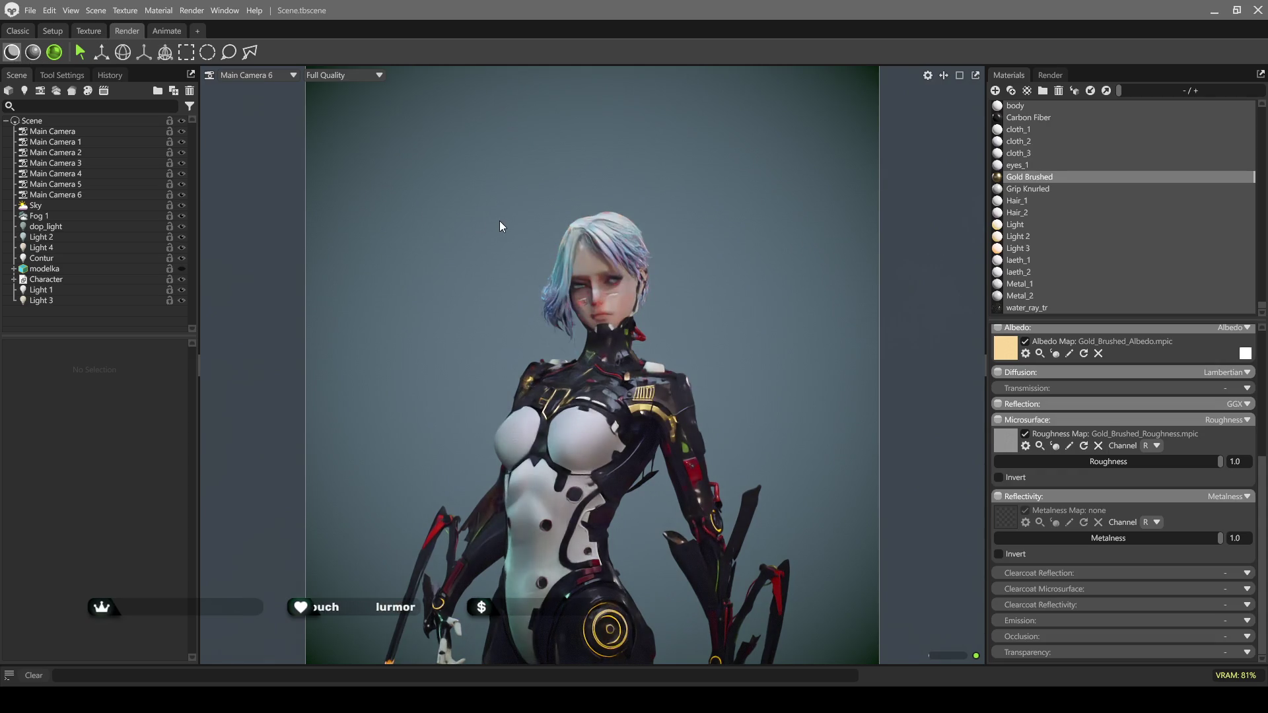
Check the History list, compare raster and ray-traced views, and select the Sky light
key(ctrl+h)
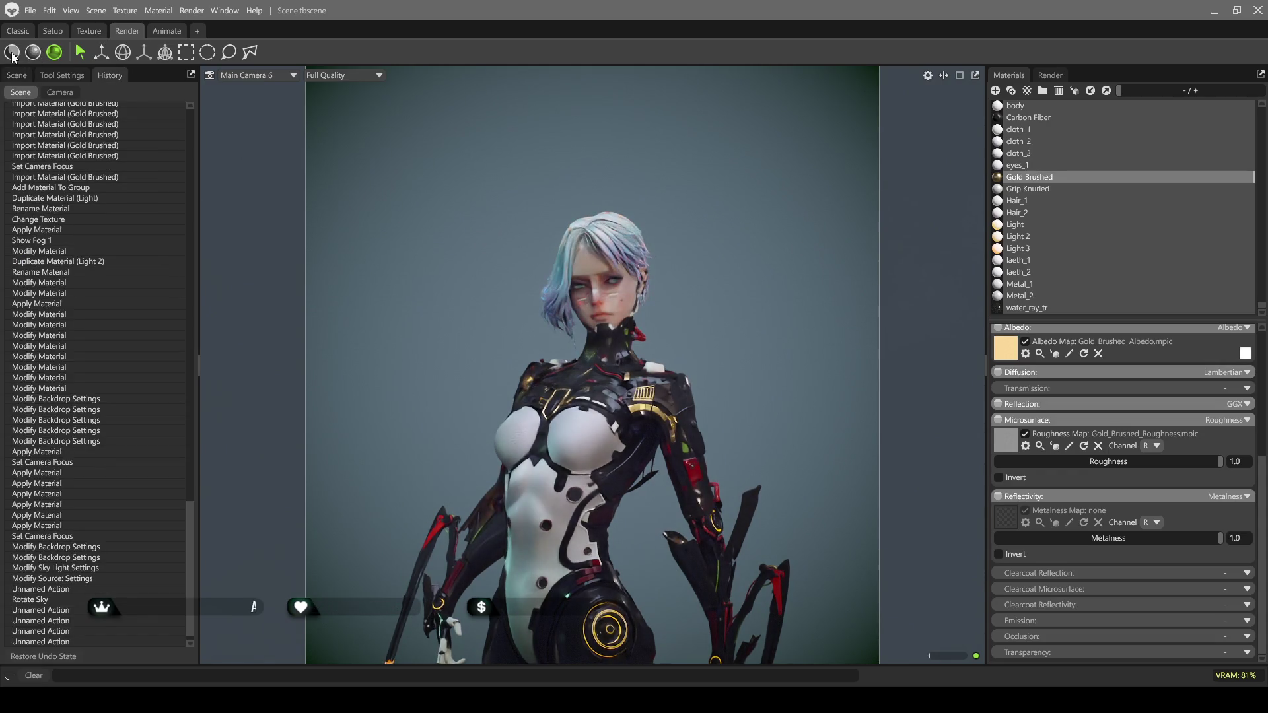
click(12, 52)
click(21, 77)
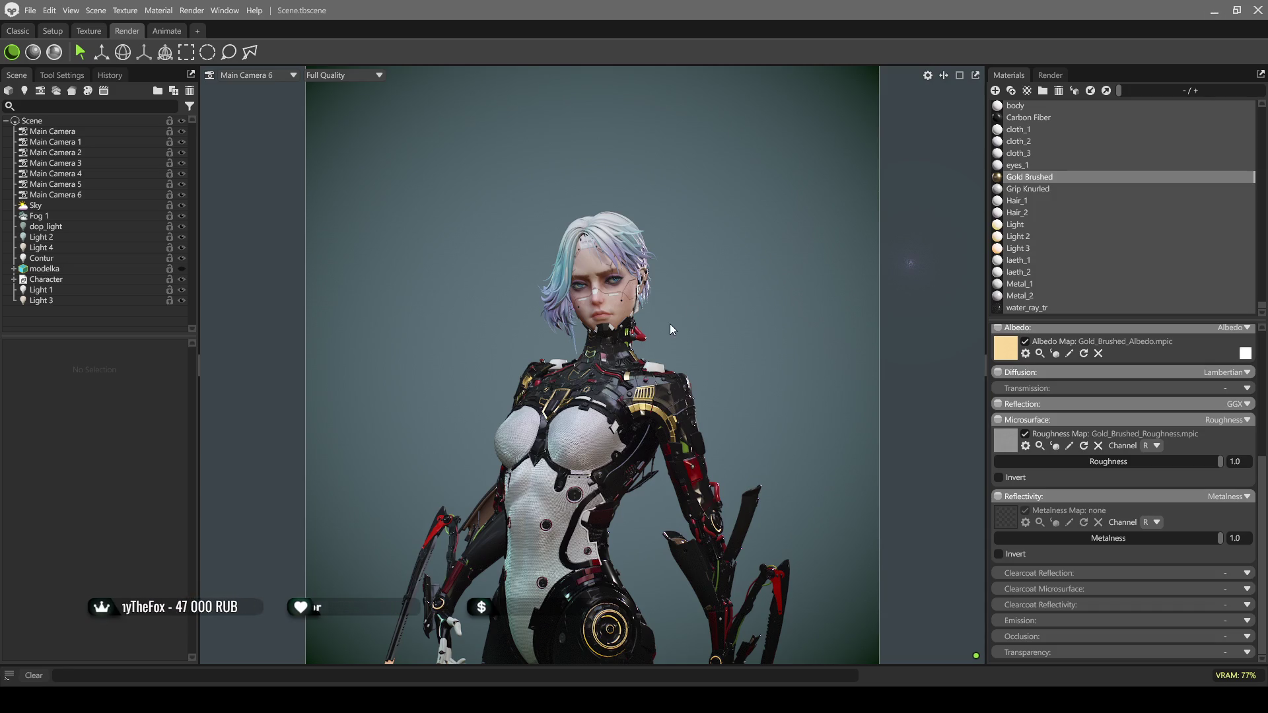
click(55, 53)
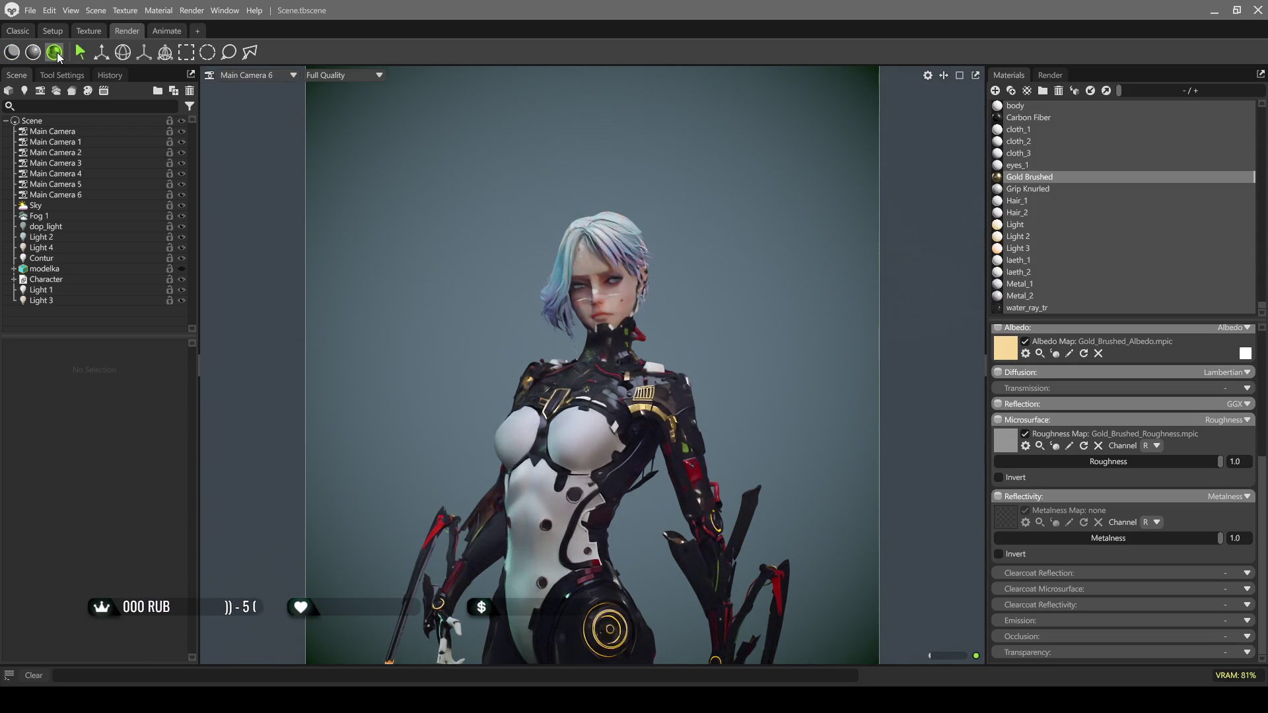
click(12, 53)
click(47, 206)
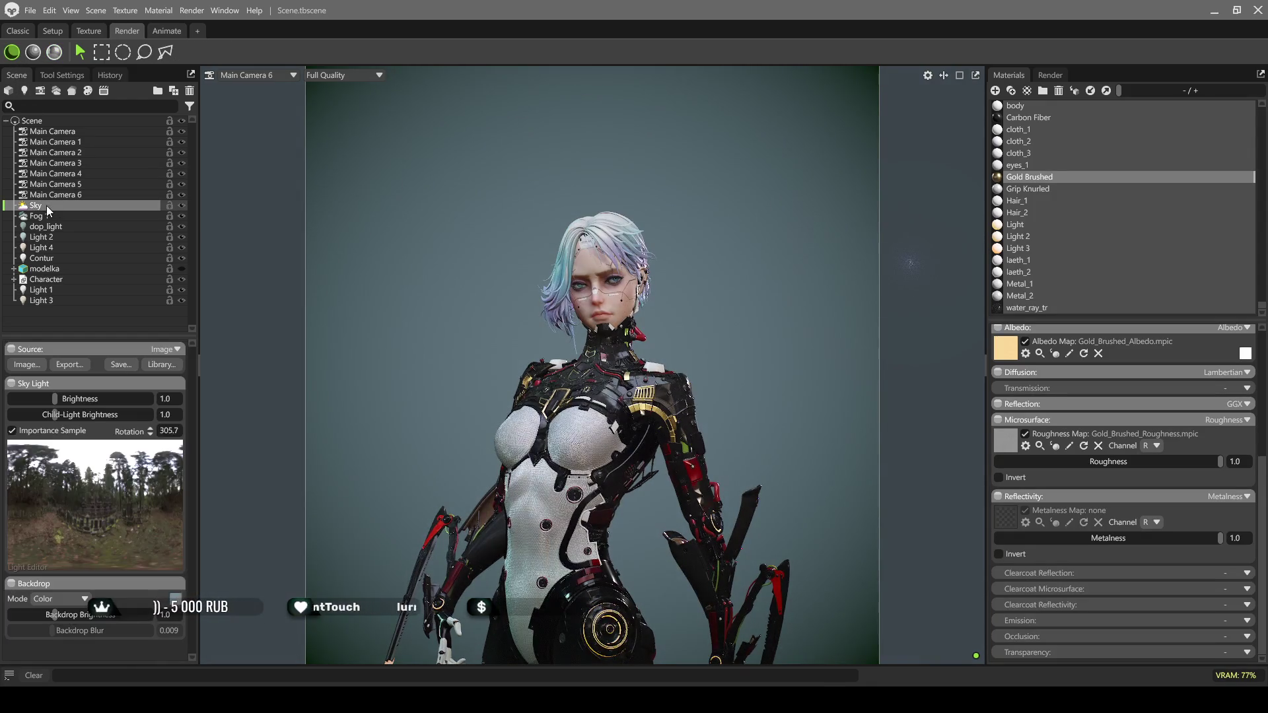
Set the sky brightness to 1.74 and rotation to 367.2, comparing raster and ray-traced previews
drag(57, 399, 60, 399)
mouse_move(371, 380)
shift+mouse_down()
mouse_move(533, 334)
mouse_move(601, 335)
mouse_move(560, 333)
shift+mouse_up()
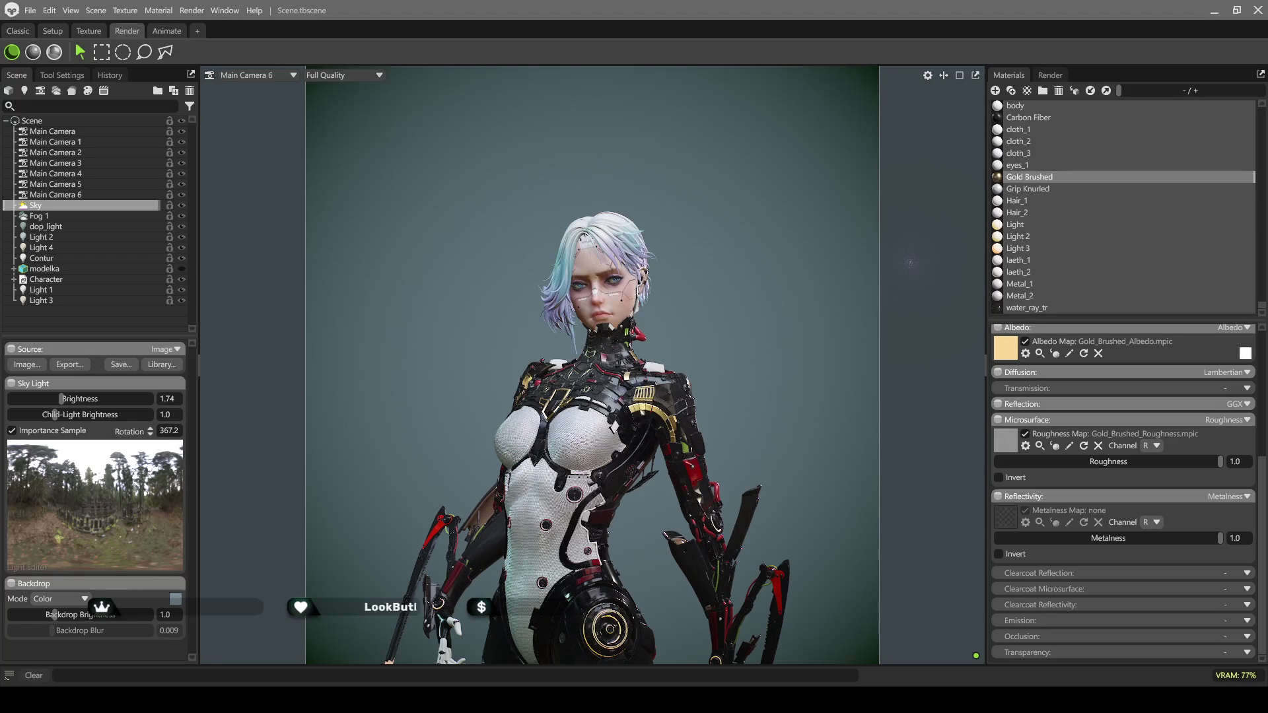
click(56, 54)
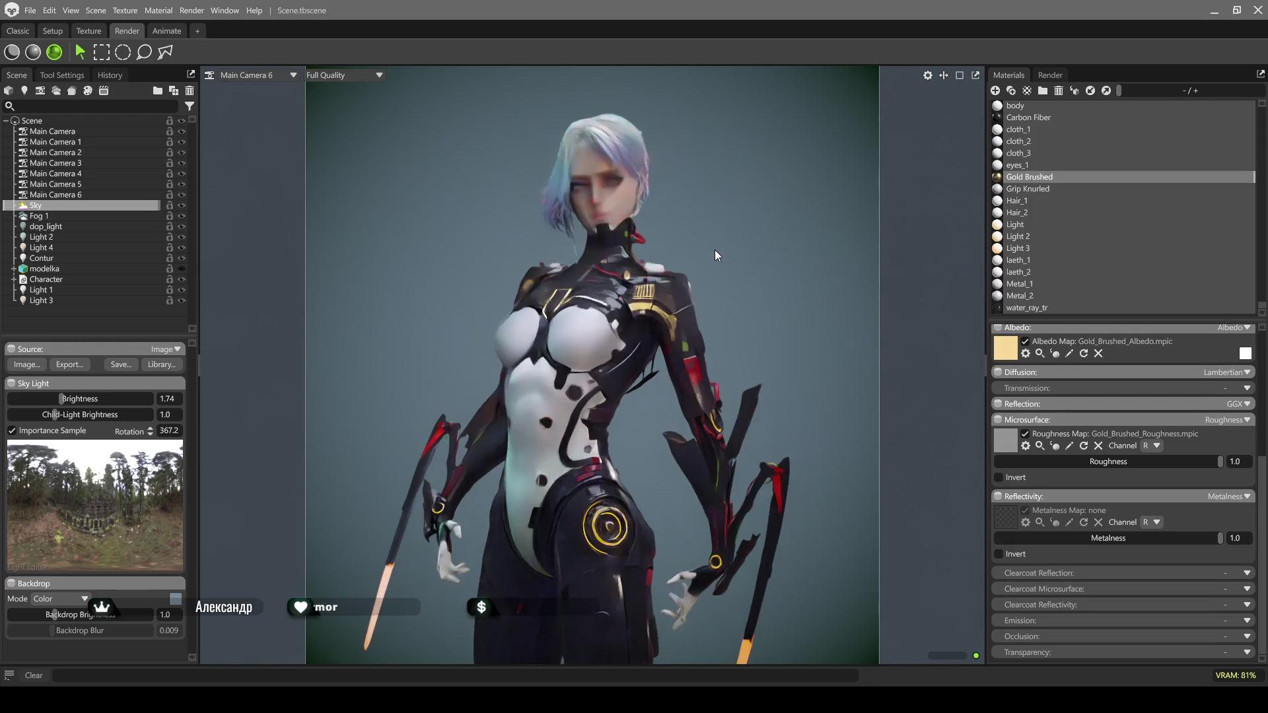
click(12, 53)
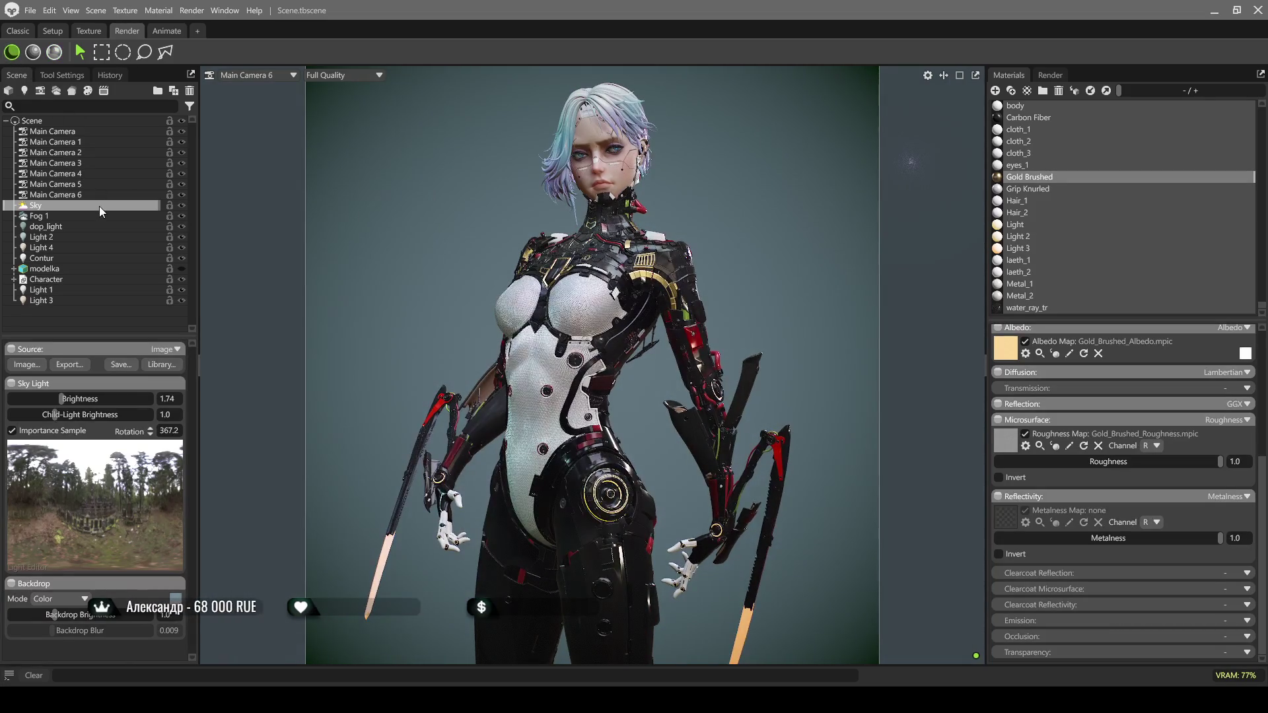
Raise Light 4's brightness and Light 2's to 7.358, and hide dop_light
click(61, 248)
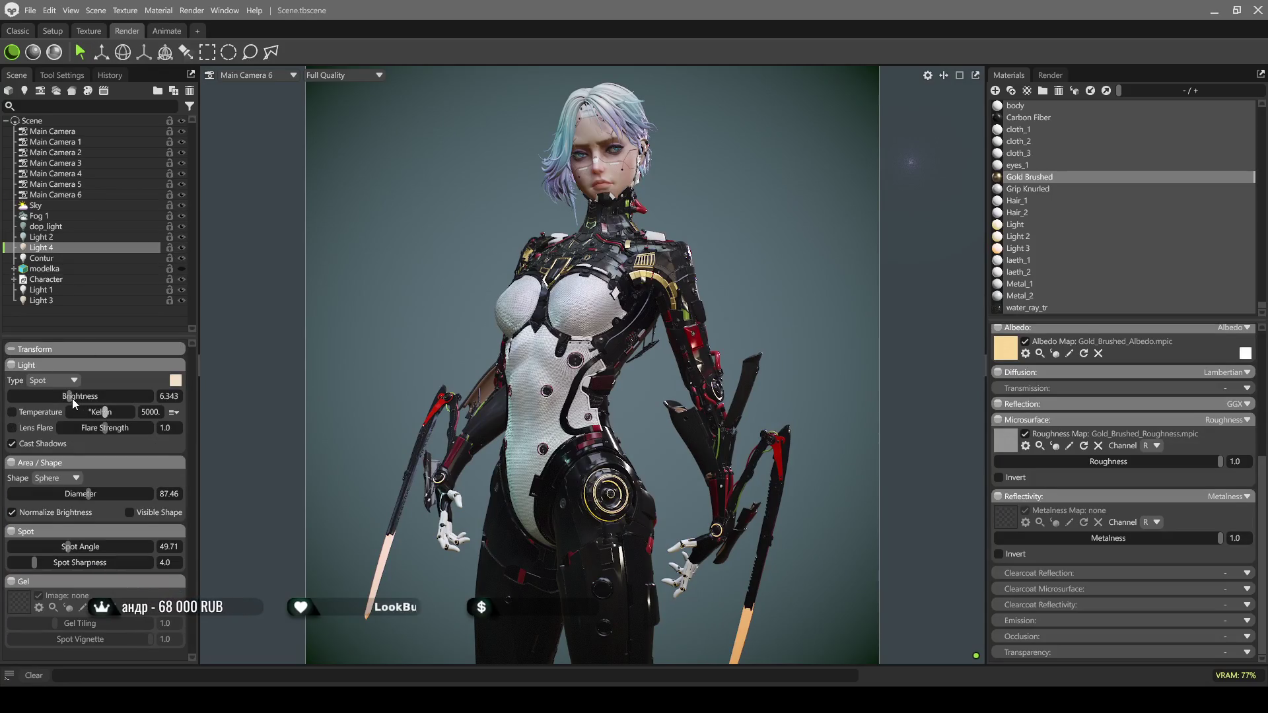
drag(71, 397, 75, 399)
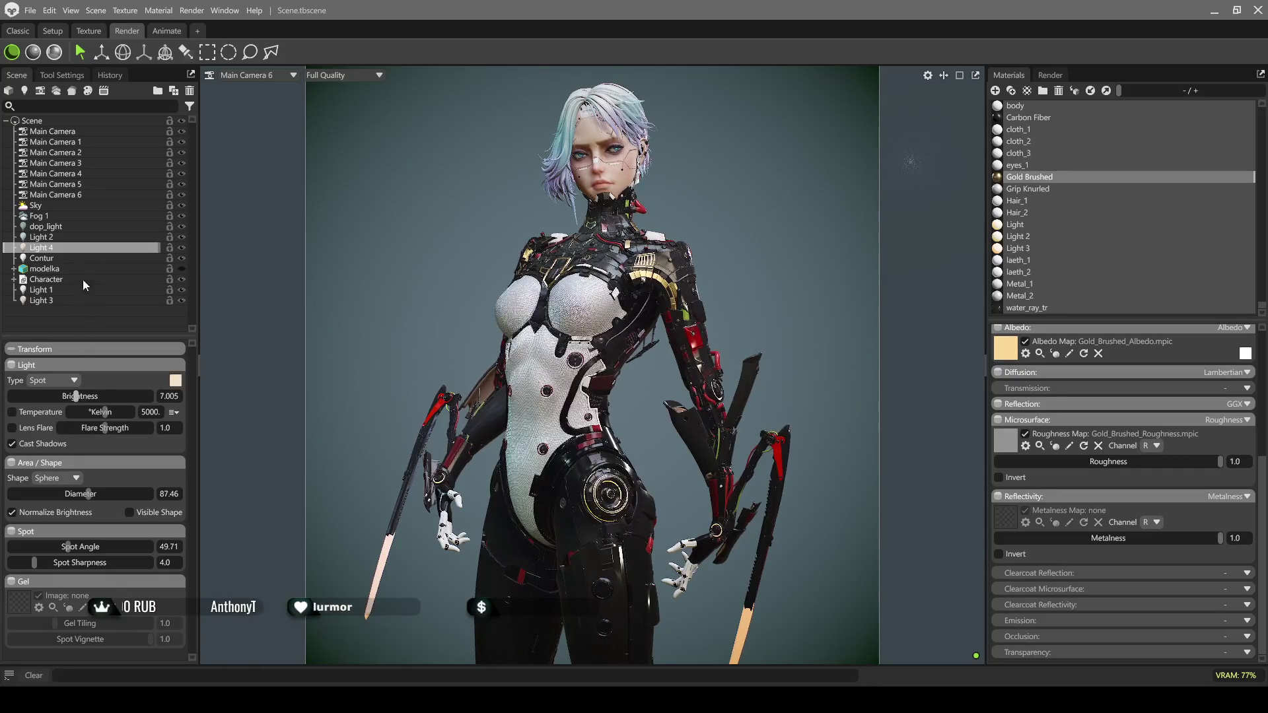
click(70, 237)
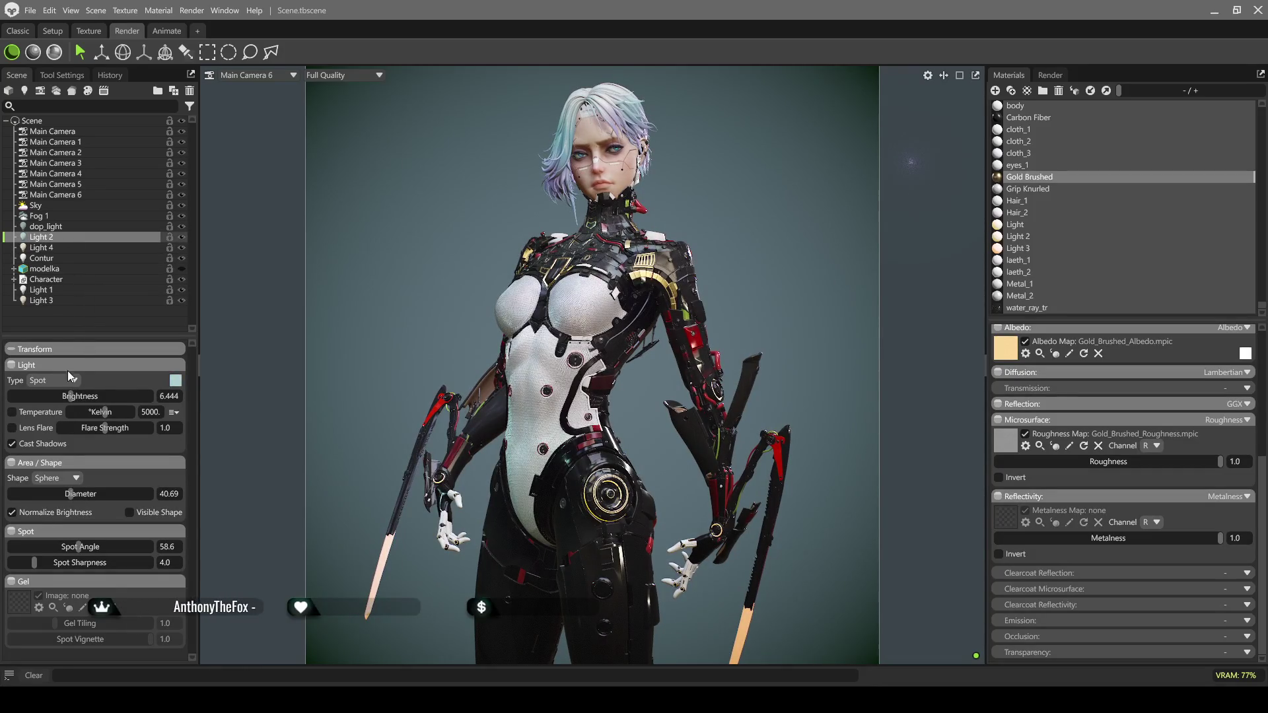
drag(73, 398, 79, 396)
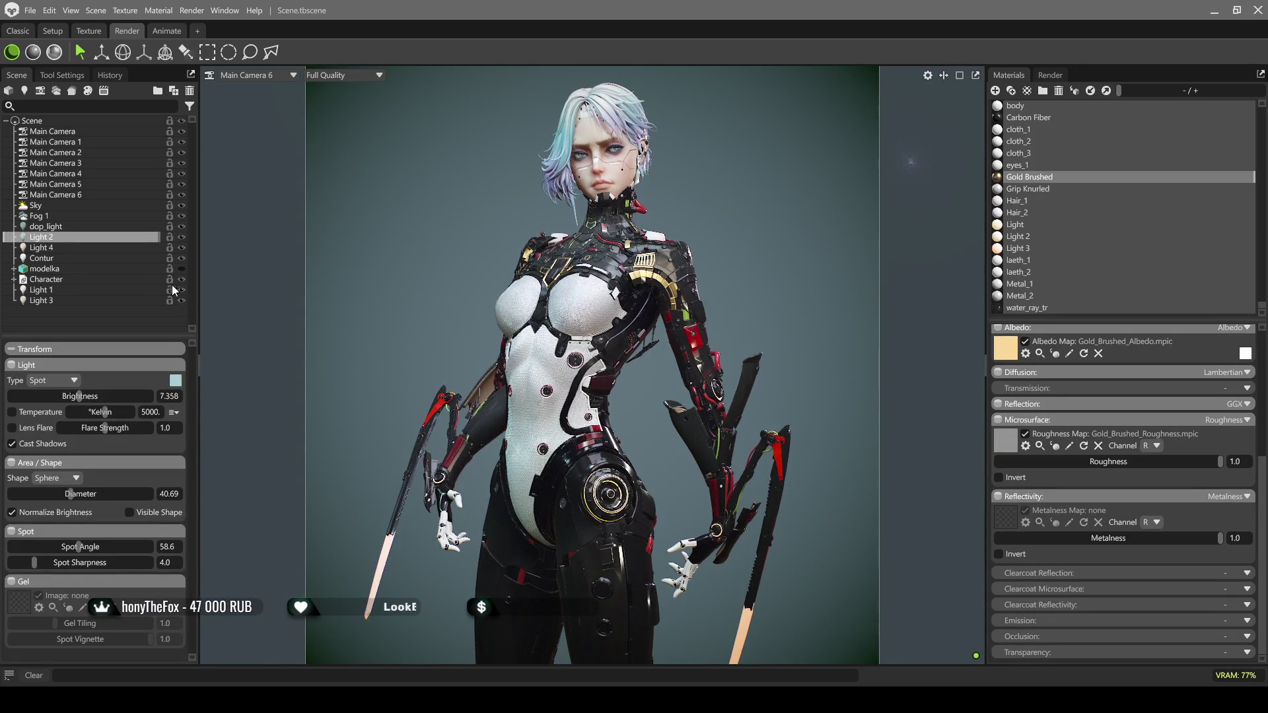
click(182, 227)
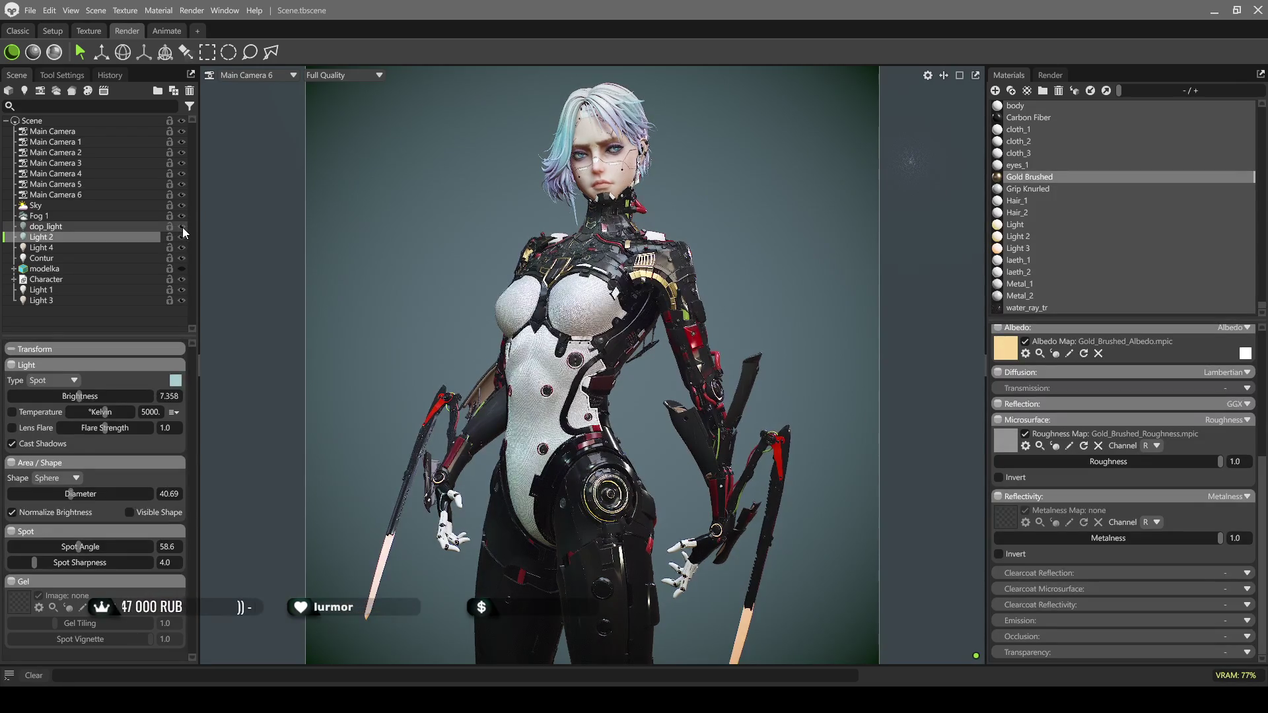
Set Light 4's brightness to 6.651 and dim the sky light to 0.732
click(54, 52)
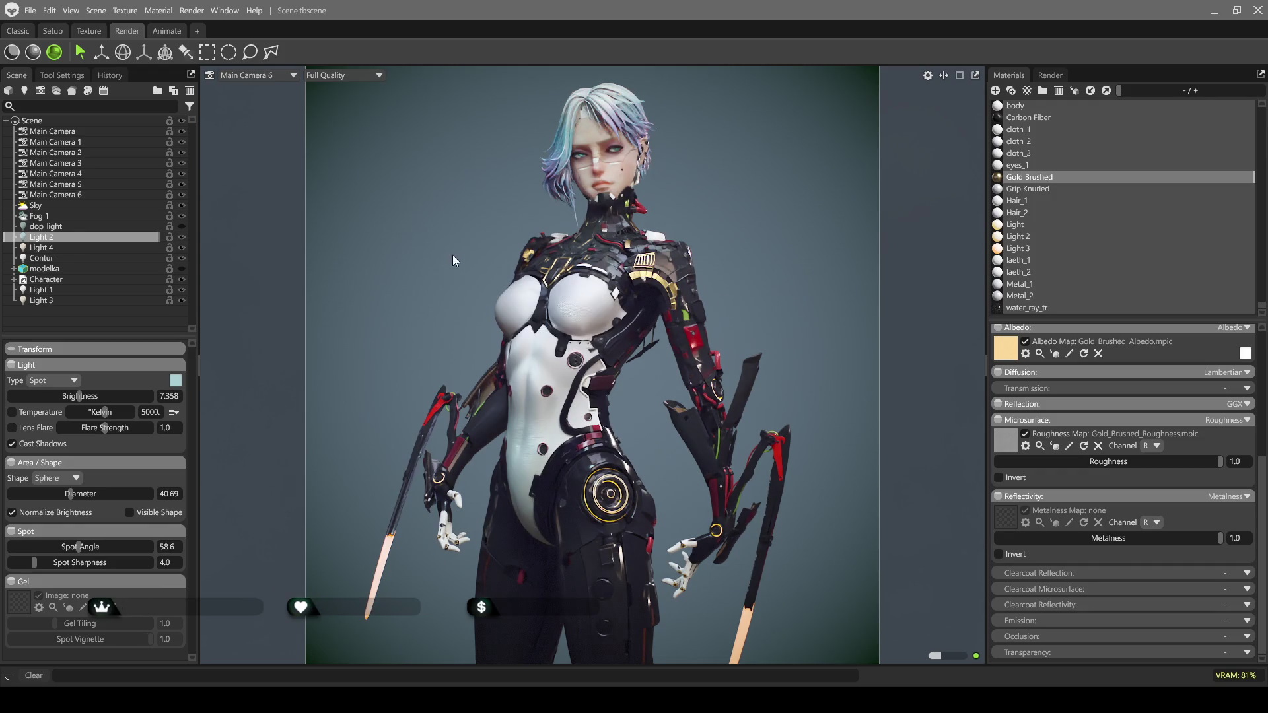
click(53, 248)
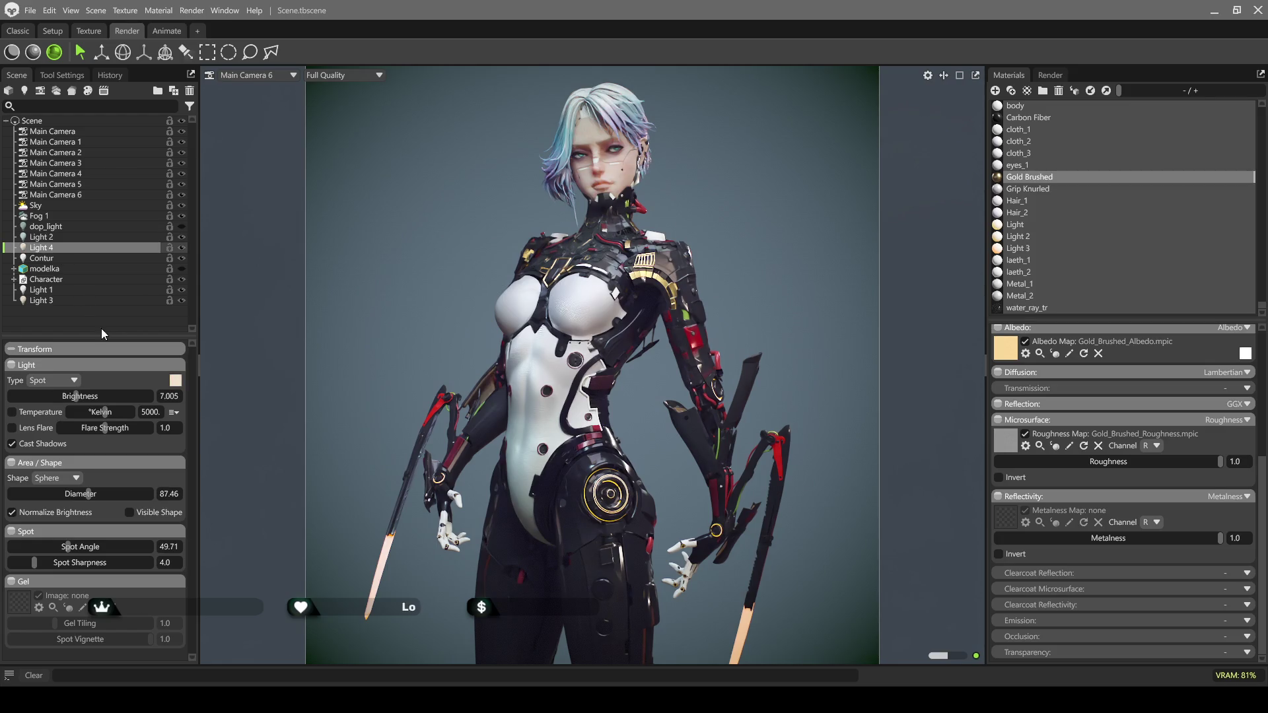
click(12, 52)
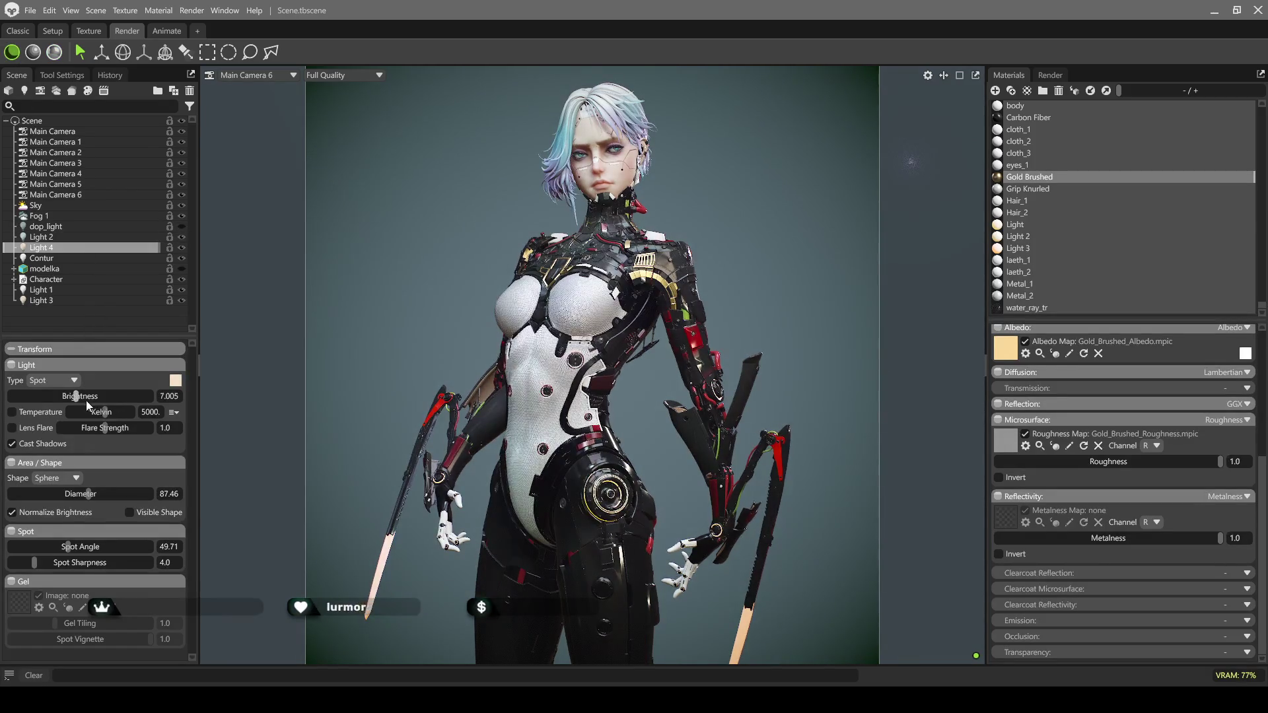
drag(80, 397, 73, 396)
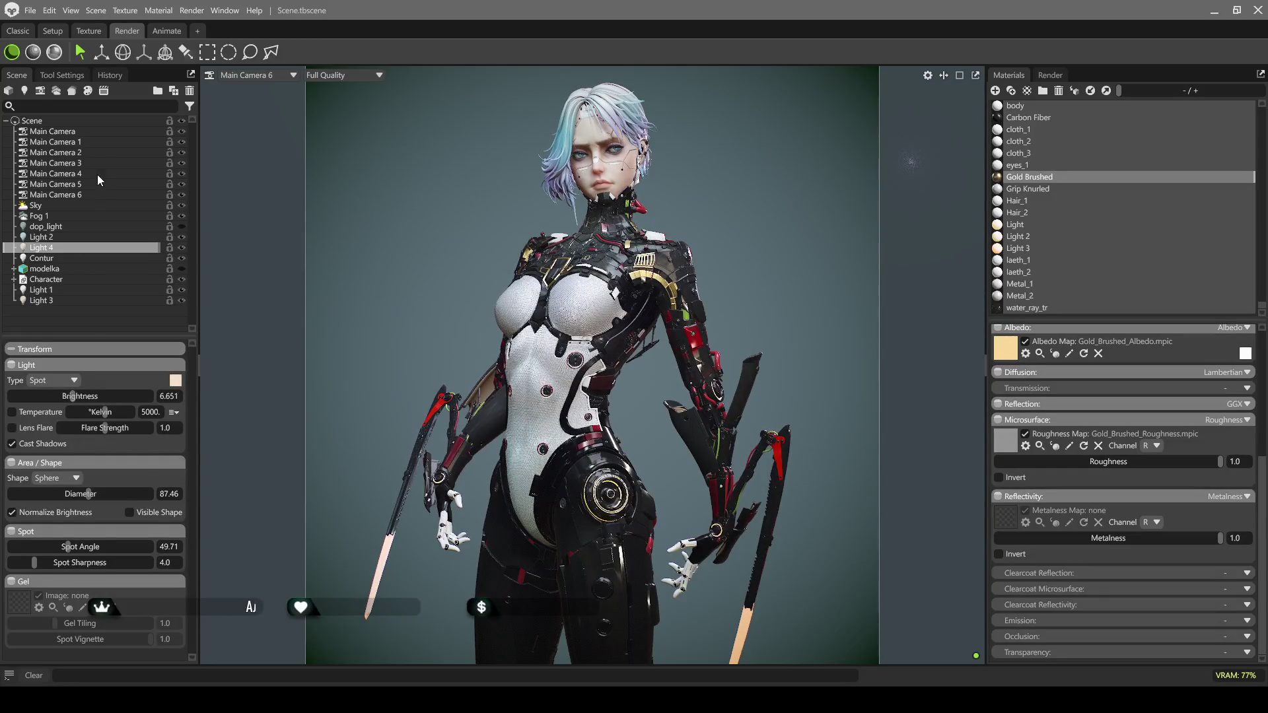
click(42, 206)
drag(61, 399, 52, 399)
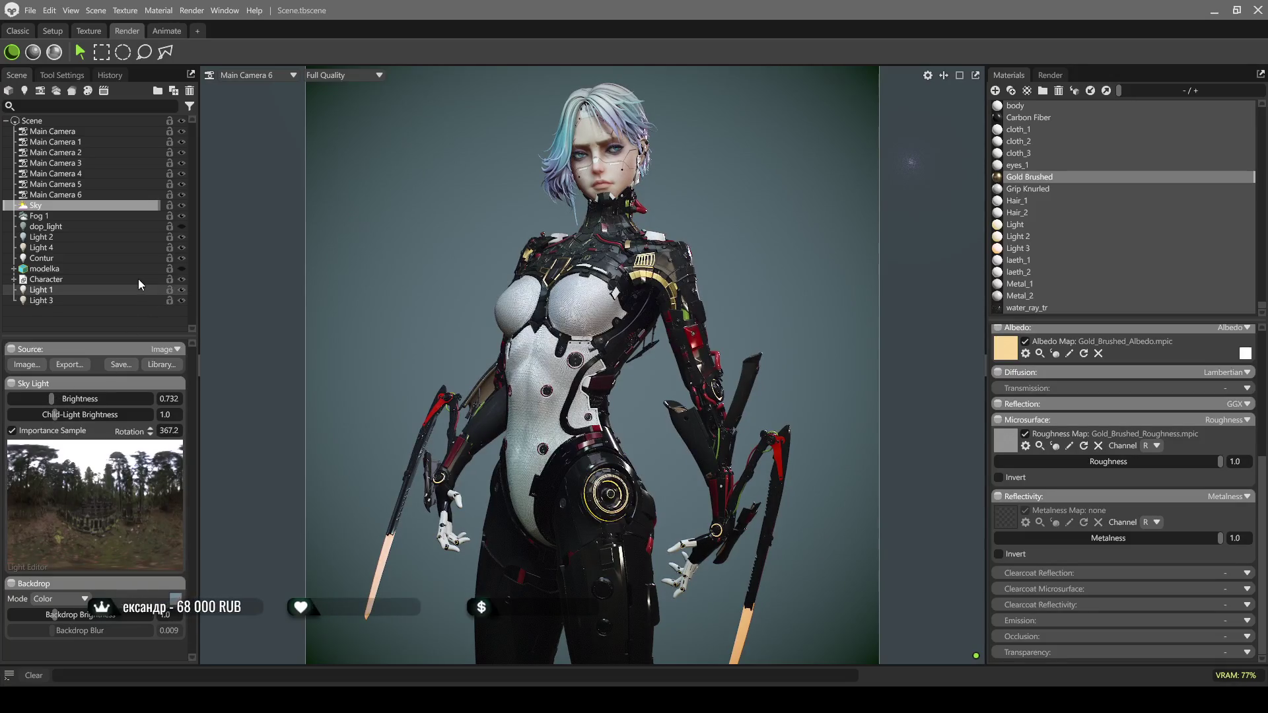
click(52, 57)
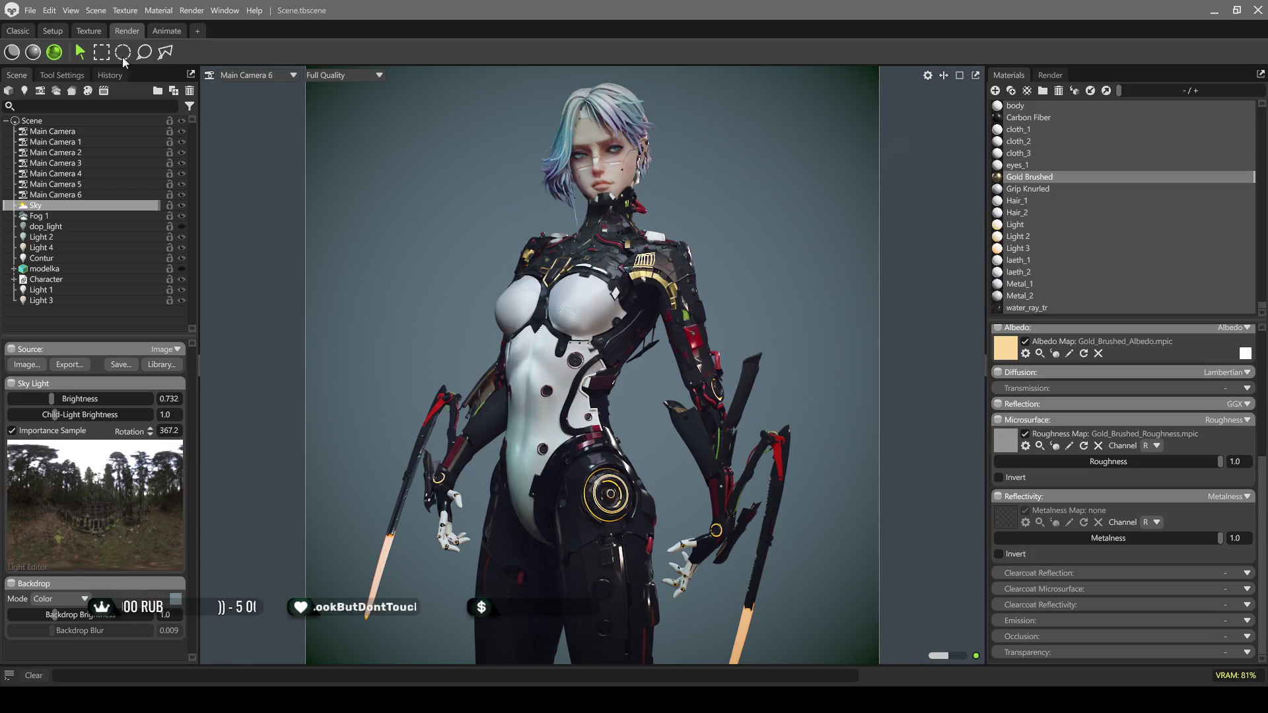
click(14, 57)
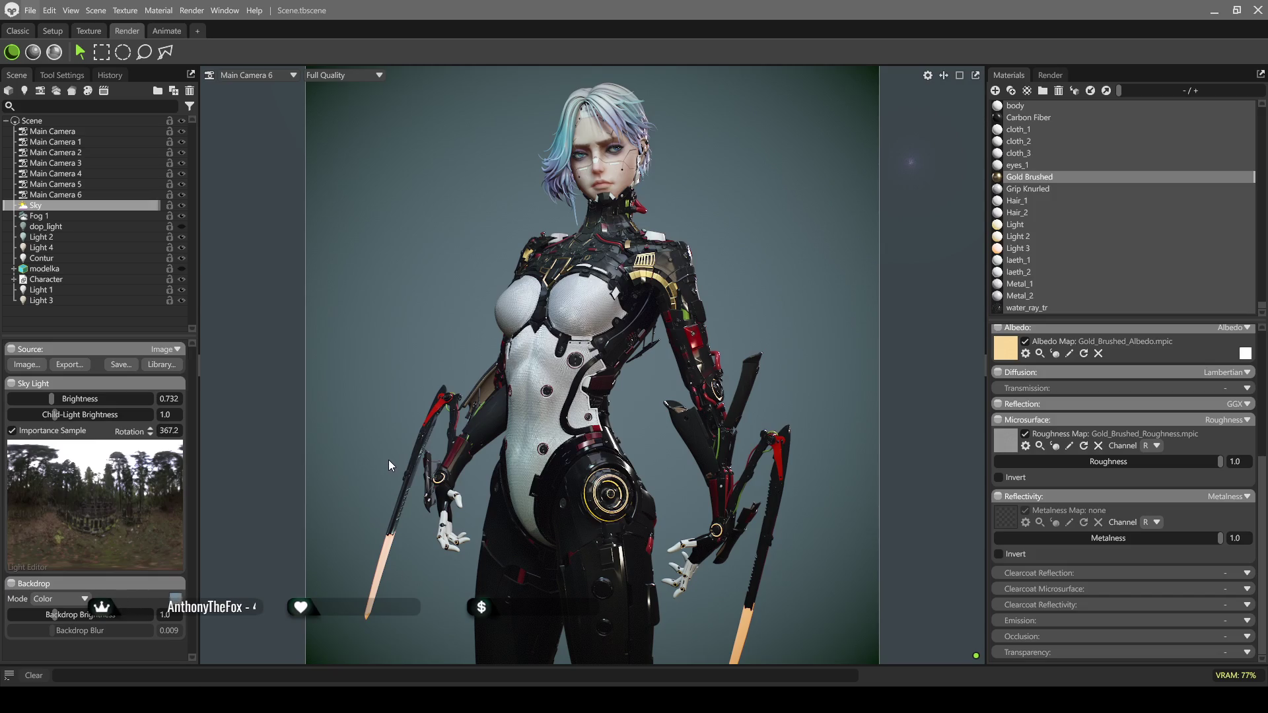
click(1257, 15)
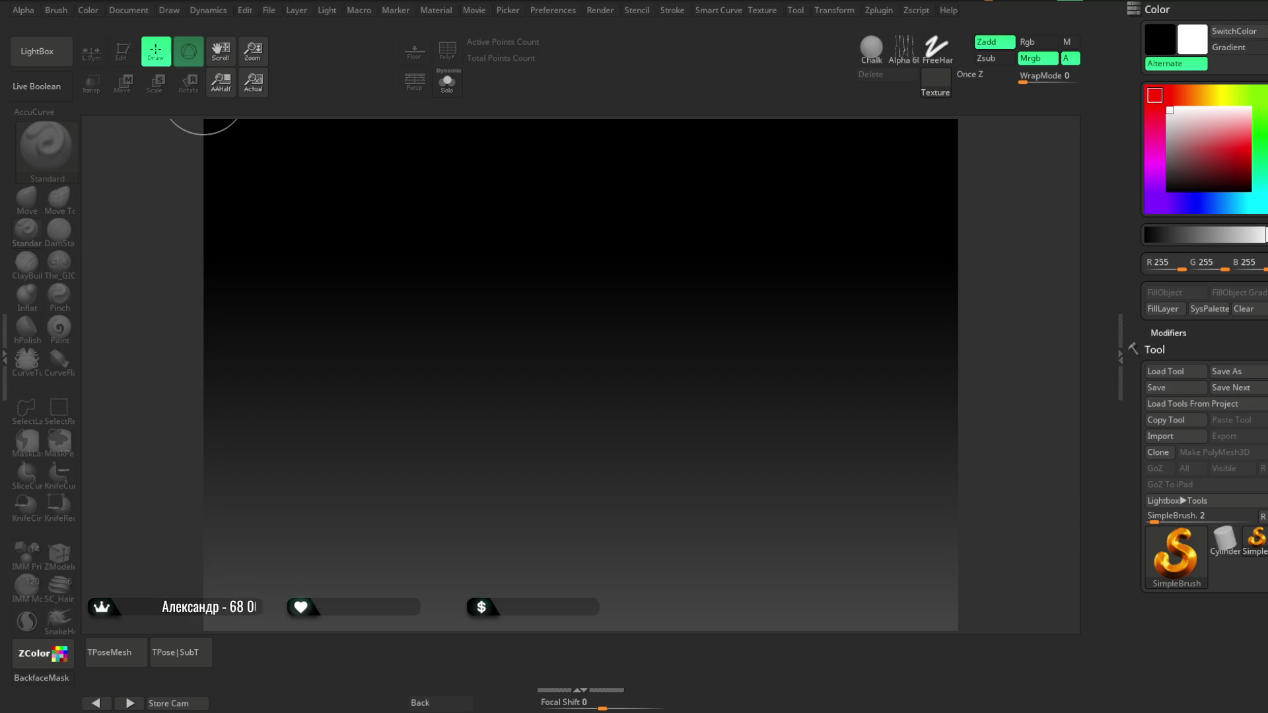
Browse the LightBox project files, then go to the File menu to load the character project
click(36, 52)
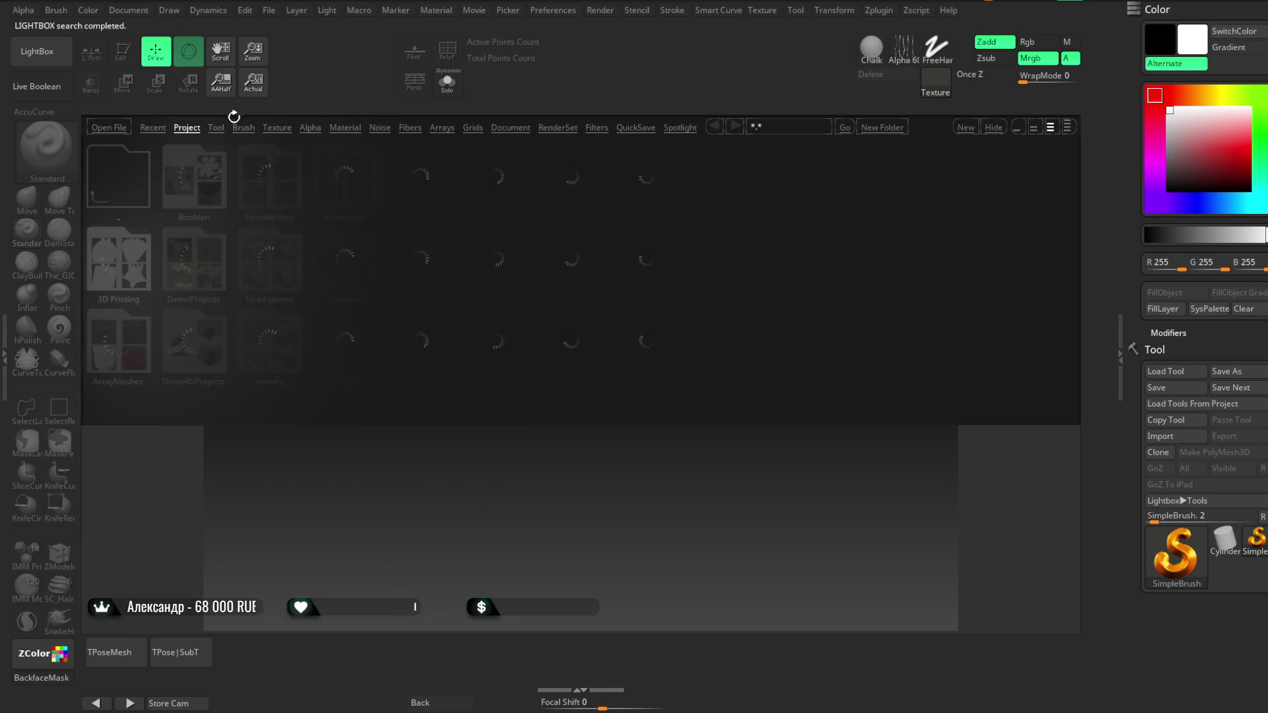
click(35, 52)
click(269, 10)
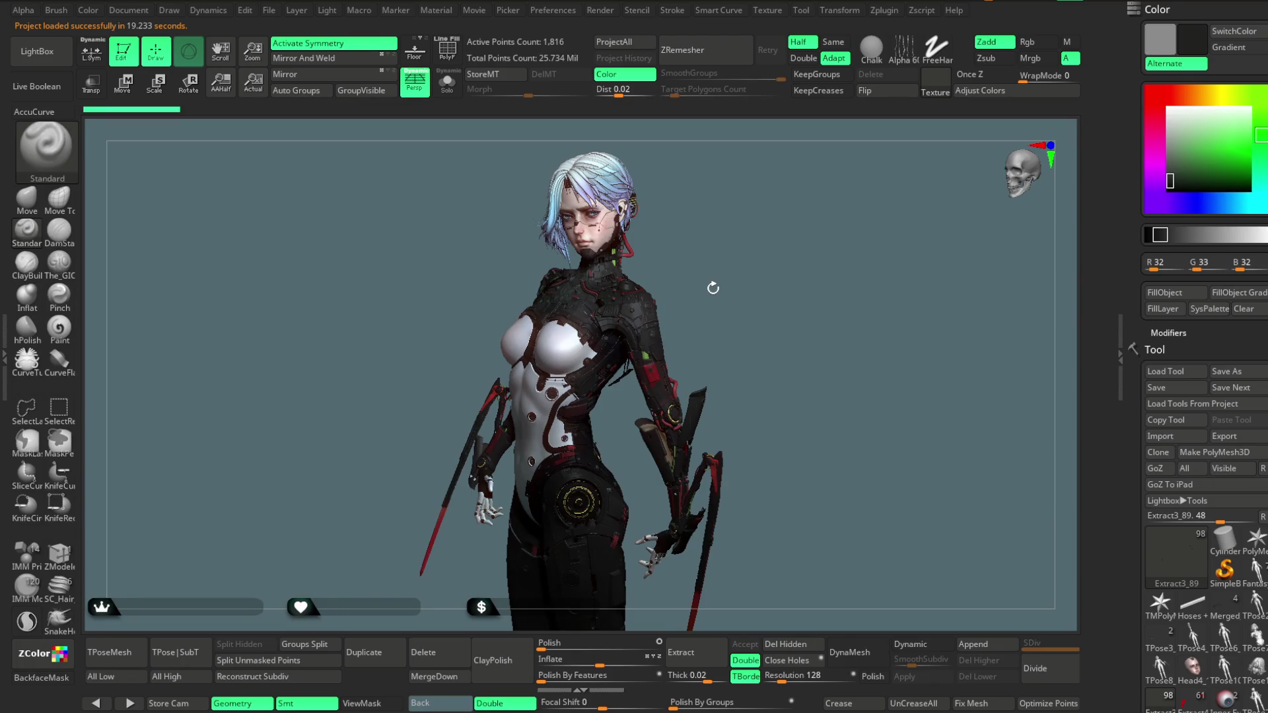
Turn off polypaint display in the Subtool palette and set the model colour to light grey
mouse_move(712, 288)
mouse_down()
mouse_move(747, 261)
mouse_move(759, 275)
mouse_move(735, 275)
mouse_up()
mouse_move(745, 318)
mouse_down()
mouse_move(739, 255)
mouse_move(708, 249)
mouse_move(766, 269)
mouse_move(765, 248)
mouse_move(778, 289)
mouse_move(736, 306)
mouse_move(734, 218)
mouse_move(747, 269)
mouse_move(727, 269)
mouse_move(759, 234)
mouse_up()
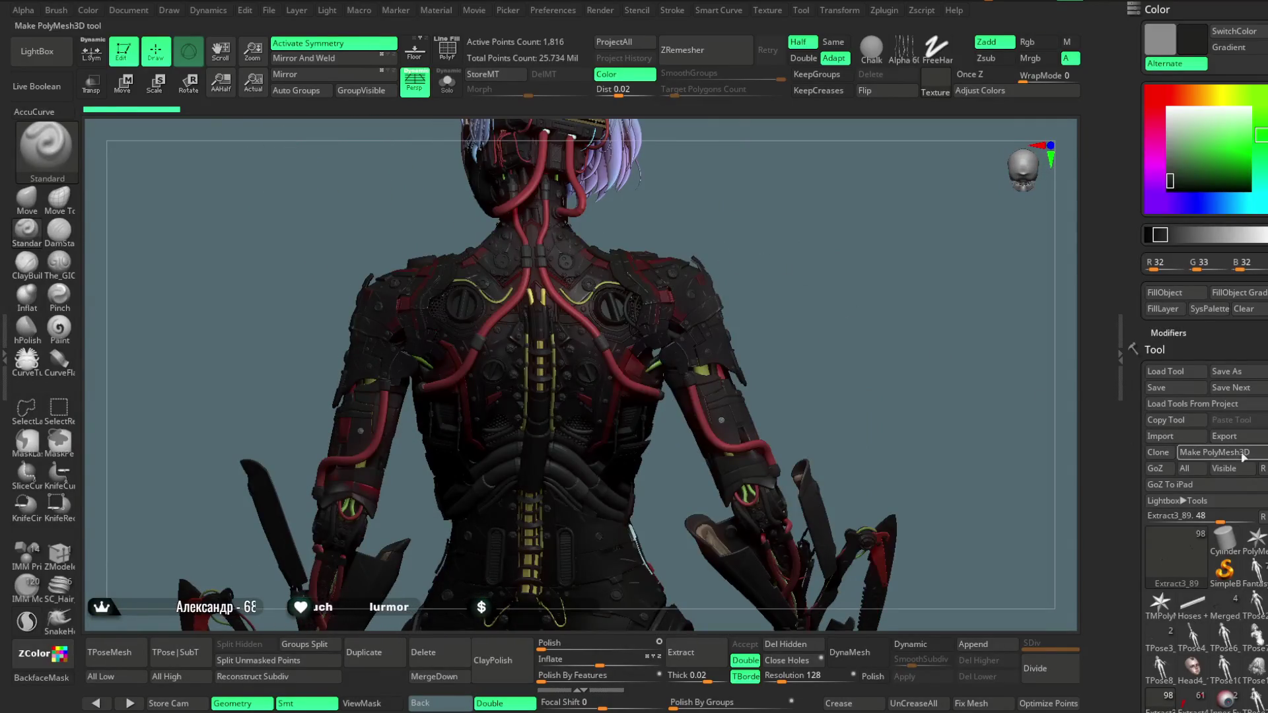
scroll(1189, 455, down, 5)
click(1166, 293)
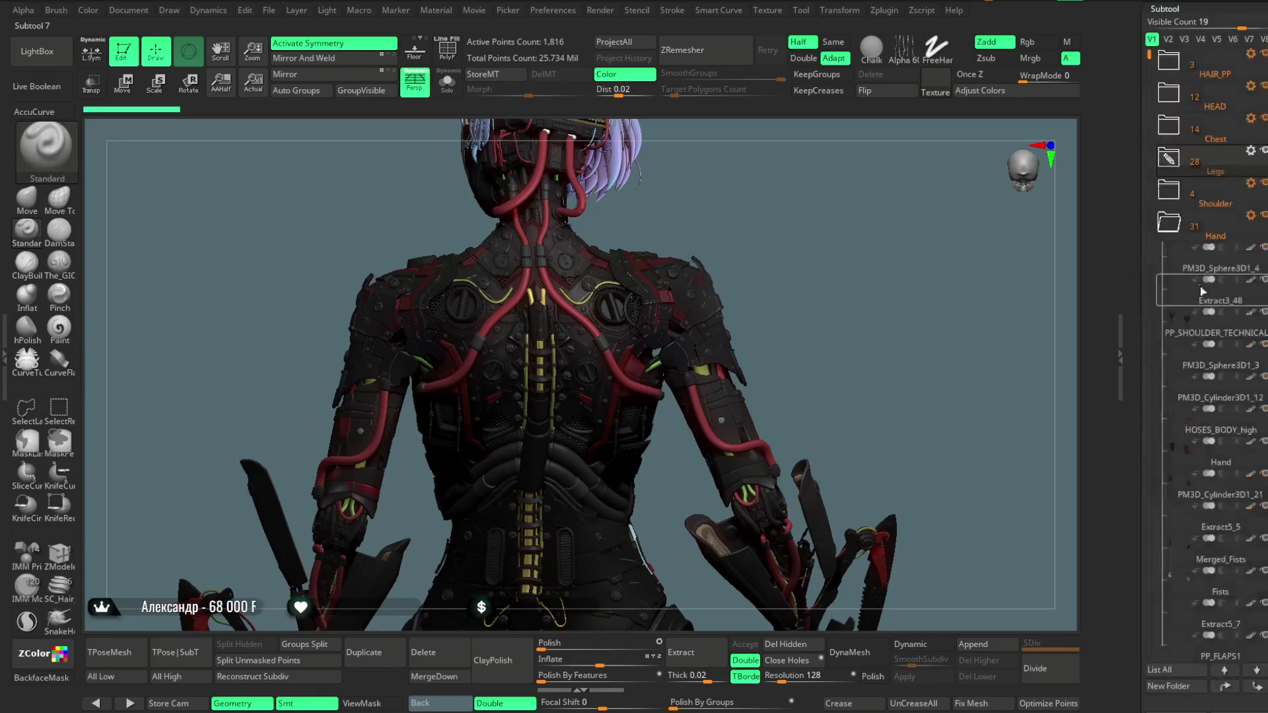
click(1242, 259)
scroll(1242, 265, up, 5)
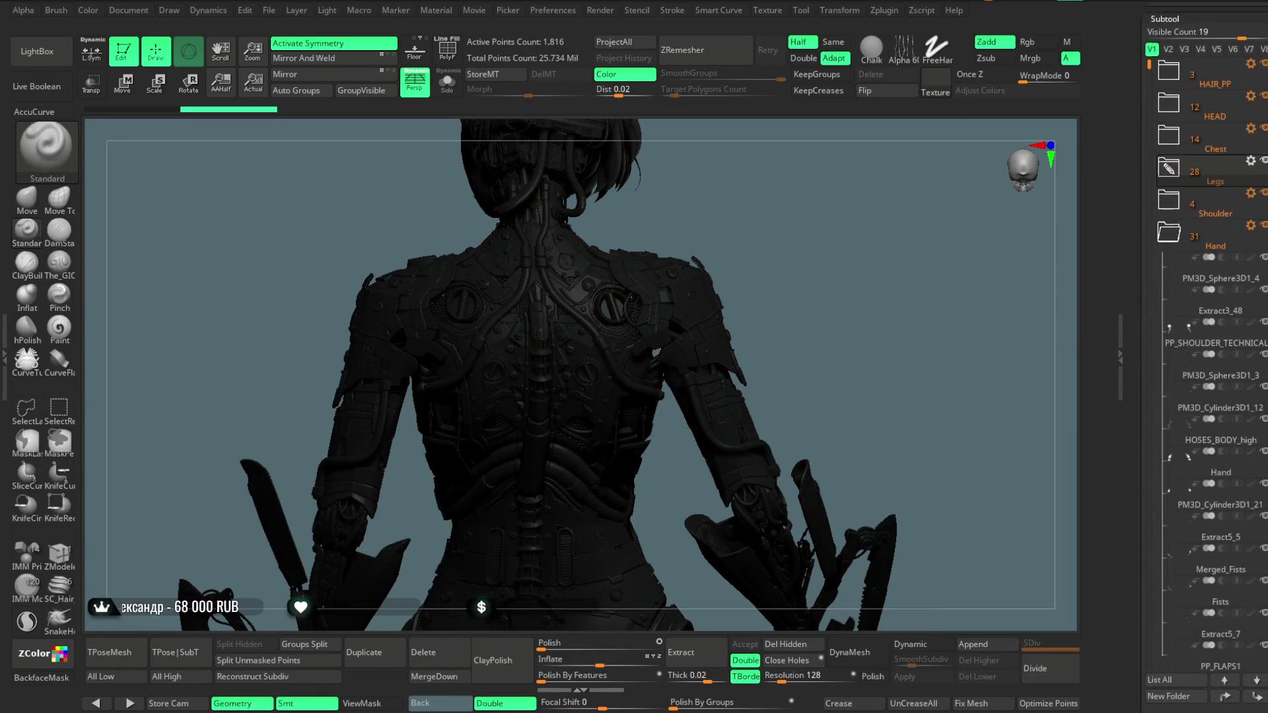
scroll(1255, 285, up, 5)
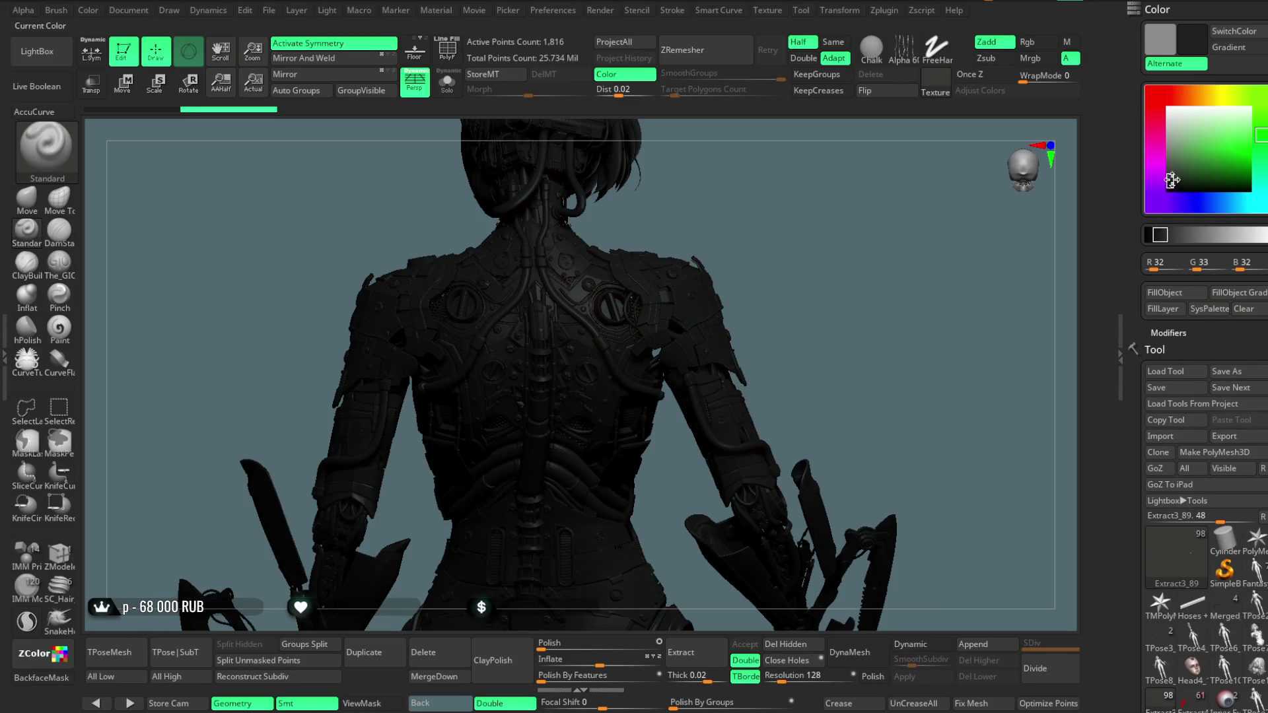
drag(1149, 130, 830, 249)
mouse_move(830, 249)
right_down()
mouse_move(746, 491)
mouse_move(905, 236)
mouse_move(916, 173)
mouse_move(912, 204)
mouse_move(869, 200)
mouse_move(852, 255)
mouse_move(774, 264)
mouse_move(846, 281)
mouse_move(869, 319)
right_up()
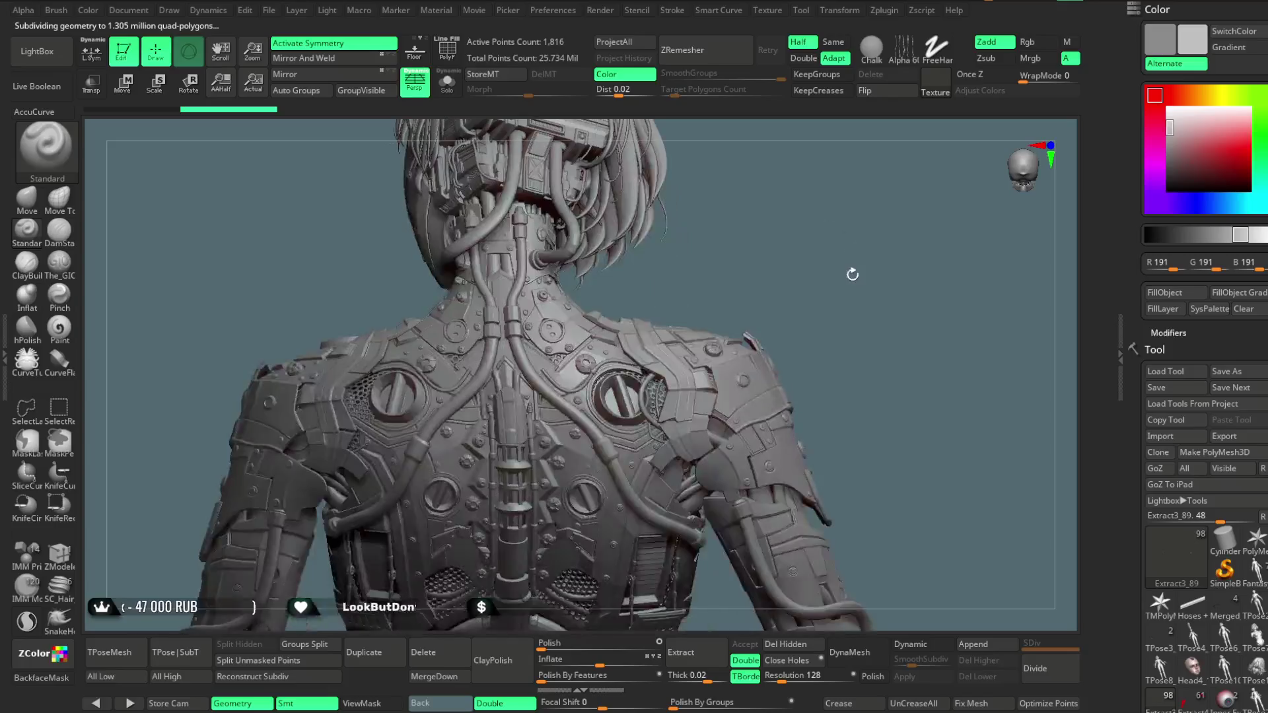
mouse_move(848, 162)
right_down()
mouse_move(842, 192)
mouse_move(863, 238)
mouse_move(861, 195)
mouse_move(864, 214)
mouse_move(799, 288)
mouse_move(842, 301)
mouse_move(850, 286)
mouse_move(820, 289)
mouse_move(794, 348)
mouse_move(809, 303)
mouse_move(720, 305)
right_up()
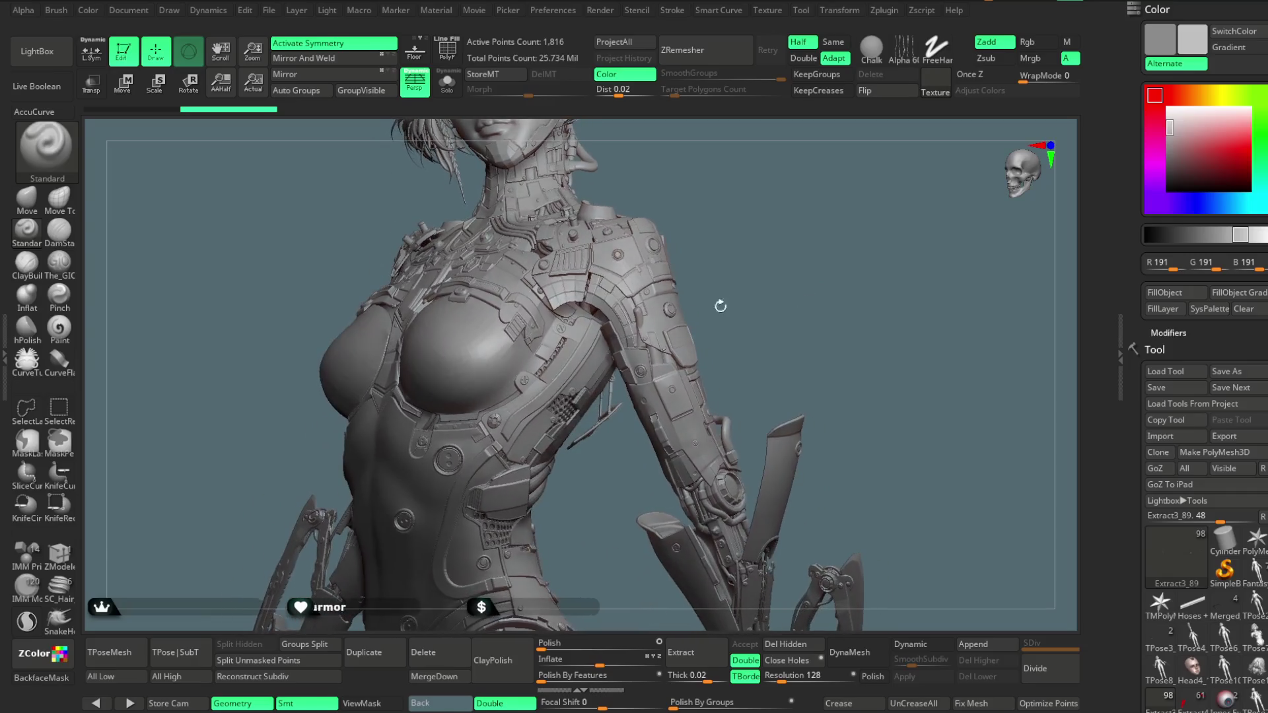
alt+click(639, 315)
mouse_move(812, 263)
ctrl+right_down()
mouse_move(689, 461)
mouse_move(720, 429)
mouse_move(765, 498)
mouse_move(383, 408)
ctrl+right_up()
click(64, 199)
key(space)
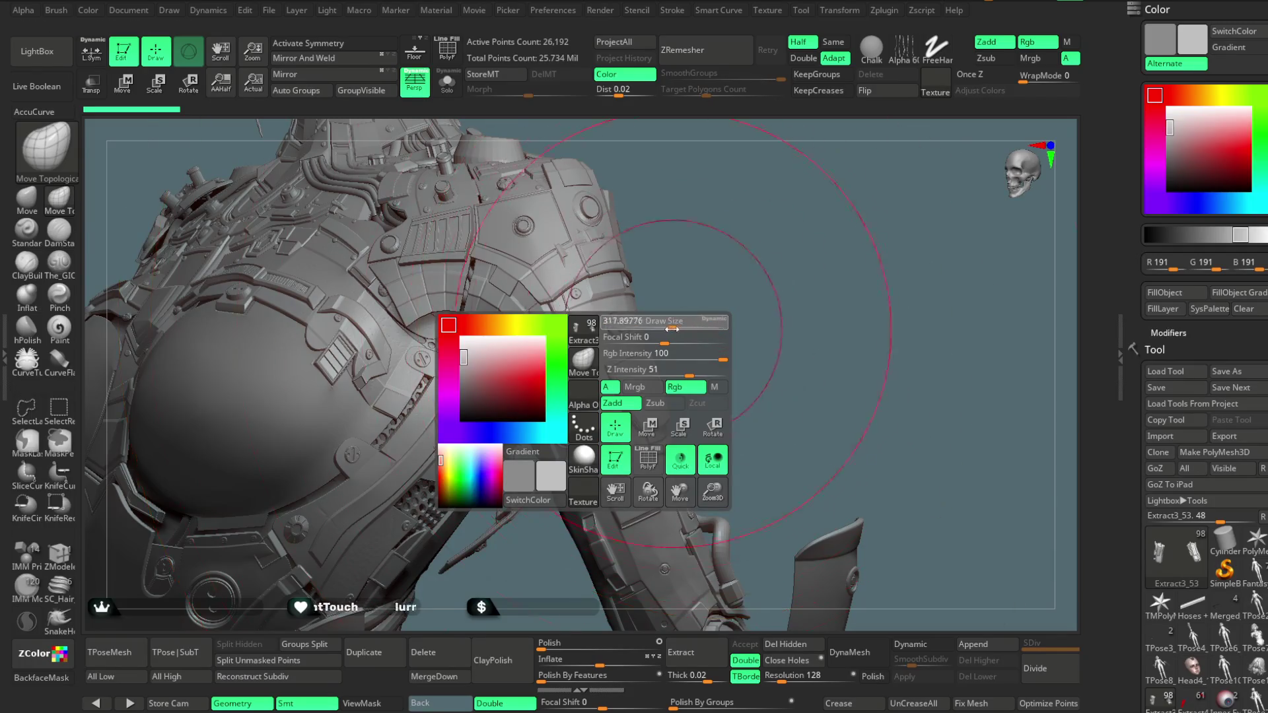
right_drag(727, 317, 722, 282)
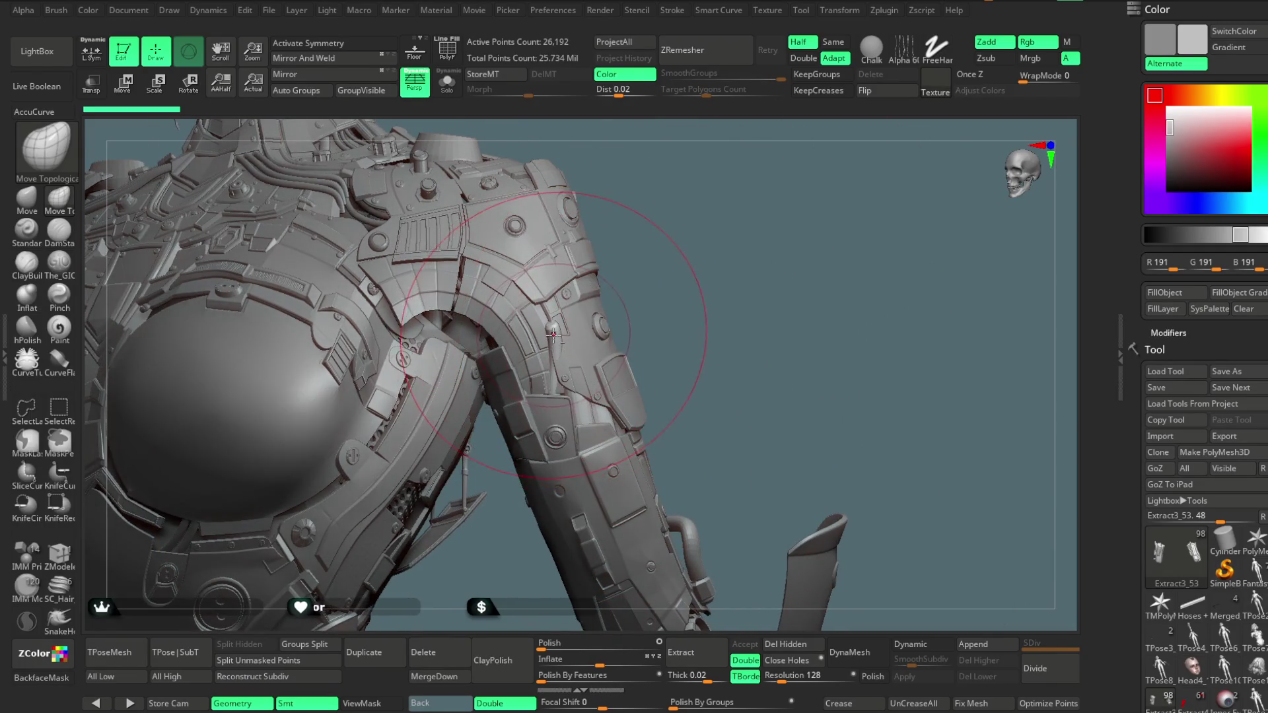
mouse_move(694, 275)
right_down()
mouse_move(708, 268)
mouse_move(600, 469)
mouse_move(694, 284)
mouse_move(784, 210)
mouse_move(651, 304)
mouse_move(727, 303)
mouse_move(575, 339)
right_up()
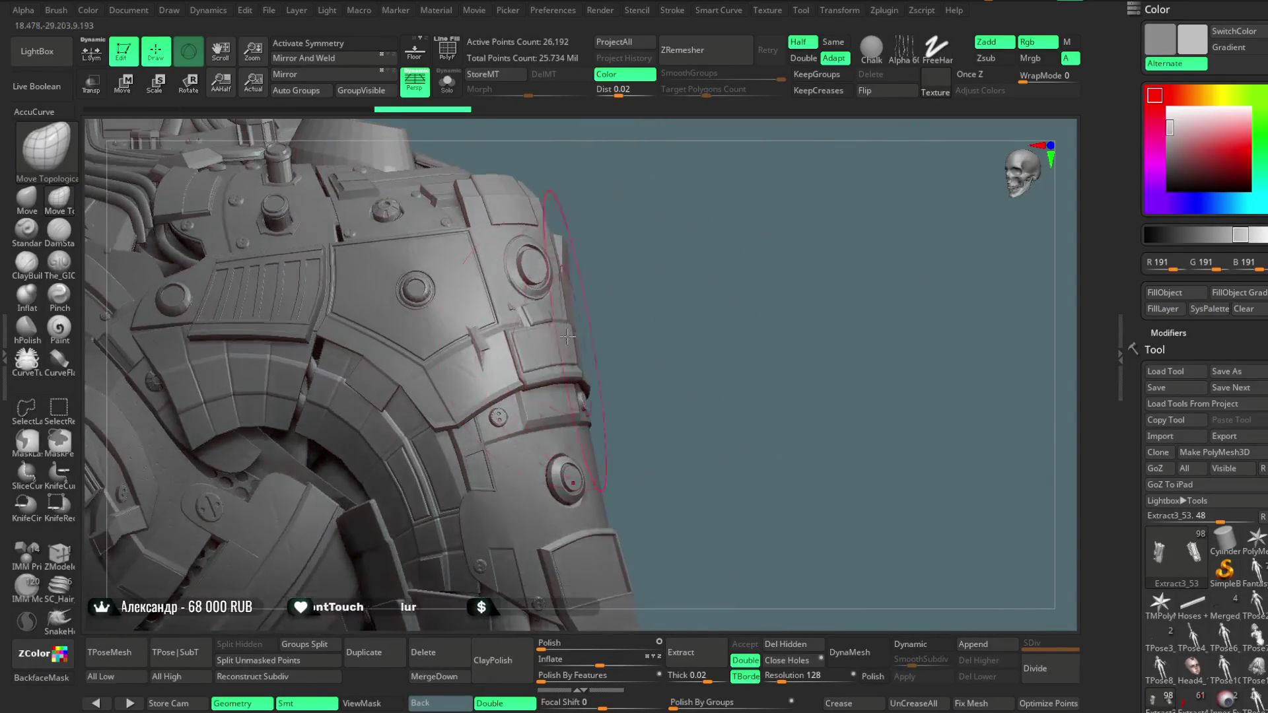
alt+click(540, 317)
click(447, 81)
click(447, 81)
mouse_move(701, 274)
right_down()
mouse_move(696, 204)
mouse_move(714, 238)
mouse_move(701, 274)
mouse_move(594, 238)
right_up()
alt+click(481, 360)
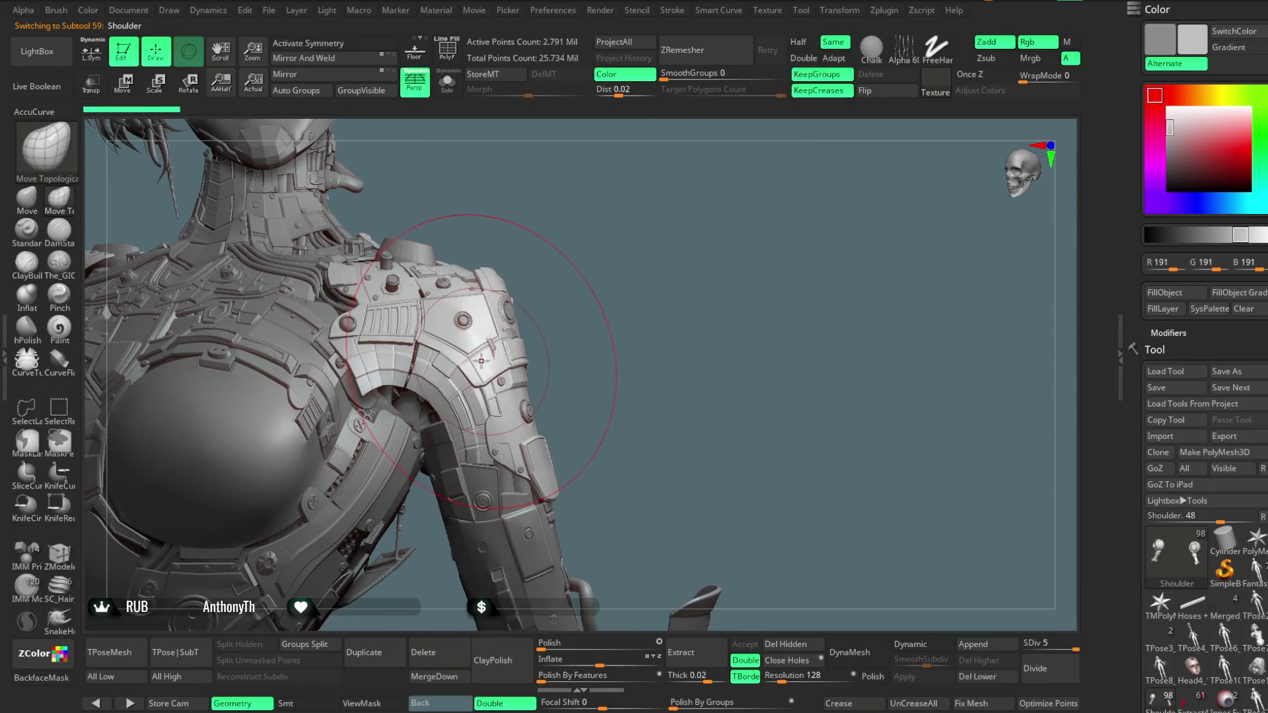
click(26, 198)
mouse_move(558, 328)
right_down()
mouse_move(681, 274)
mouse_move(663, 256)
mouse_move(644, 304)
mouse_move(674, 229)
mouse_move(646, 218)
mouse_move(680, 286)
mouse_move(657, 244)
mouse_move(652, 303)
mouse_move(634, 238)
mouse_move(669, 253)
mouse_move(656, 238)
mouse_move(396, 264)
right_up()
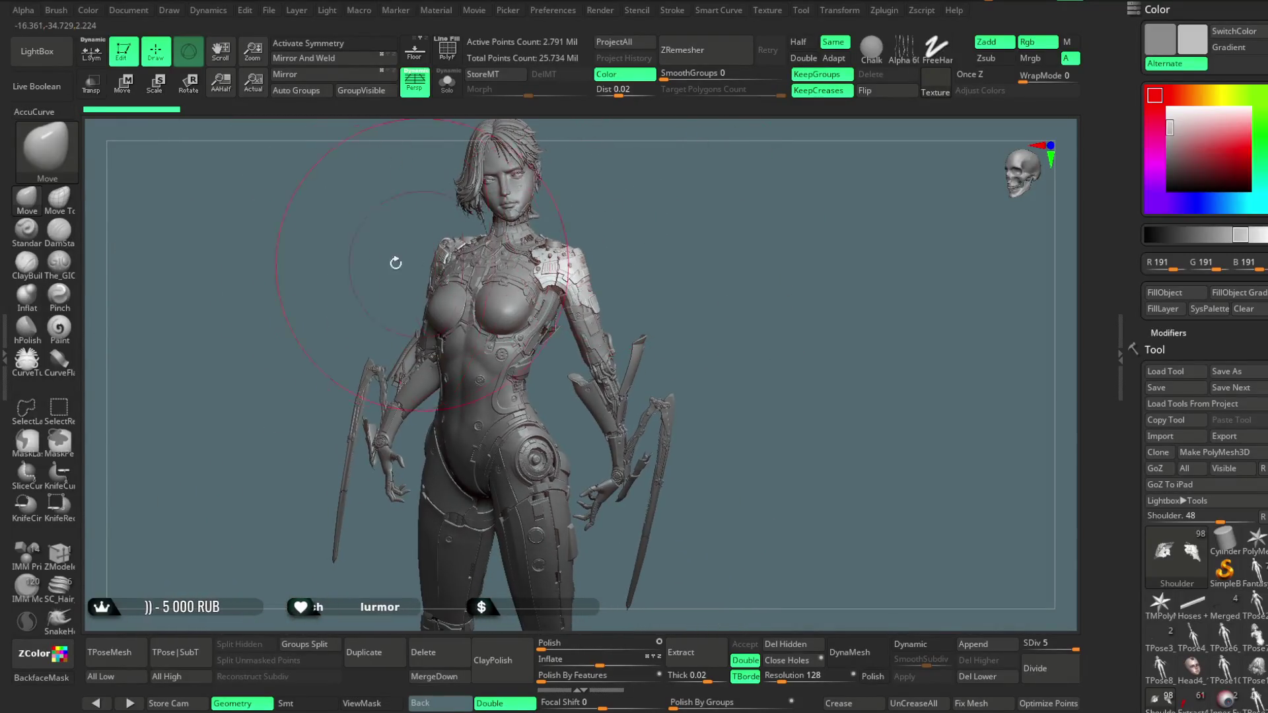
Save the cyberpunk character project with Ctrl+S
click(270, 9)
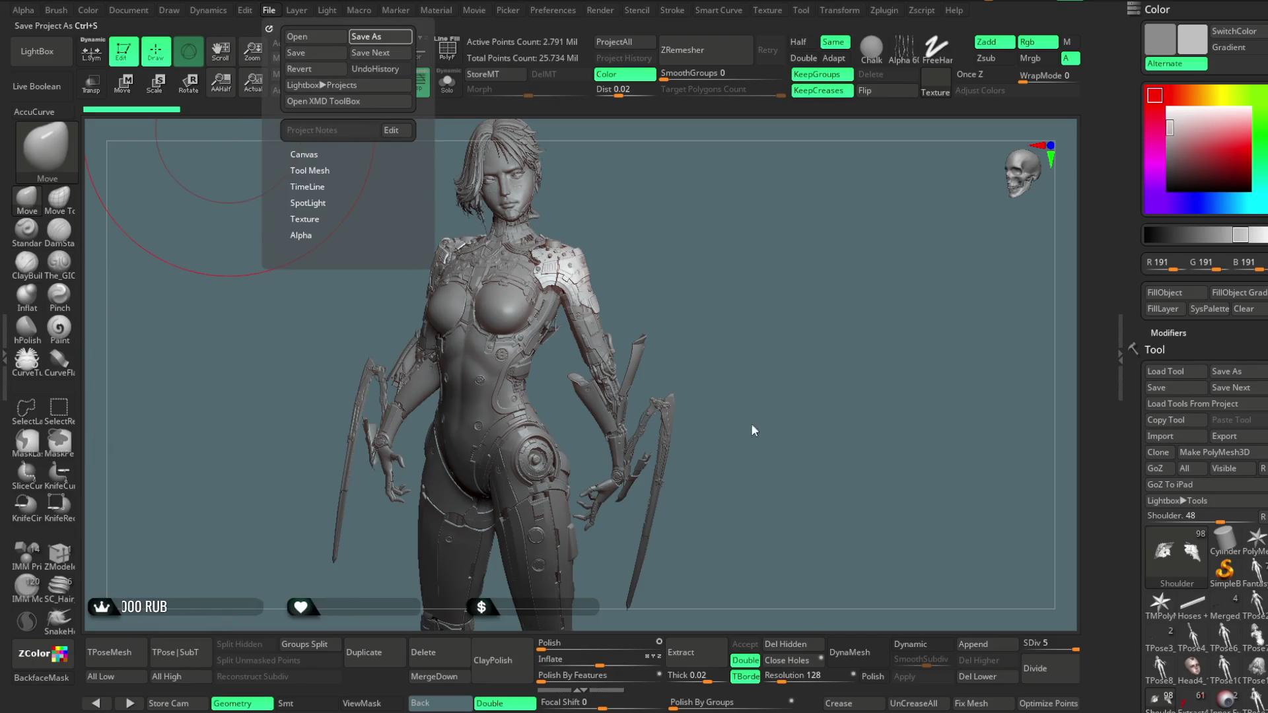
key(ctrl+s)
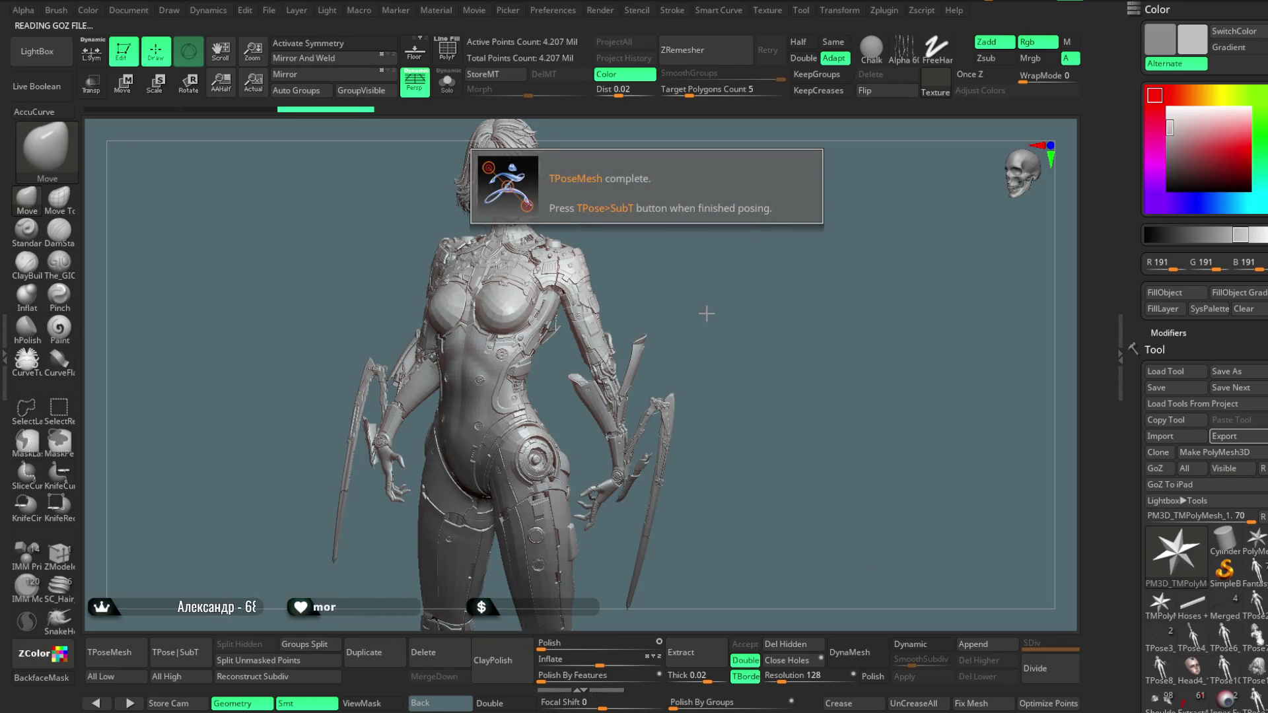
Turn on PolyF to show the T-posed mesh's polygroup colours and wireframe
click(448, 61)
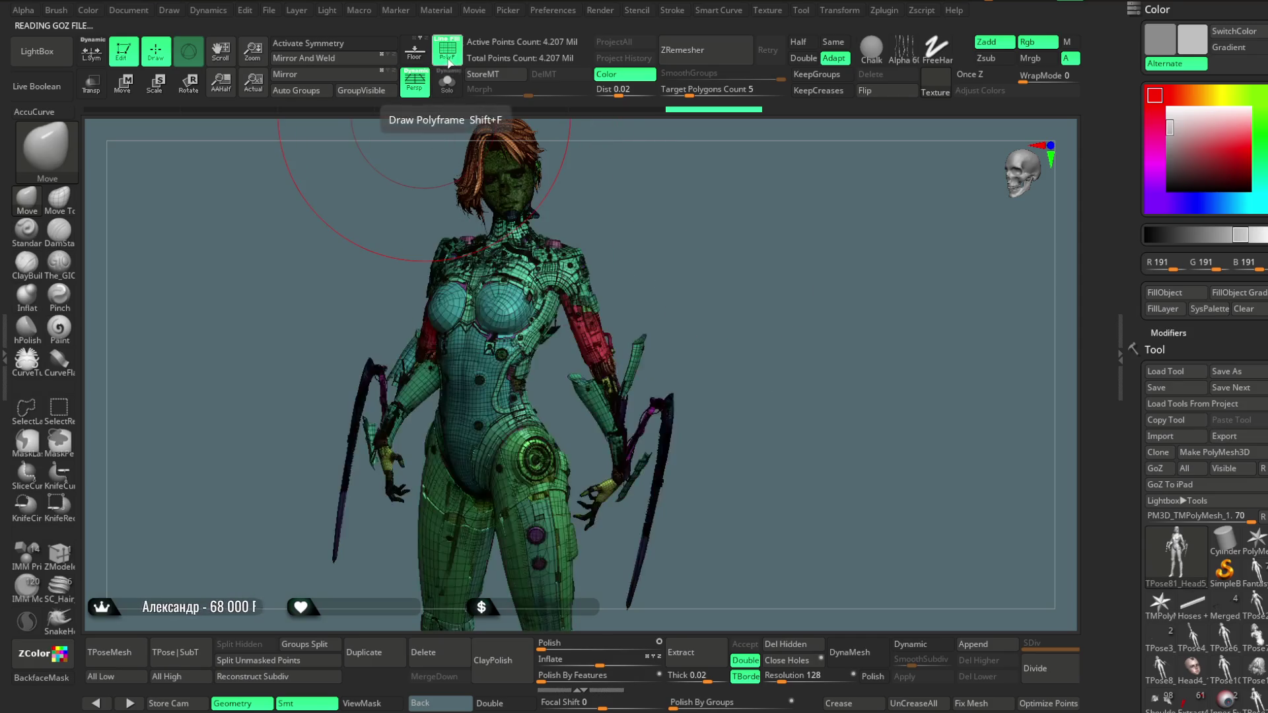
Turn off the wireframe, then hide a shoulder piece and the small floating pieces near the gear
click(445, 50)
mouse_move(667, 231)
alt+right_down()
mouse_move(753, 169)
mouse_move(662, 295)
mouse_move(681, 255)
mouse_move(688, 274)
alt+right_up()
right_click(647, 274)
key(ctrl+shift)
ctrl+shift+click(530, 317)
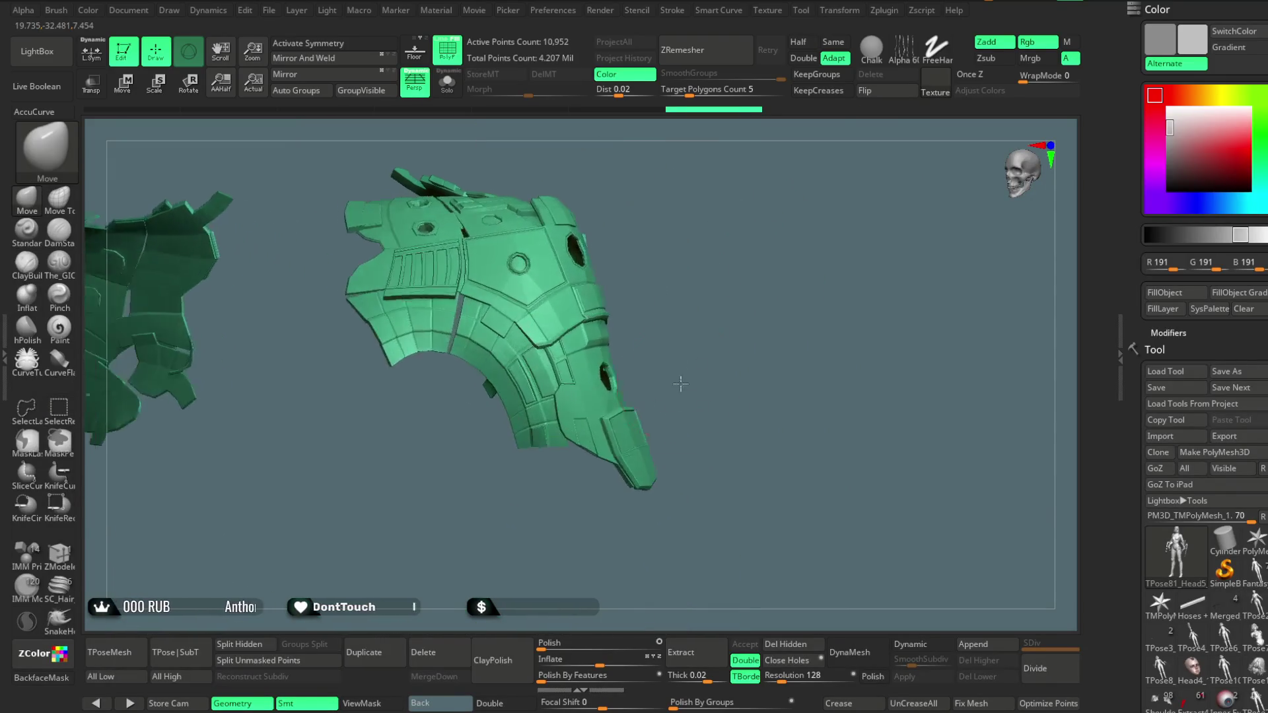
ctrl+shift+click(582, 251)
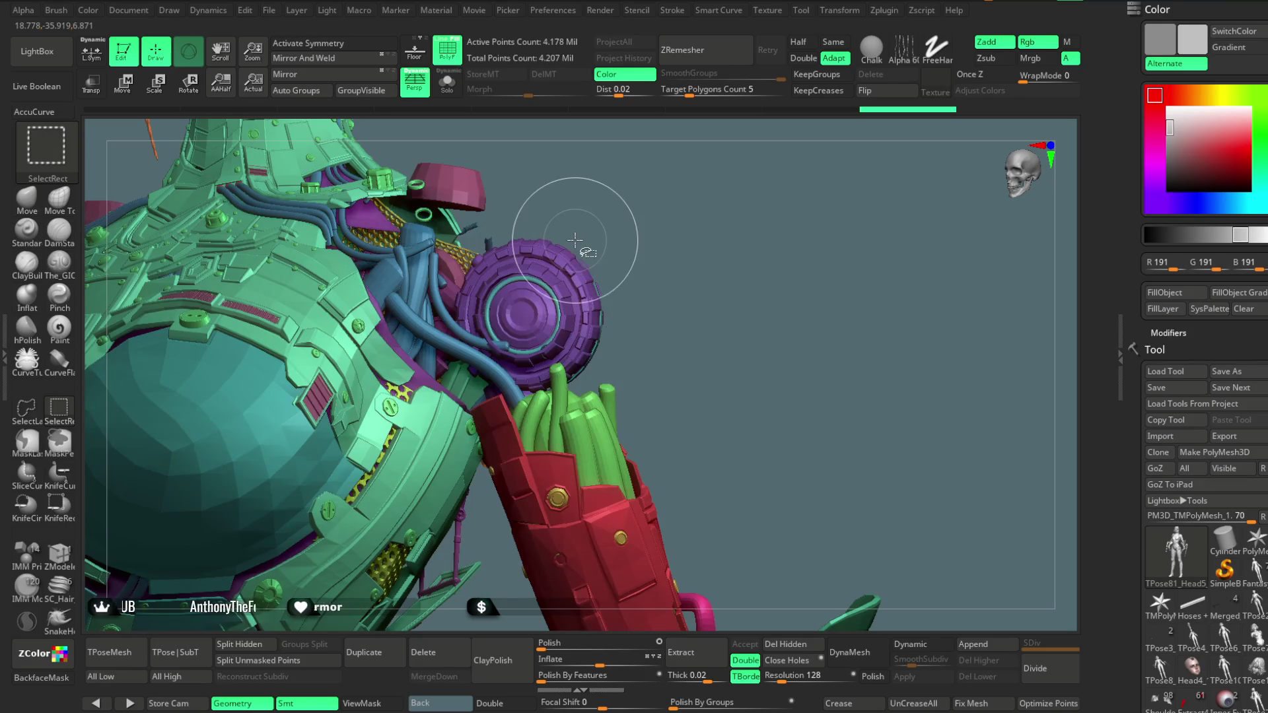
ctrl+shift+click(566, 218)
Hide the purple shoulder discs, green forearm cables, small purple cable and red arm armour
mouse_move(634, 253)
mouse_down()
mouse_move(685, 269)
mouse_move(555, 236)
mouse_up()
key(ctrl+shift)
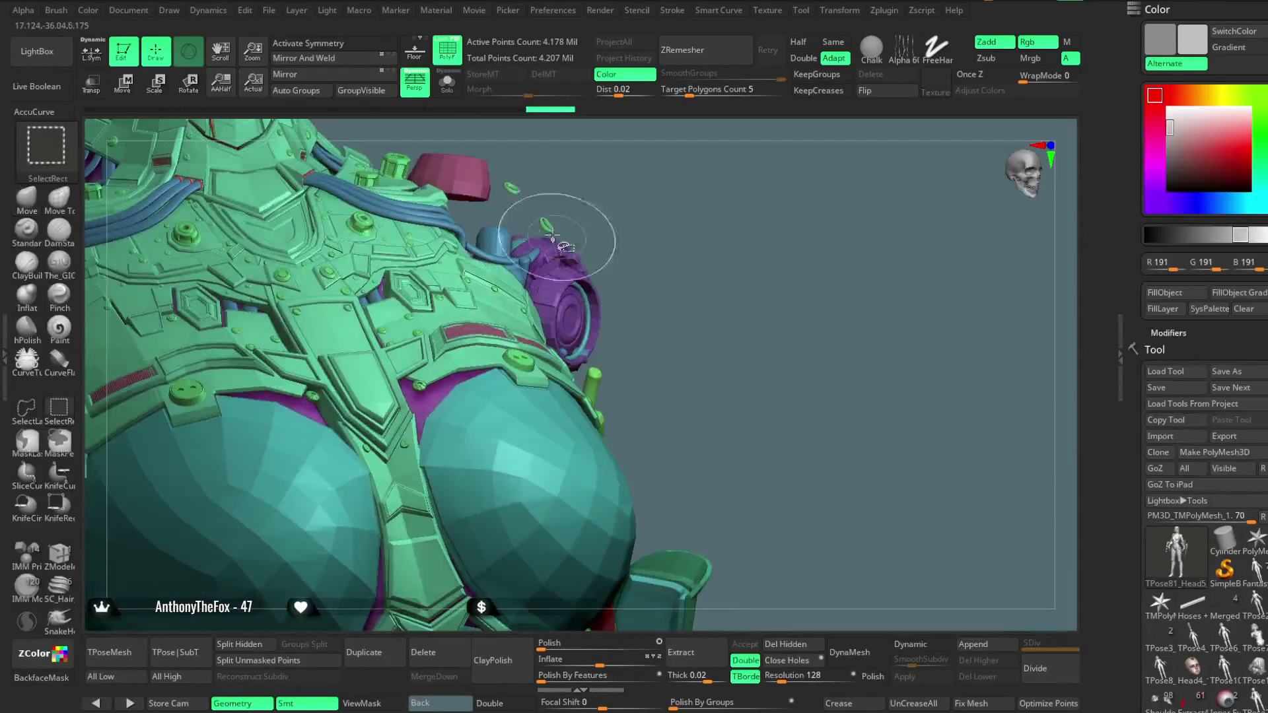
mouse_move(676, 269)
mouse_down()
mouse_move(662, 196)
mouse_move(658, 212)
mouse_up()
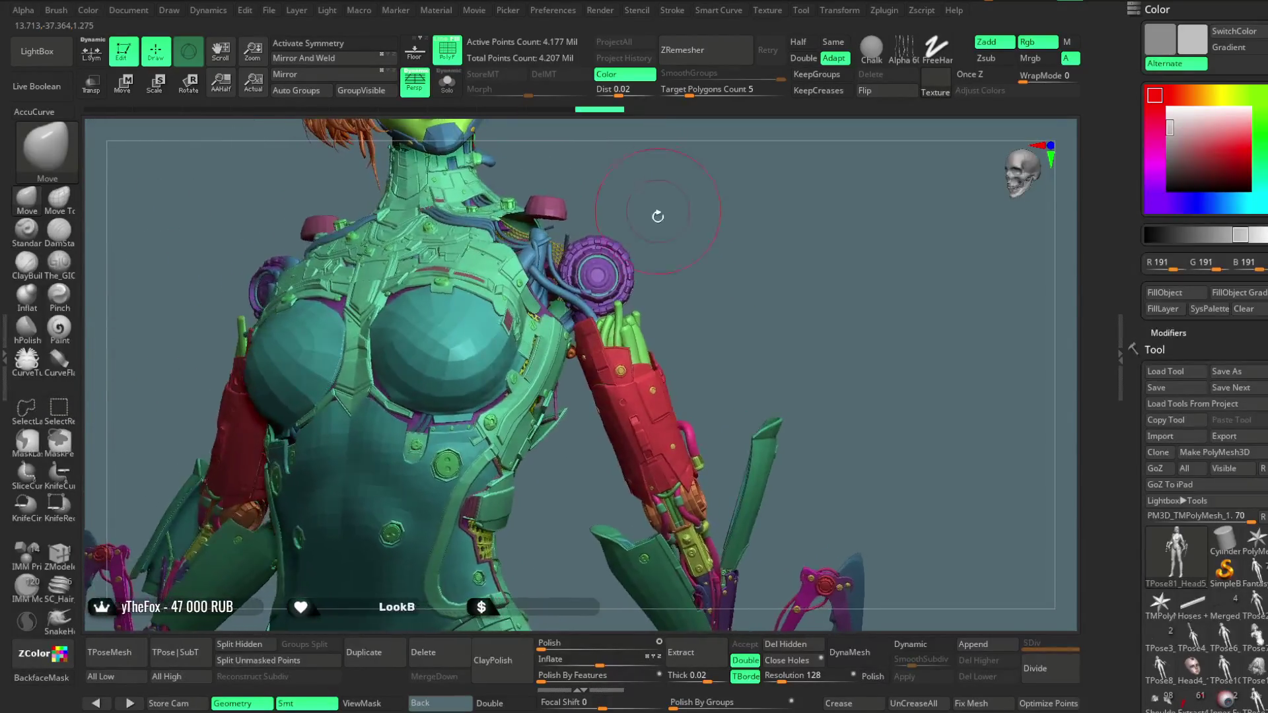
ctrl+alt+shift+click(611, 266)
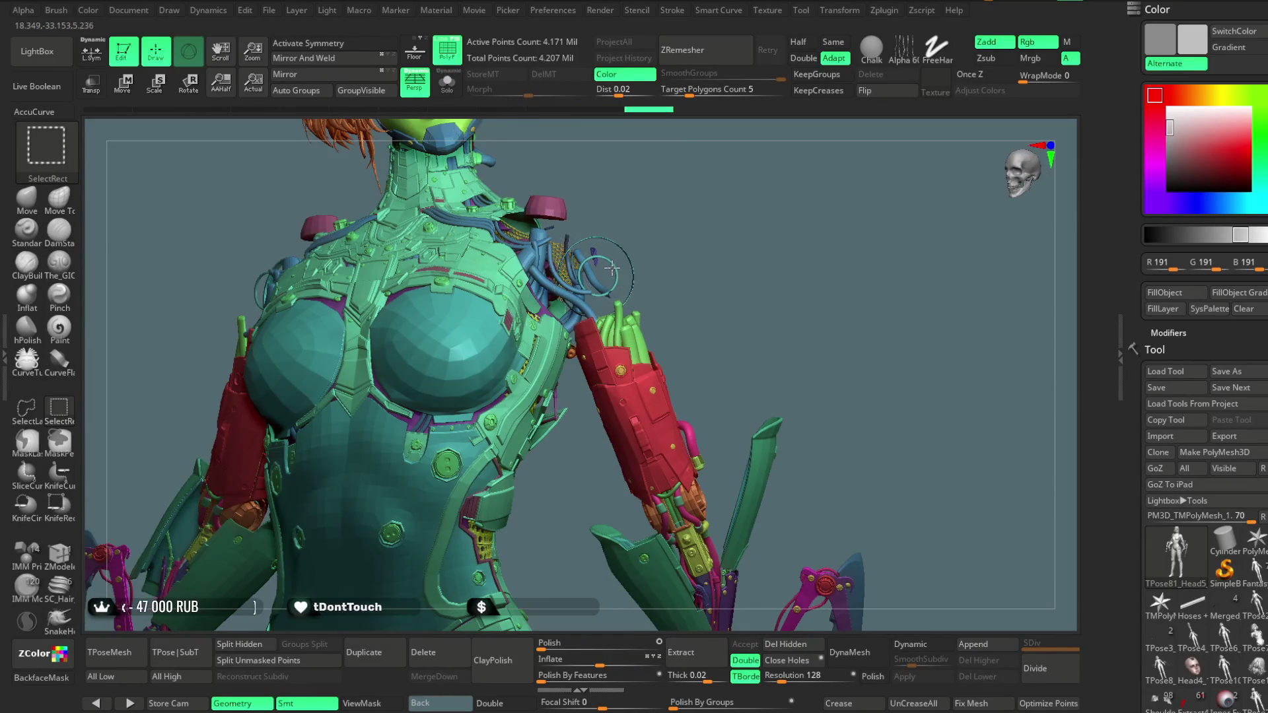
ctrl+alt+shift+click(625, 335)
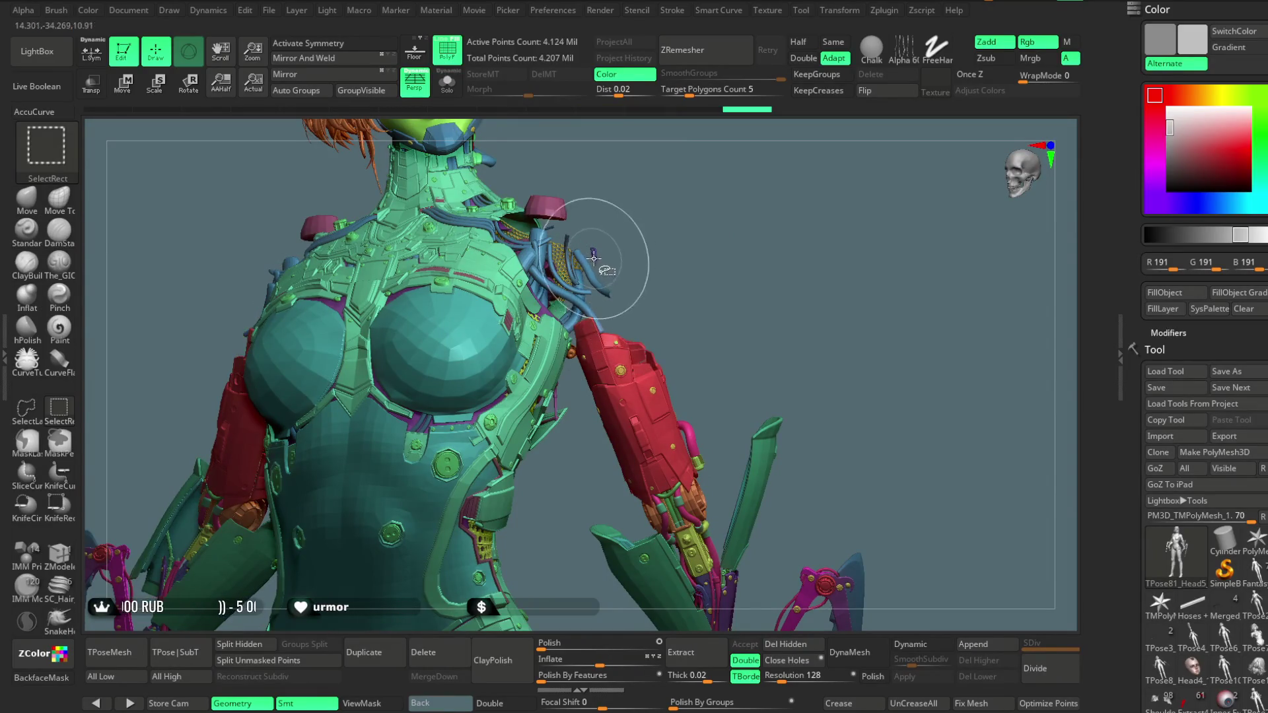
ctrl+alt+shift+click(597, 260)
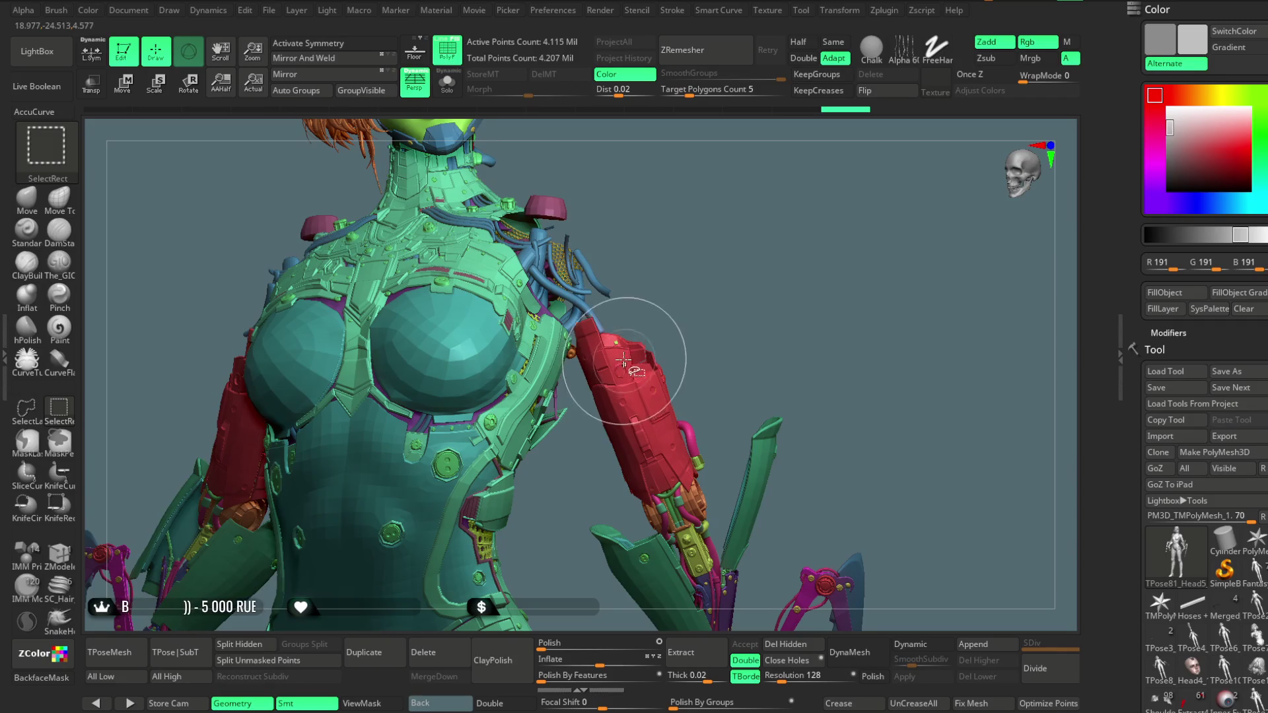
ctrl+alt+shift+click(638, 424)
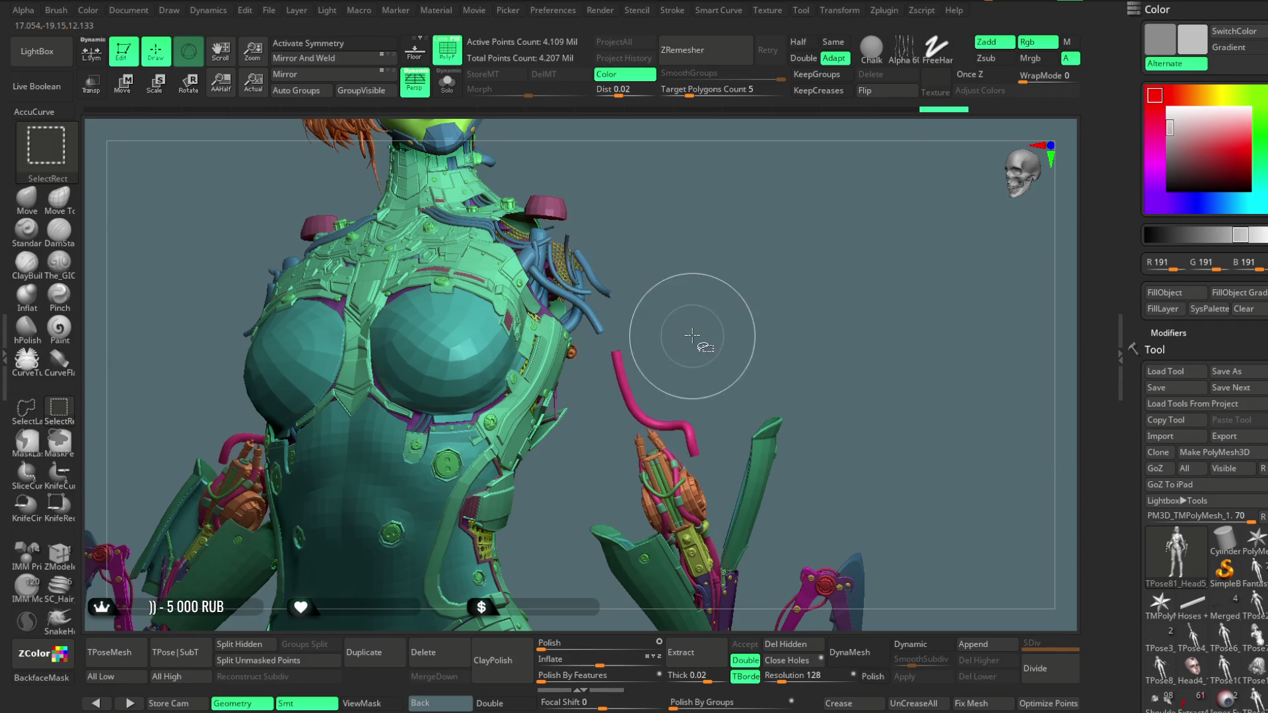
Hide the teal forearm plate, magenta hook, teal blade plates and both yellow hands
key(f)
drag(702, 337, 716, 207)
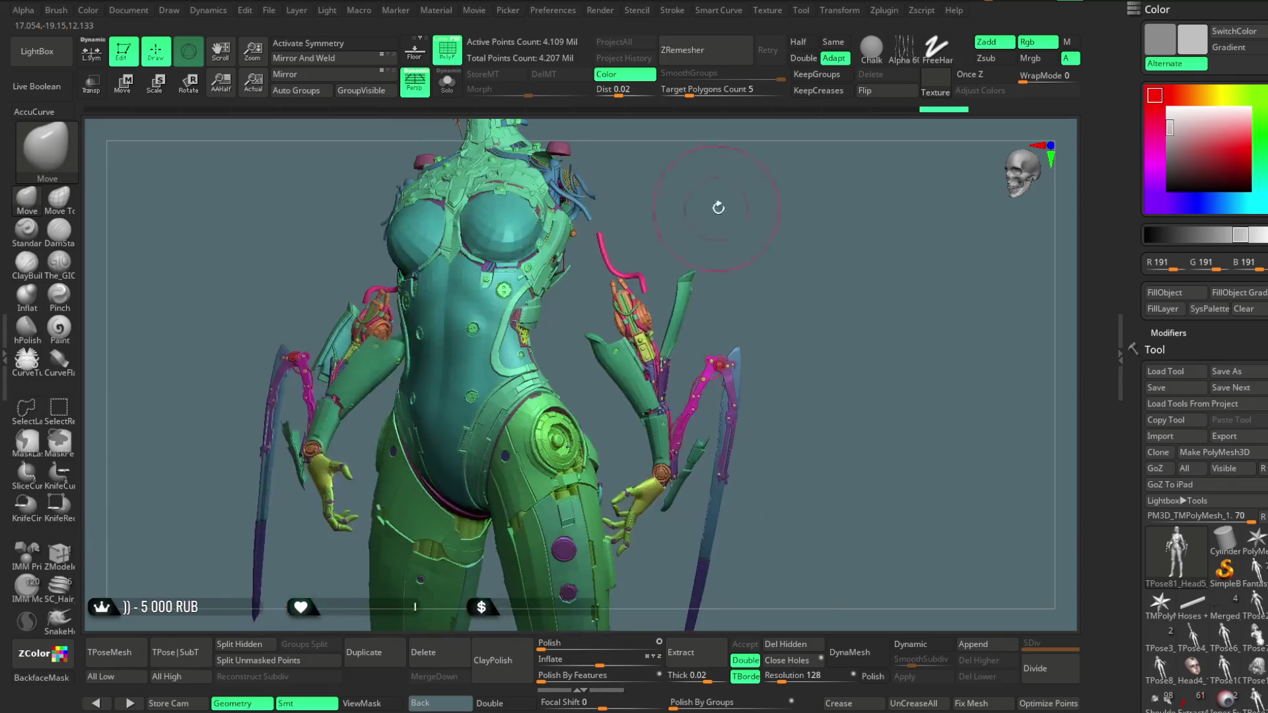
ctrl+alt+shift+click(629, 340)
ctrl+alt+shift+click(629, 278)
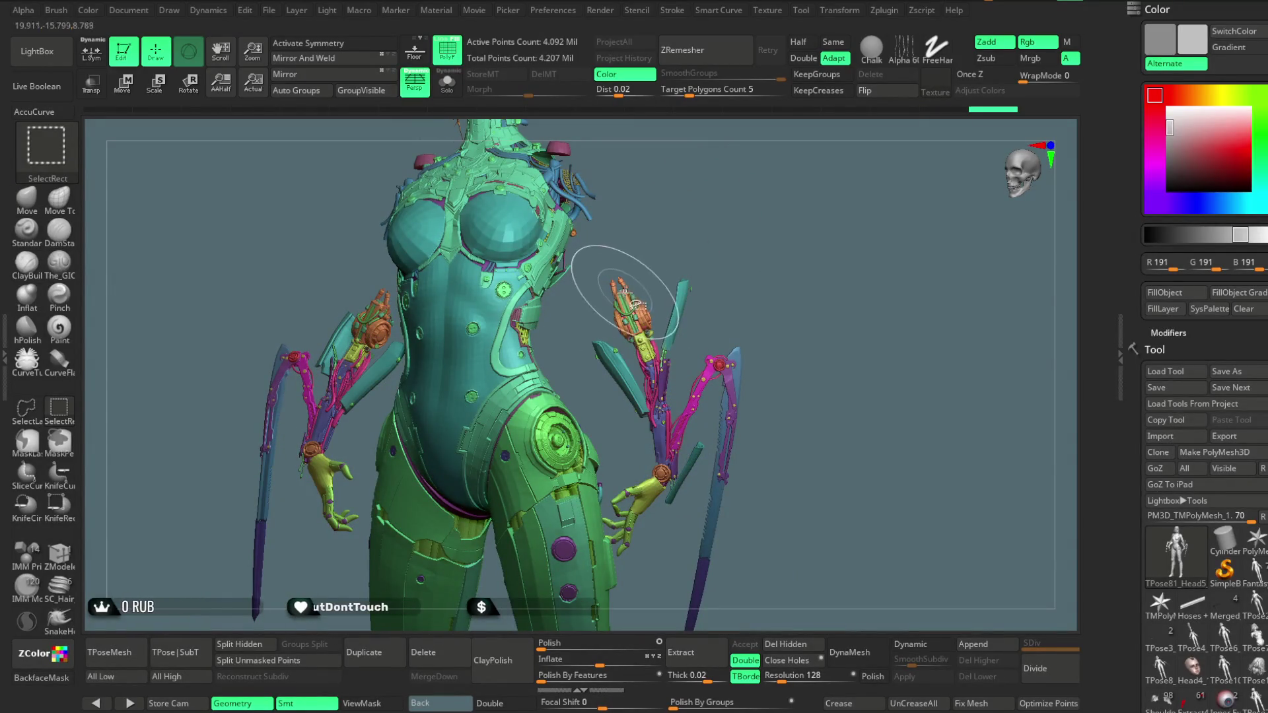
ctrl+alt+shift+click(633, 494)
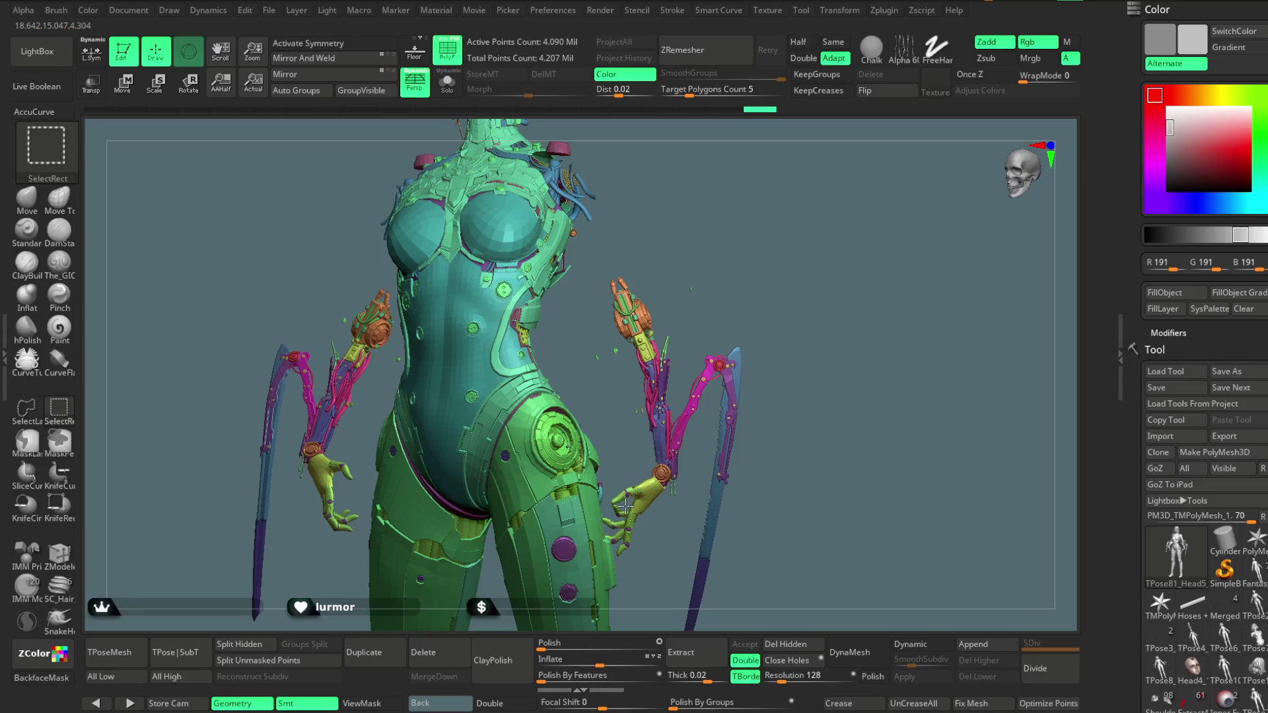
ctrl+alt+shift+click(626, 497)
ctrl+alt+shift+click(626, 500)
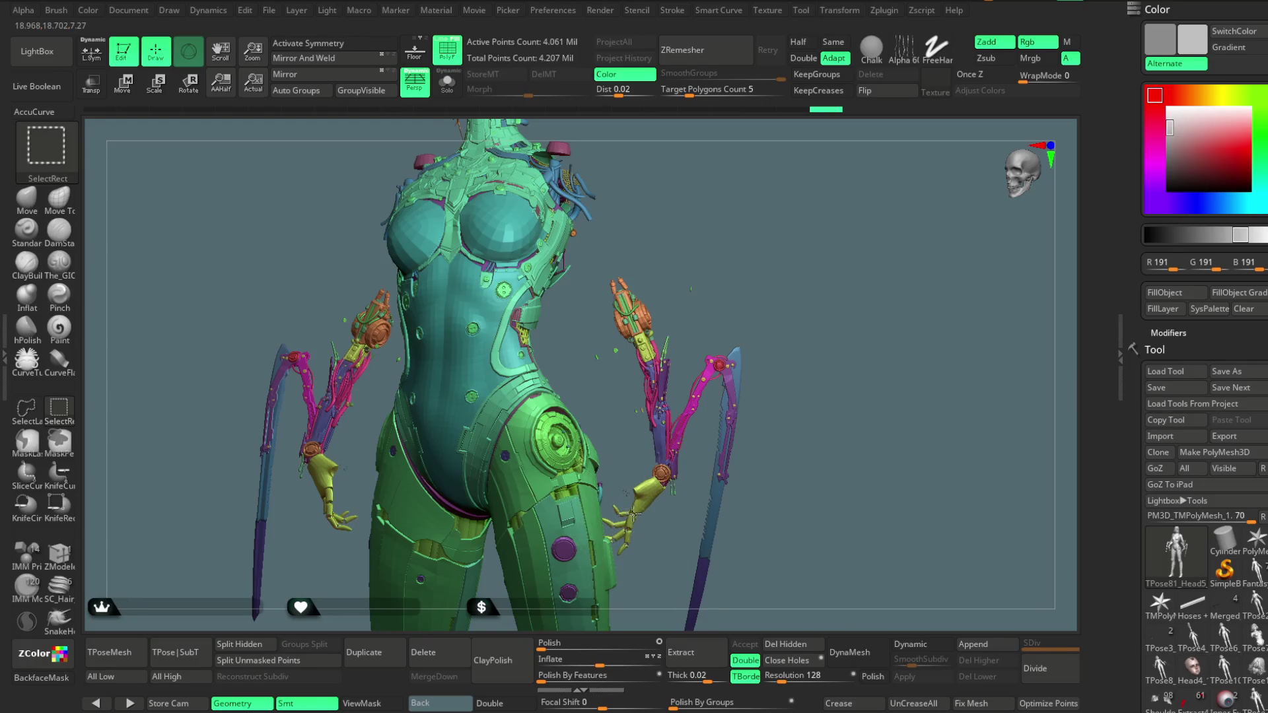
mouse_move(653, 537)
alt+mouse_down()
mouse_move(636, 442)
mouse_move(604, 454)
mouse_move(628, 331)
mouse_move(677, 220)
mouse_move(650, 219)
alt+mouse_up()
Lasso-hide the right and left arms, then unhide everything to restore the full figure
click(27, 409)
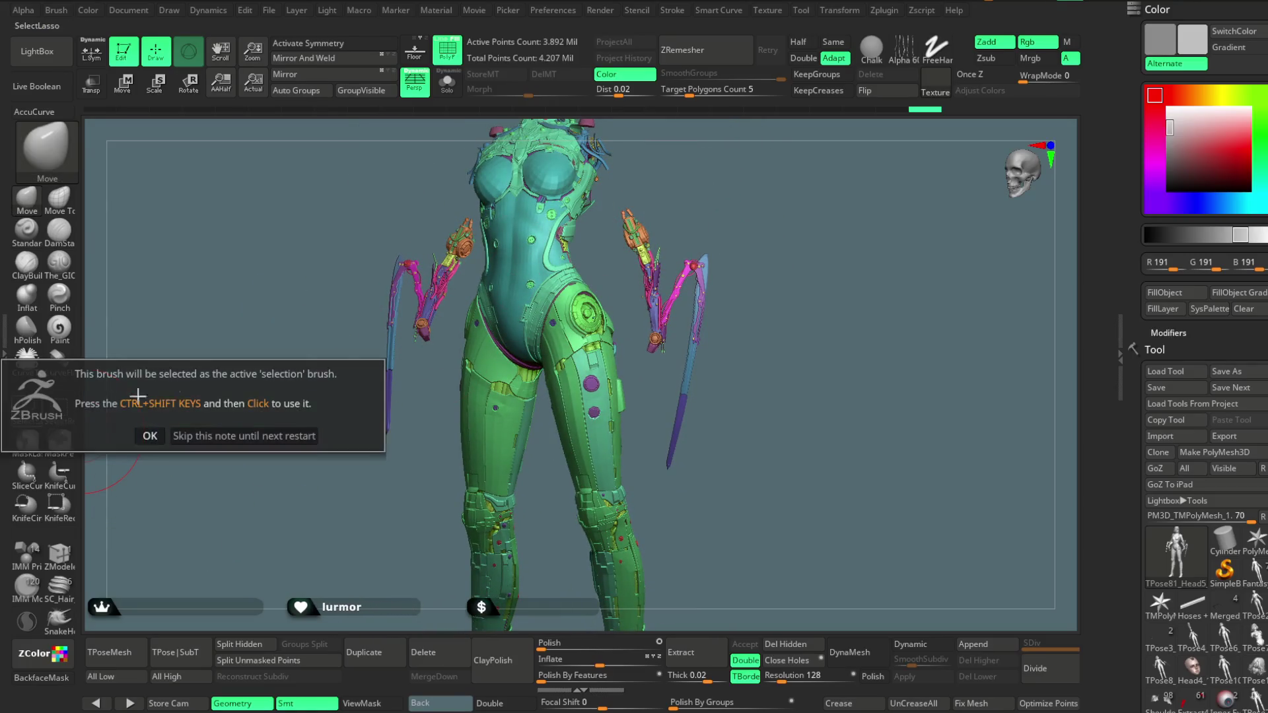
click(245, 436)
mouse_move(365, 402)
mouse_down()
mouse_move(782, 249)
mouse_move(691, 238)
mouse_up()
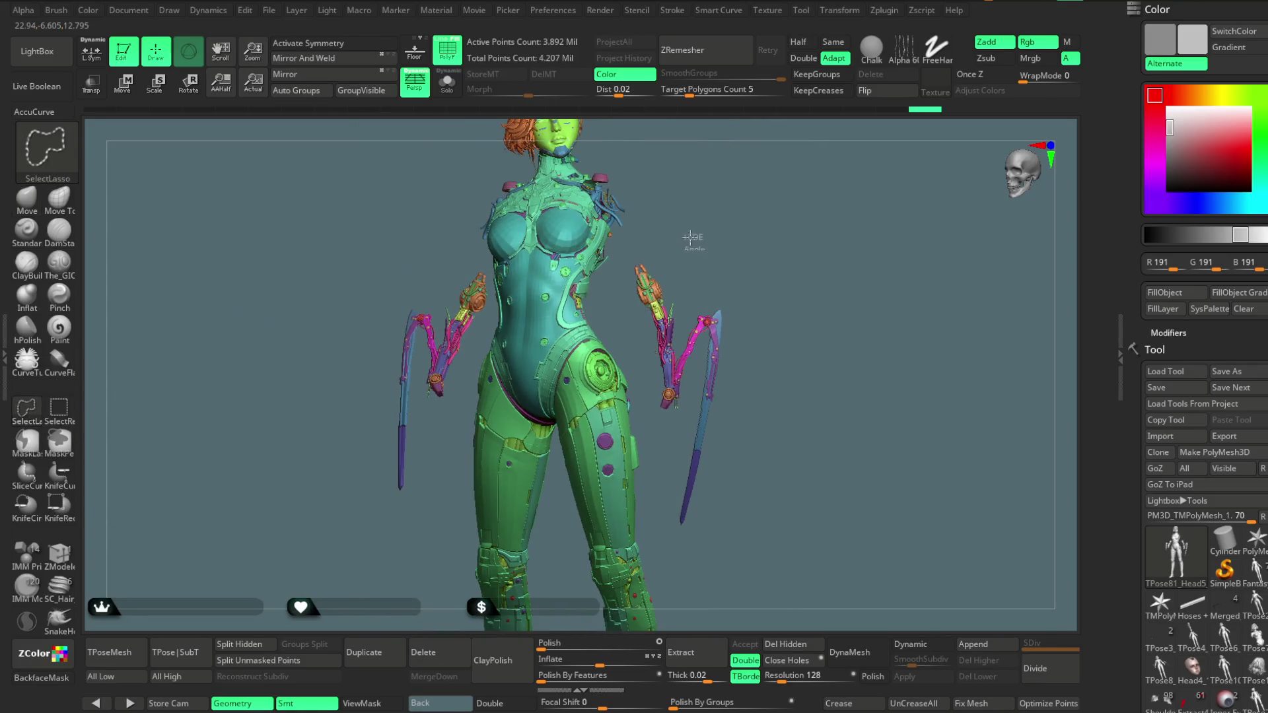
mouse_move(658, 470)
ctrl+shift+mouse_down()
mouse_move(813, 462)
mouse_move(777, 293)
ctrl+shift+mouse_up()
mouse_move(748, 249)
mouse_down()
mouse_move(749, 288)
mouse_move(743, 274)
mouse_up()
mouse_move(566, 213)
ctrl+shift+mouse_down()
mouse_move(425, 524)
mouse_move(529, 198)
ctrl+shift+mouse_up()
ctrl+shift+click(732, 260)
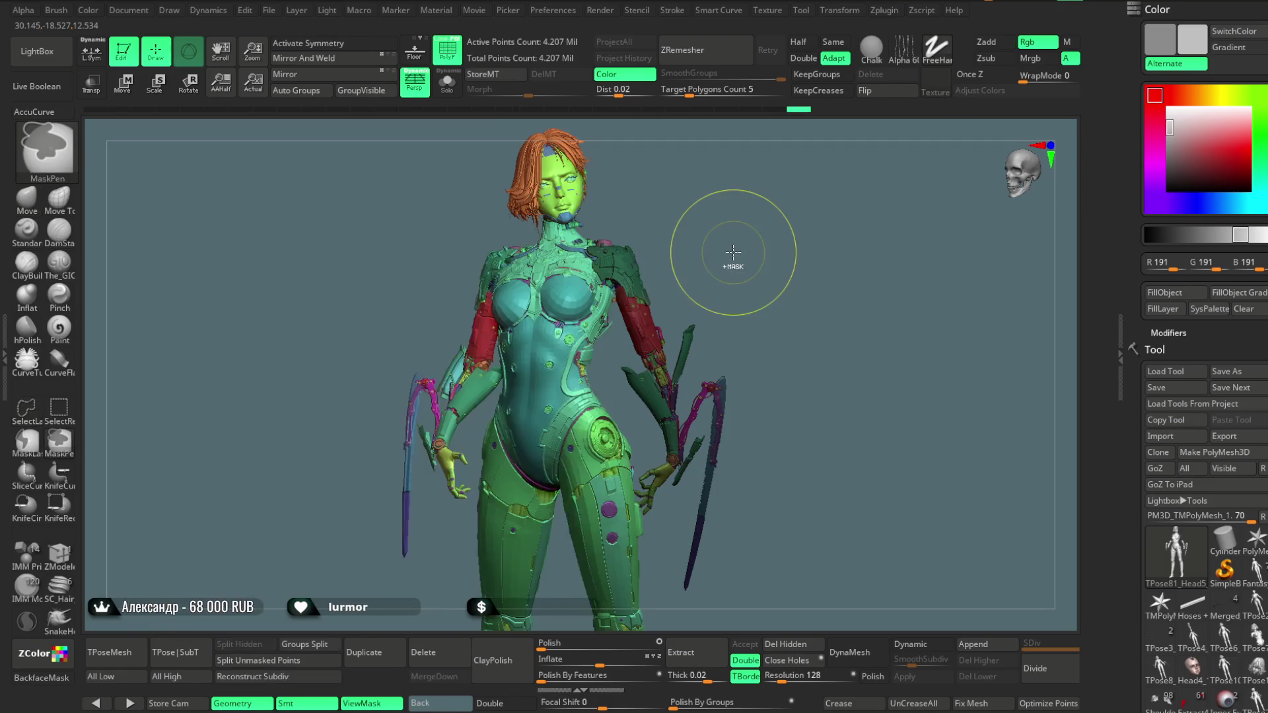
mouse_move(745, 268)
alt+mouse_down()
mouse_move(734, 225)
mouse_move(381, 263)
alt+mouse_up()
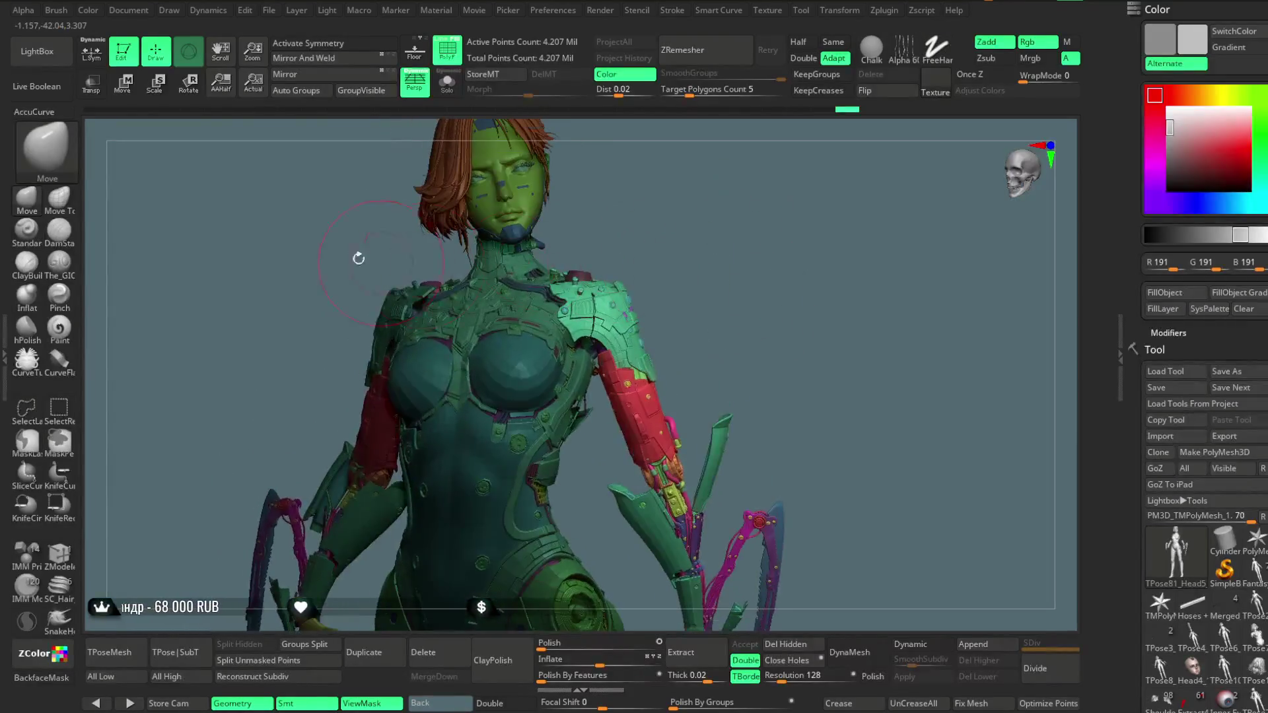
click(126, 92)
click(666, 563)
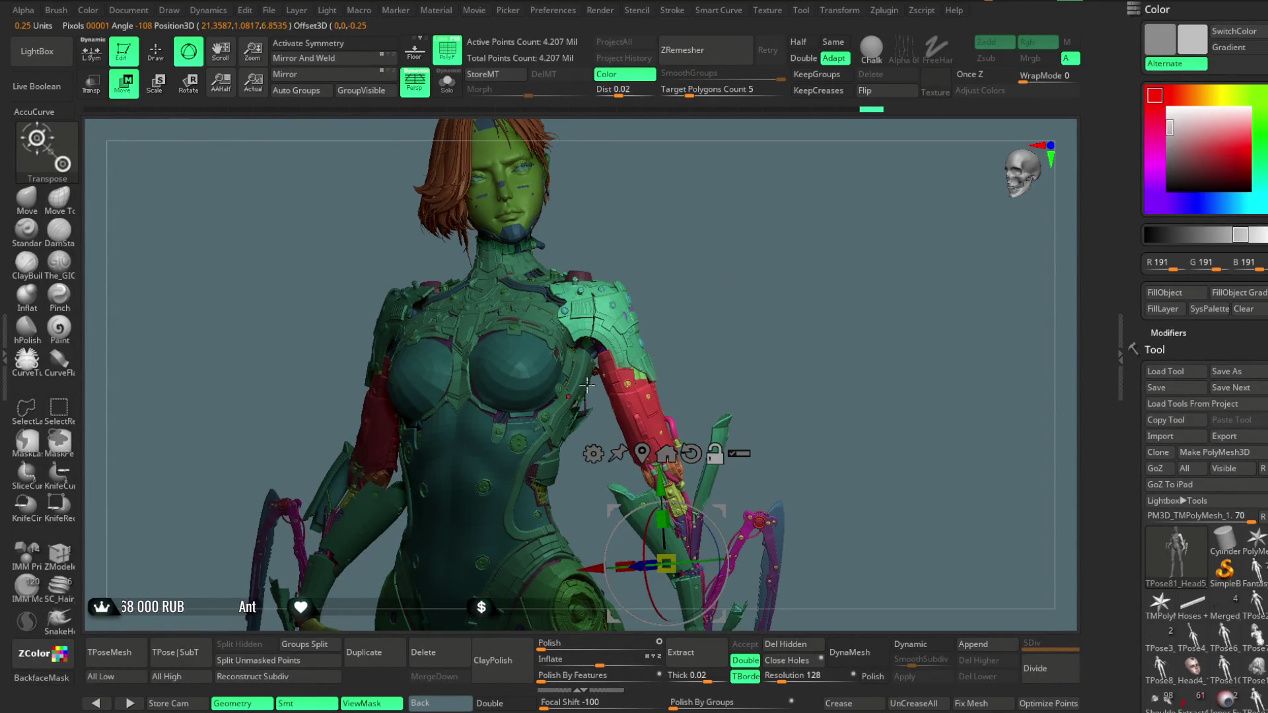
click(574, 359)
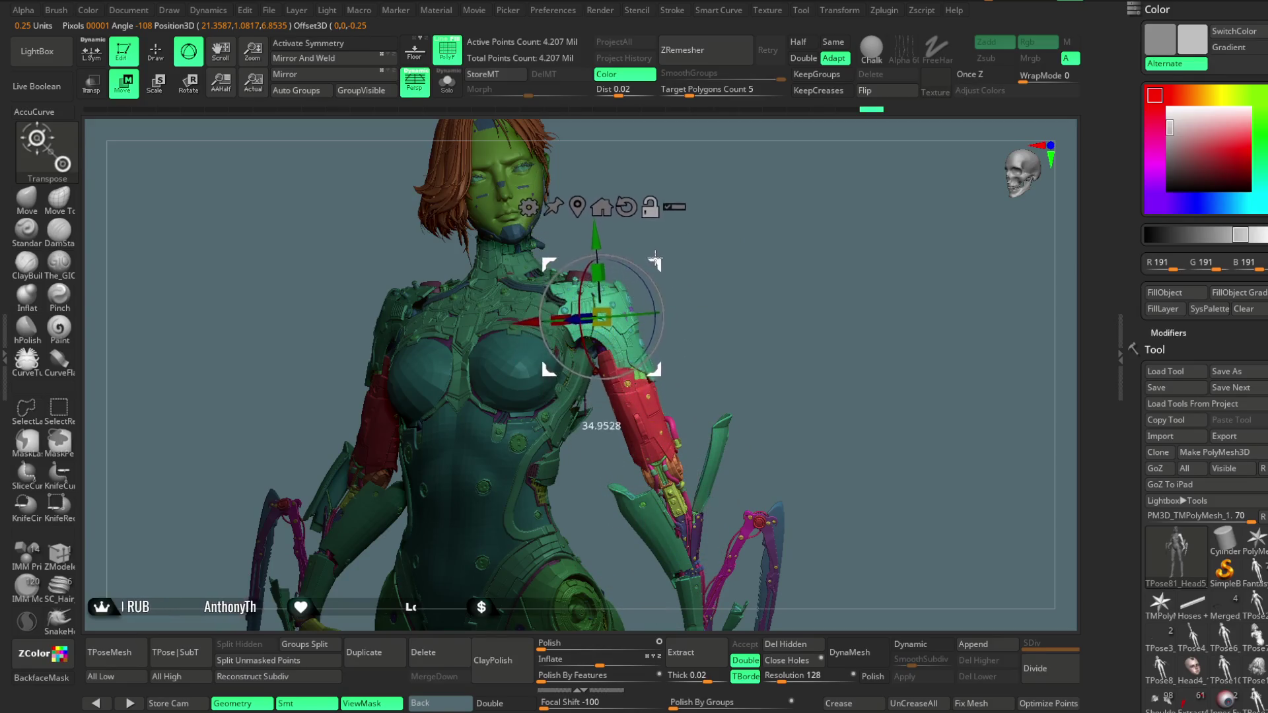
mouse_move(742, 299)
mouse_down()
mouse_move(733, 291)
mouse_move(747, 274)
mouse_move(751, 333)
mouse_move(739, 278)
mouse_move(663, 332)
mouse_up()
drag(522, 432, 530, 342)
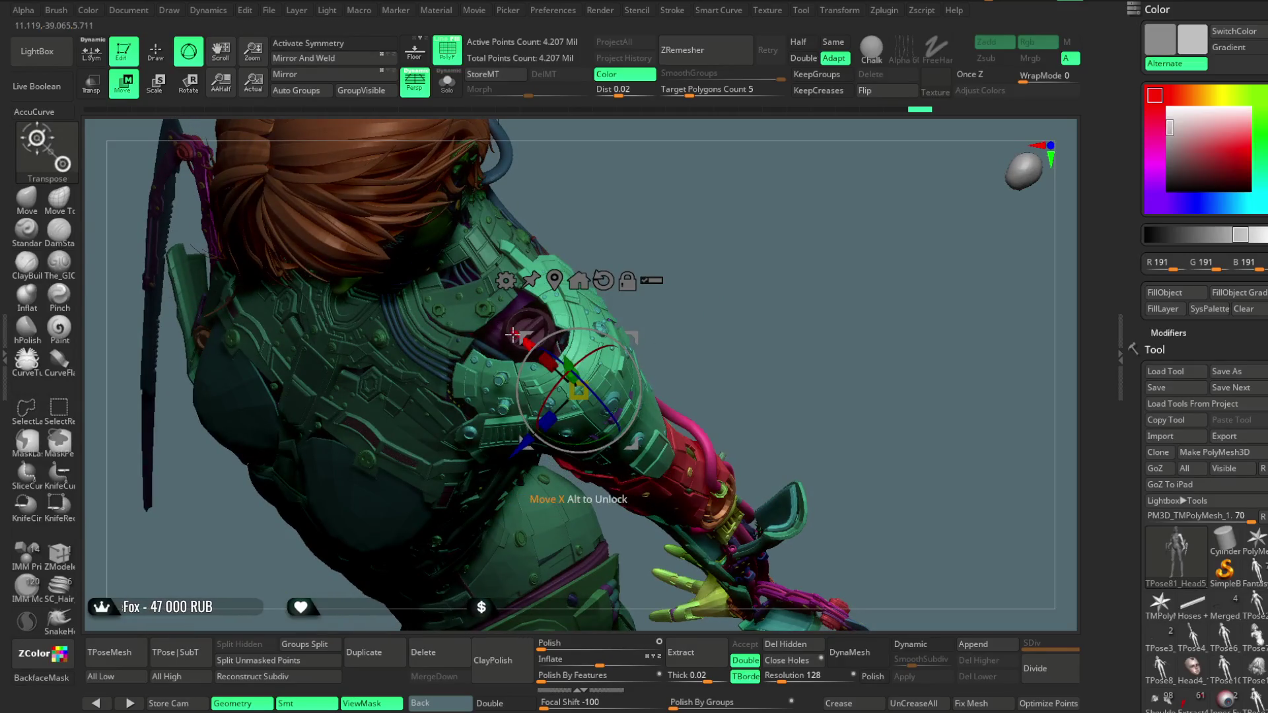
mouse_move(744, 284)
mouse_down()
mouse_move(747, 256)
mouse_move(736, 285)
mouse_move(649, 330)
mouse_up()
mouse_move(724, 315)
mouse_down()
mouse_move(460, 414)
mouse_move(454, 367)
mouse_up()
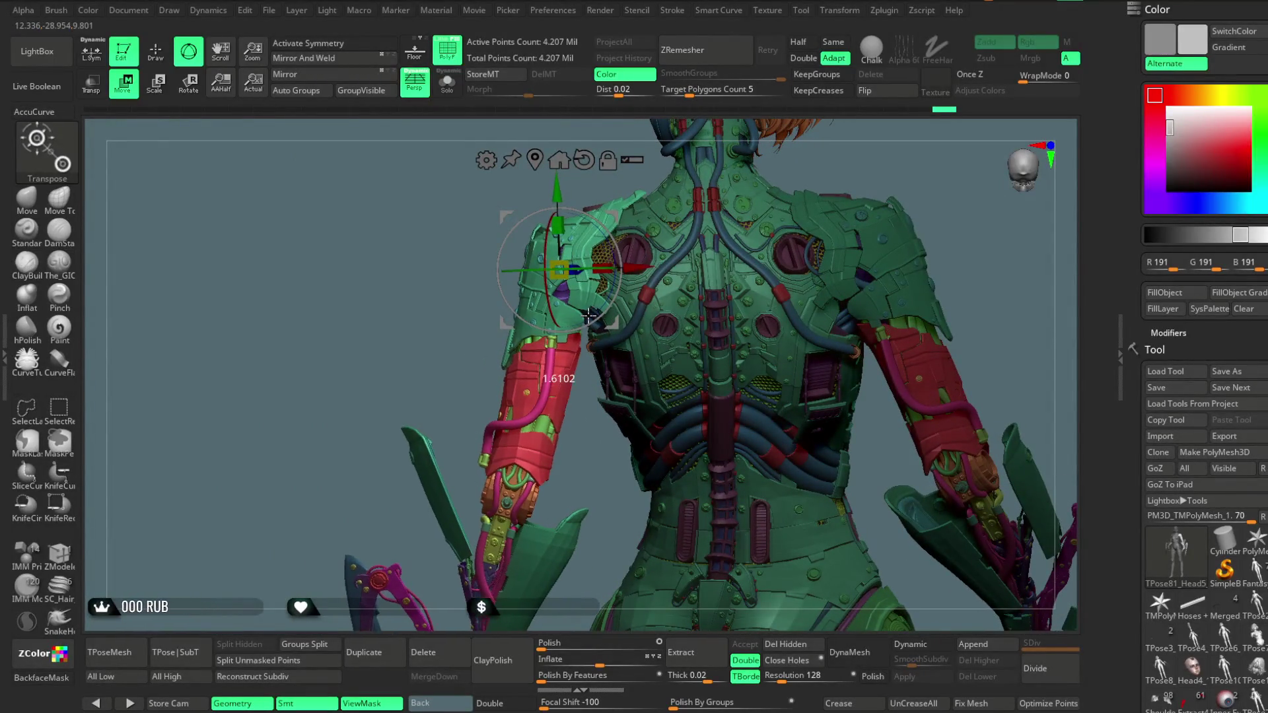
mouse_move(453, 355)
mouse_down()
mouse_move(694, 221)
mouse_move(757, 273)
mouse_move(733, 311)
mouse_move(745, 329)
mouse_move(711, 263)
mouse_move(502, 310)
mouse_up()
key(q)
ctrl+shift+click(502, 310)
mouse_move(575, 244)
mouse_down()
mouse_move(645, 291)
mouse_move(586, 275)
mouse_move(516, 298)
mouse_up()
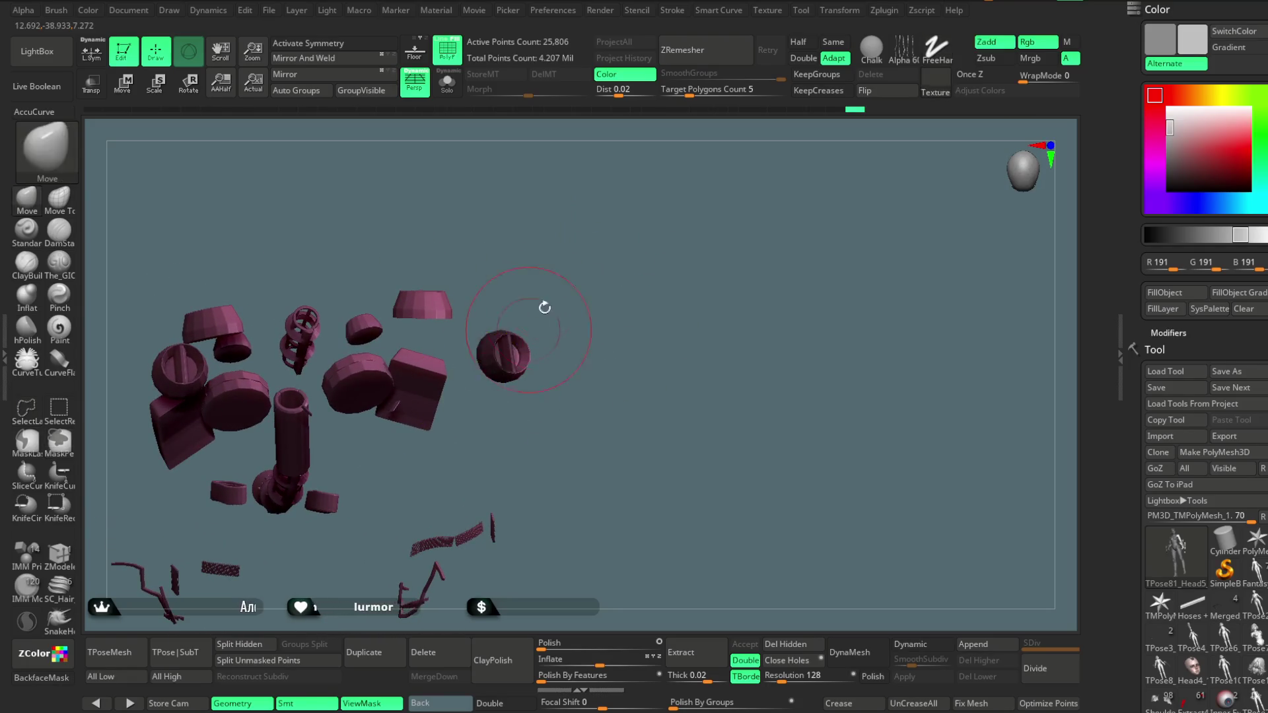
Lasso-mask the pink connector parts except the shoulder bowl and place the Move gizmo on the bowl
click(27, 439)
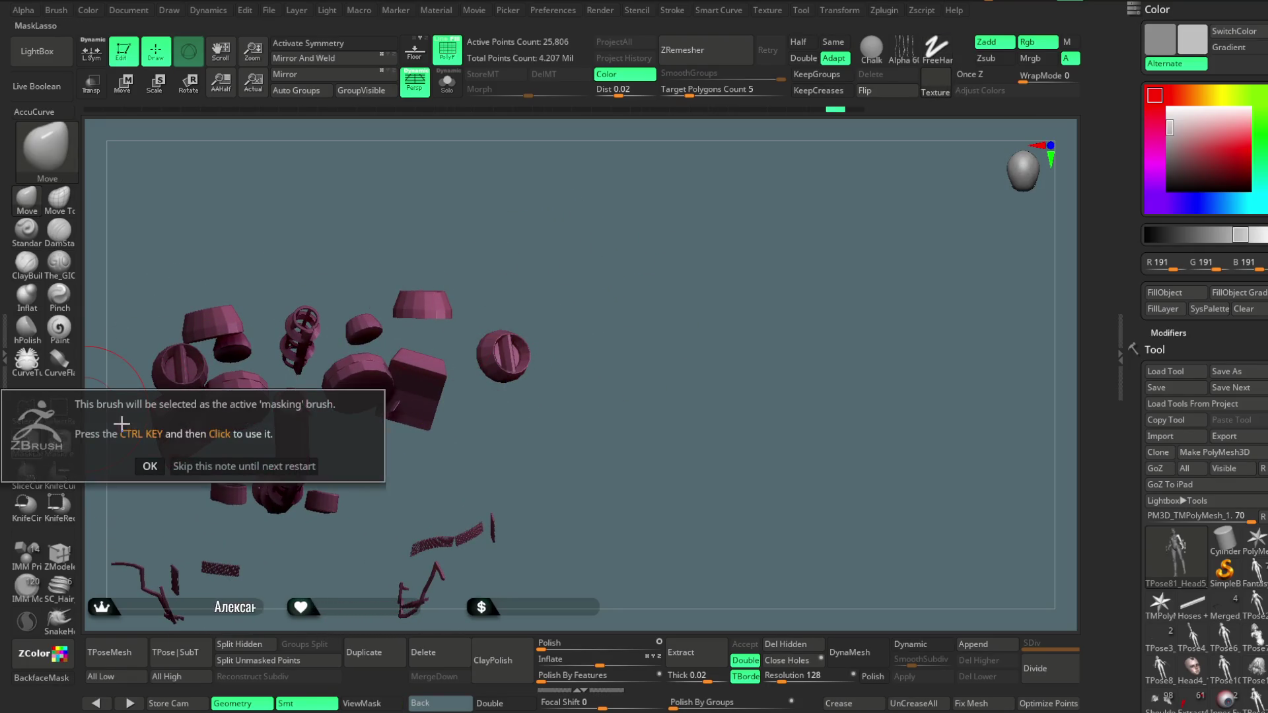
click(312, 461)
alt+drag(620, 243, 530, 283)
ctrl+drag(448, 322, 450, 320)
drag(614, 317, 625, 230)
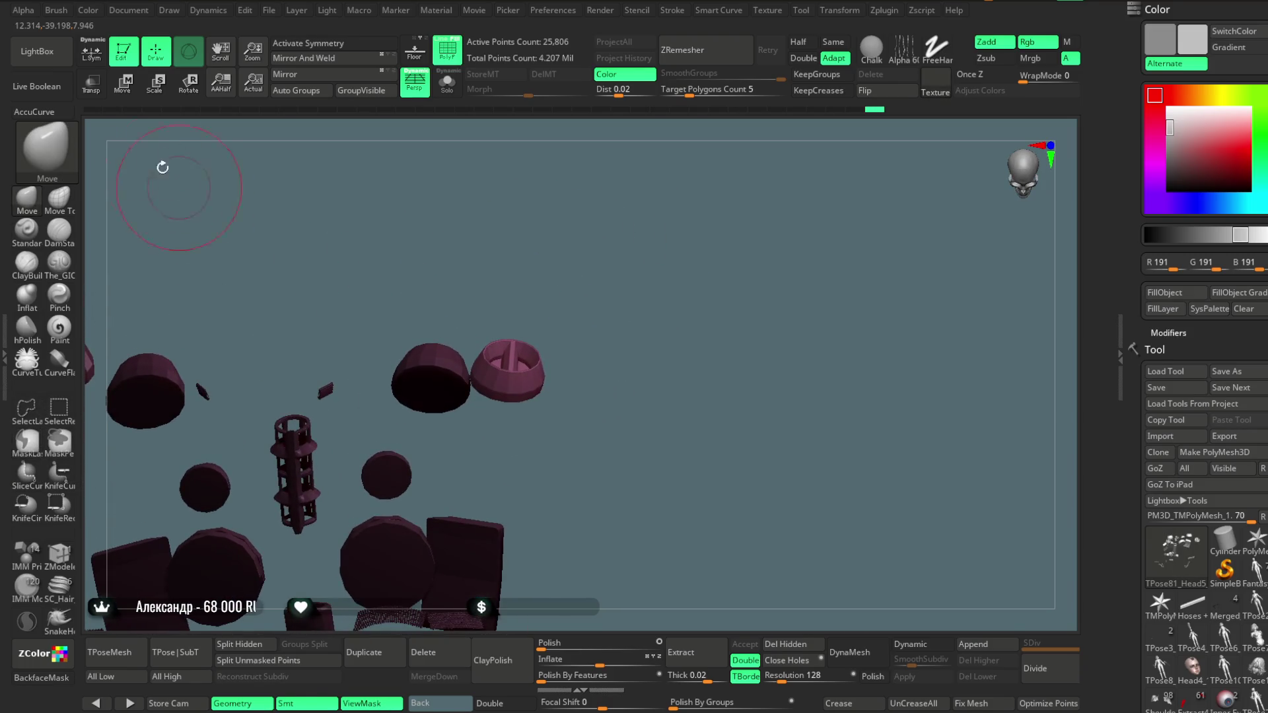
key(w)
alt+click(507, 368)
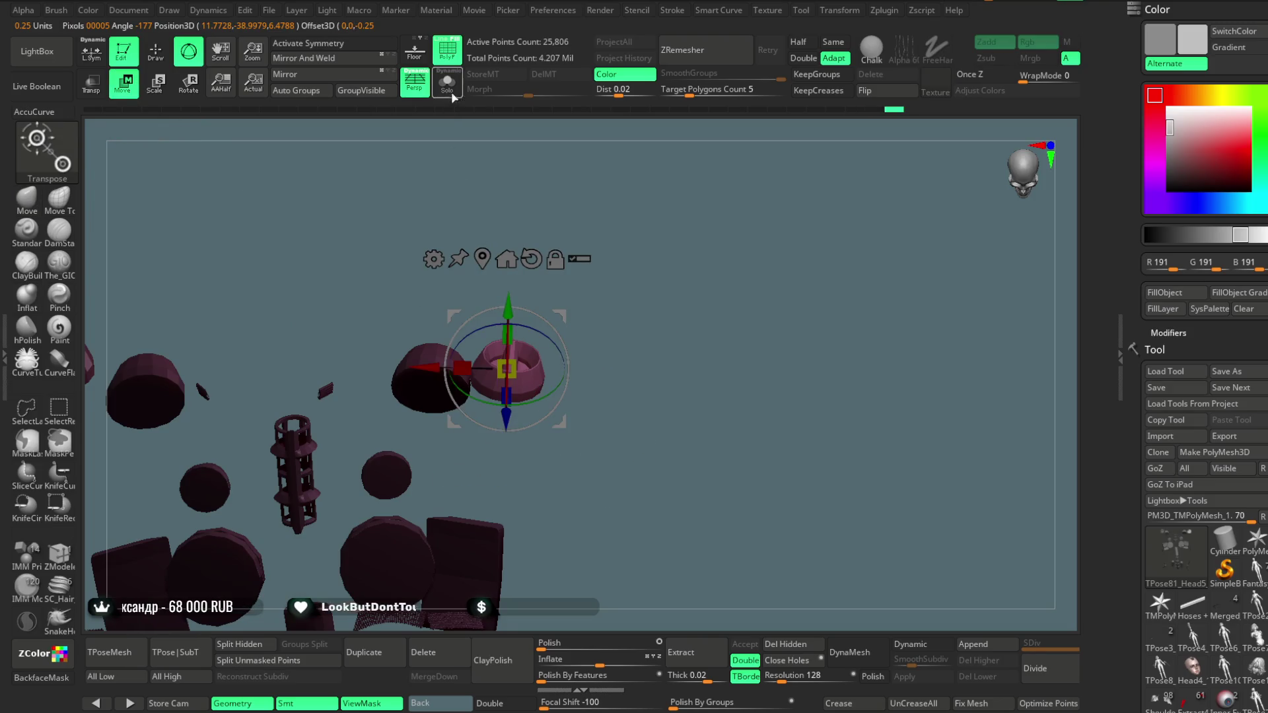
Undo the stray changes and unhide the whole character
key(ctrl+shift)
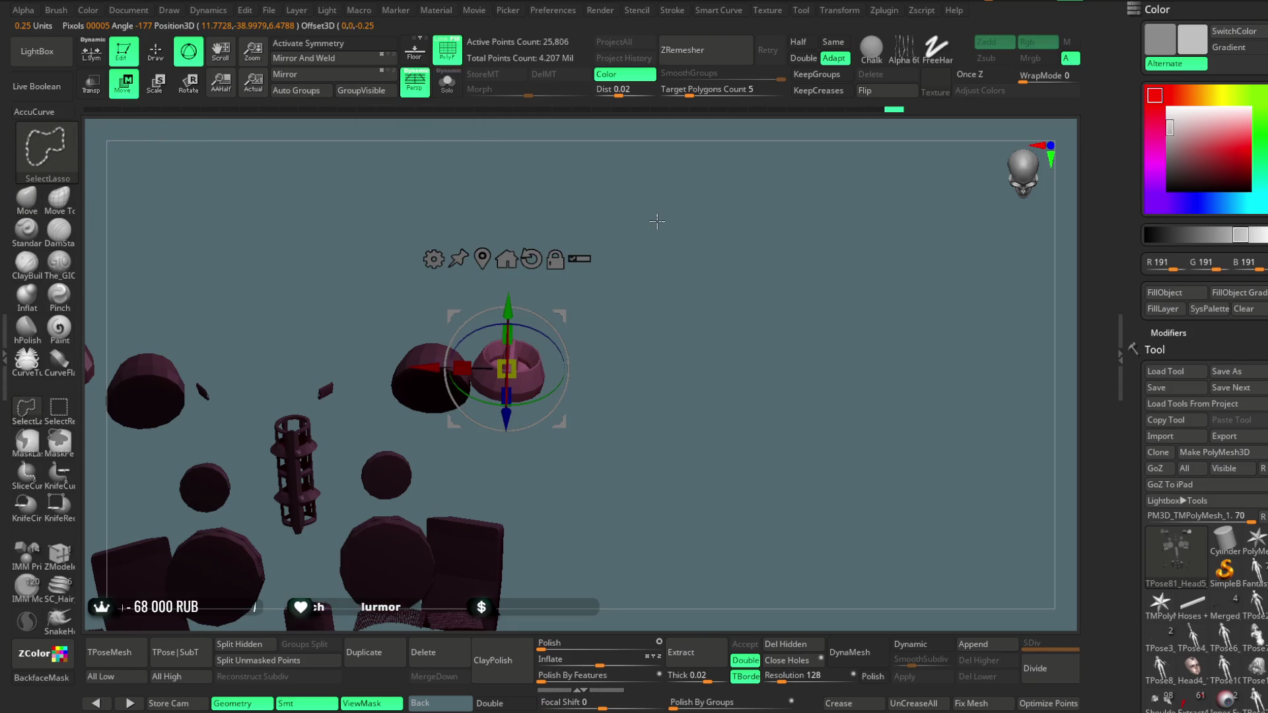
ctrl+shift+click(656, 229)
key(ctrl+z)
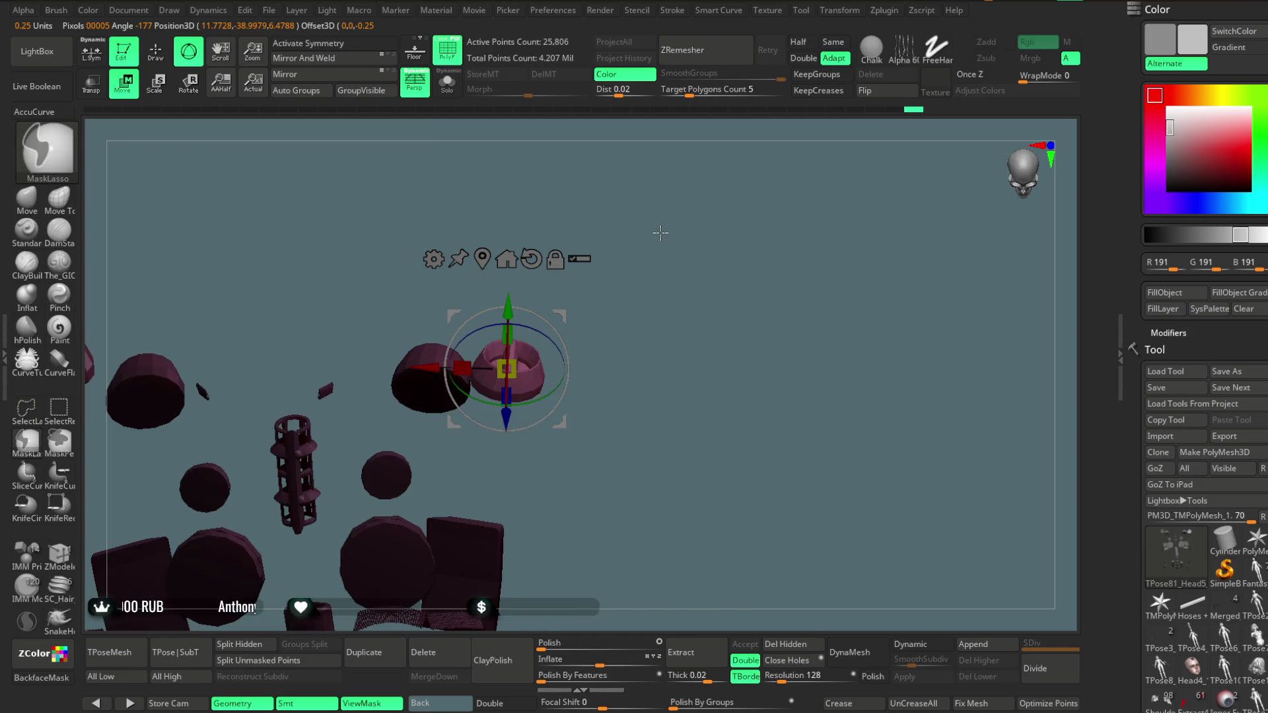
key(ctrl+z)
ctrl+shift+click(701, 213)
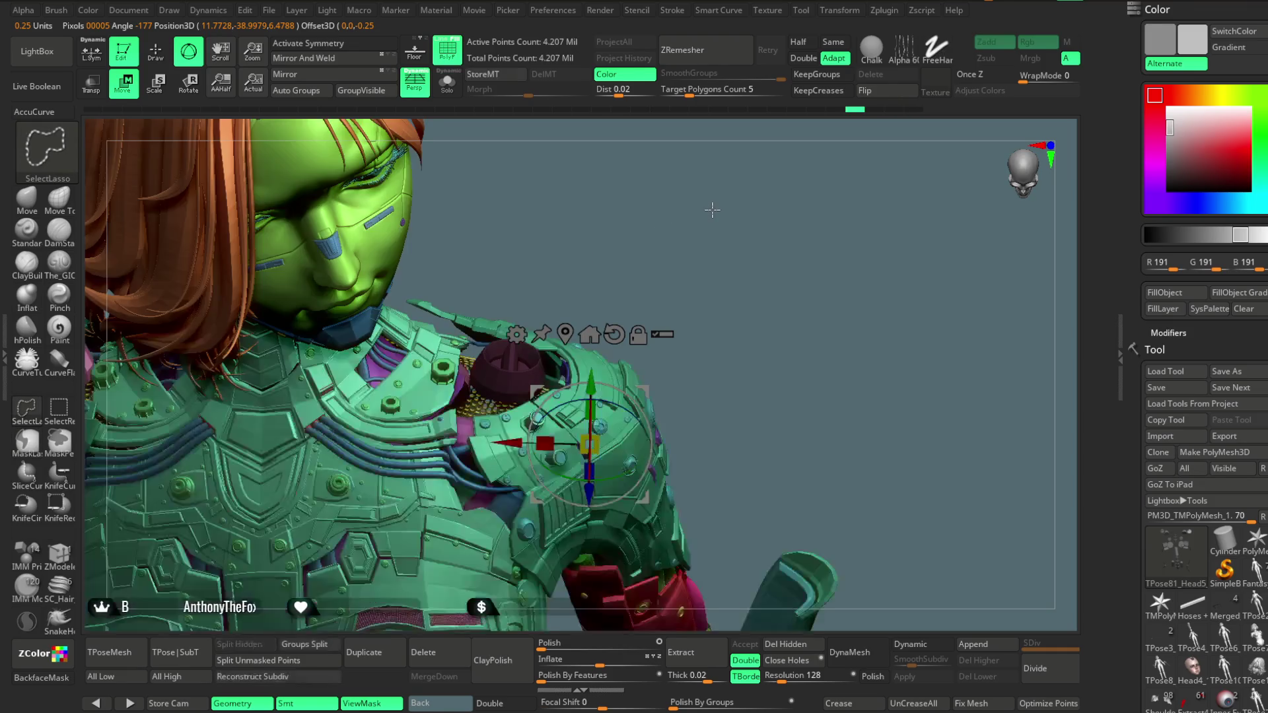
Center the gizmo on the pink bowl and fit it into the shoulder armour, checking it in Solo
click(567, 332)
mouse_move(662, 249)
mouse_down()
mouse_move(683, 298)
mouse_move(565, 375)
mouse_up()
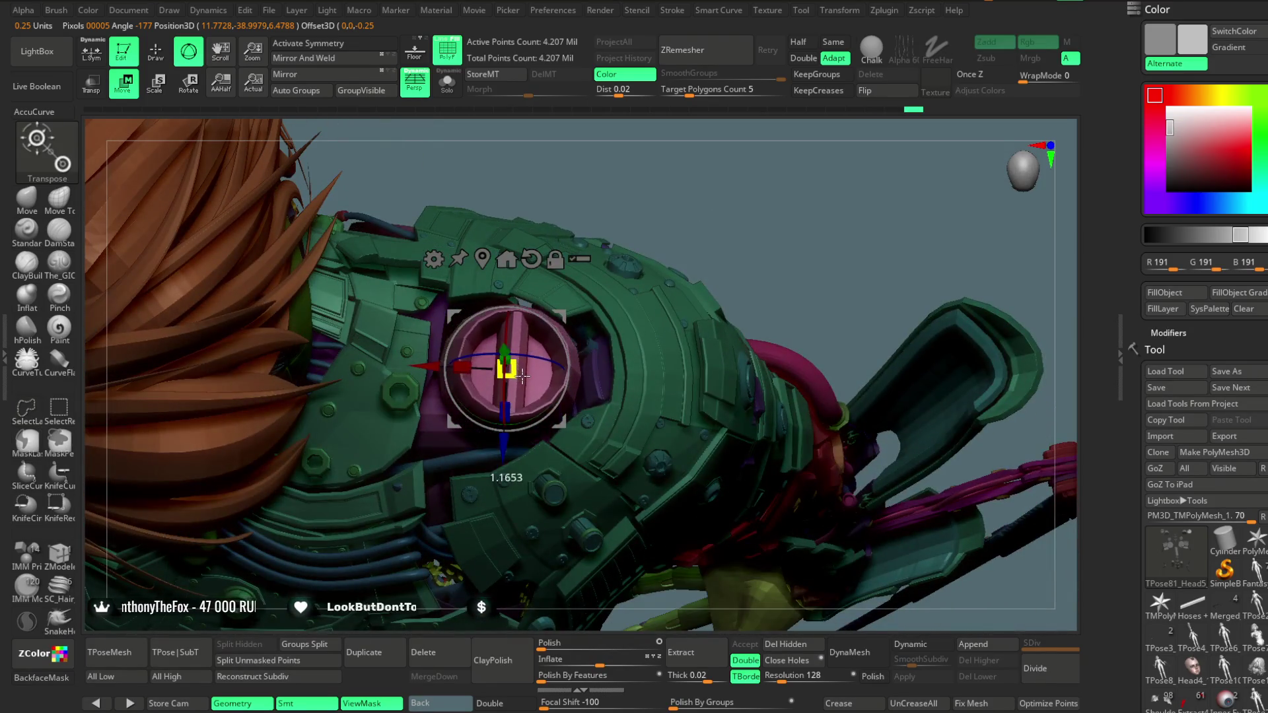
drag(598, 304, 680, 123)
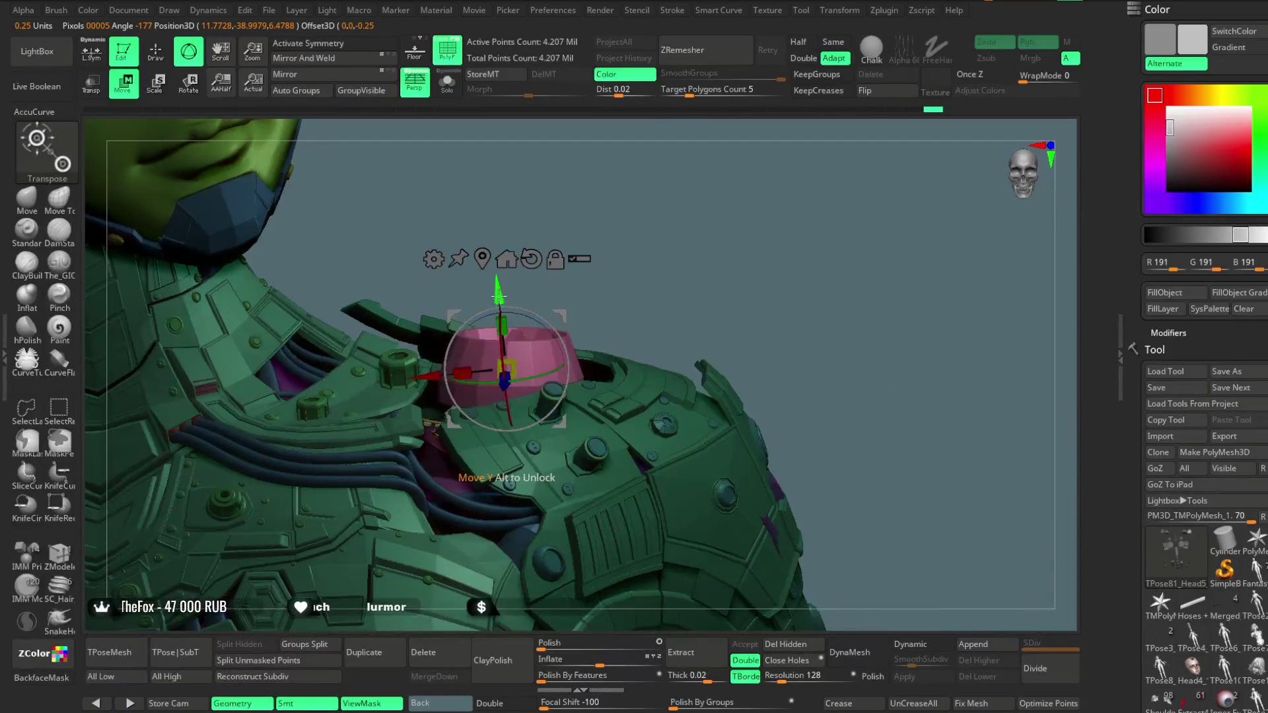
drag(627, 231, 595, 297)
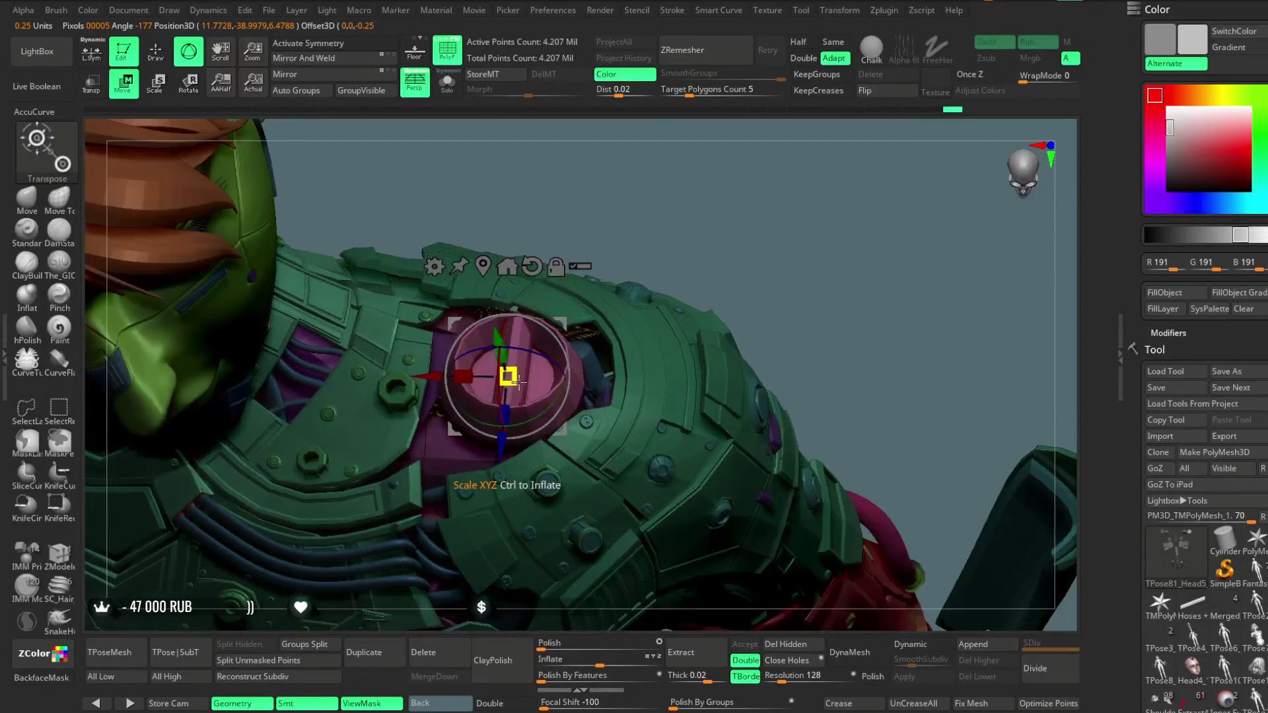
mouse_move(706, 171)
mouse_down()
mouse_move(702, 224)
mouse_move(504, 356)
mouse_up()
mouse_move(426, 378)
mouse_down()
mouse_move(519, 310)
mouse_move(500, 314)
mouse_up()
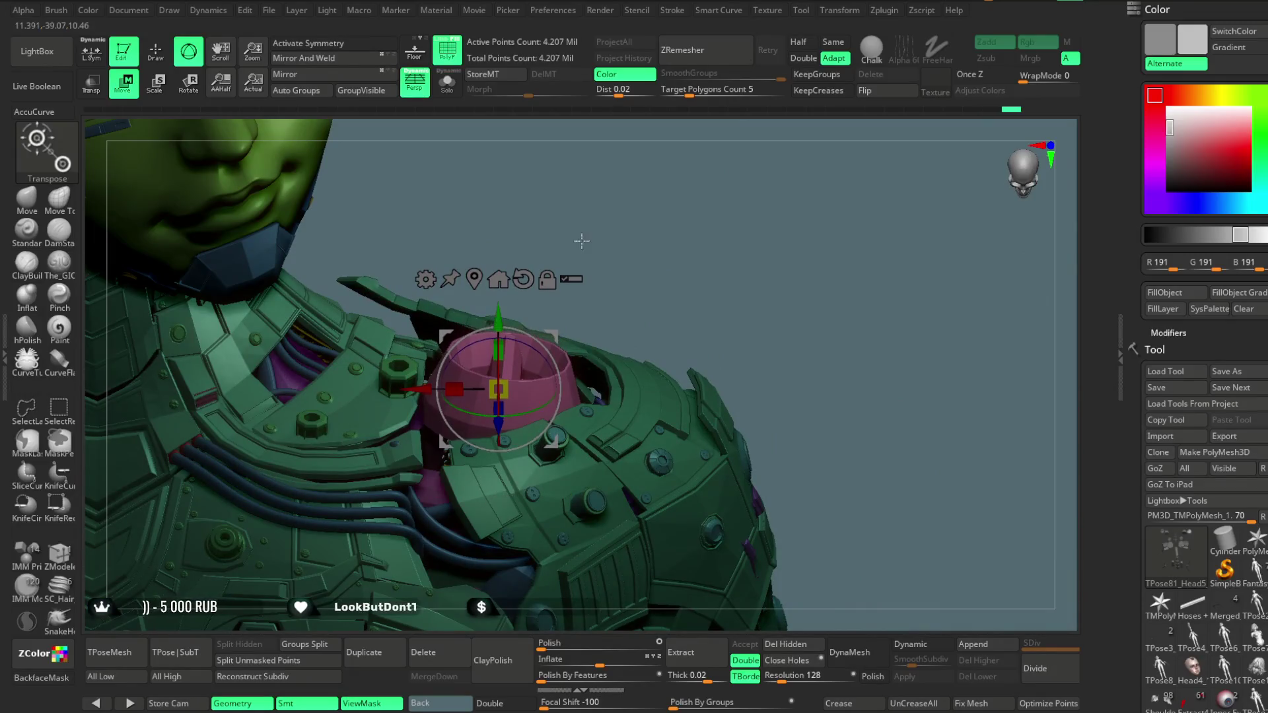
mouse_move(661, 237)
mouse_down()
mouse_move(687, 204)
mouse_move(653, 245)
mouse_move(475, 351)
mouse_up()
drag(548, 281, 537, 209)
click(459, 96)
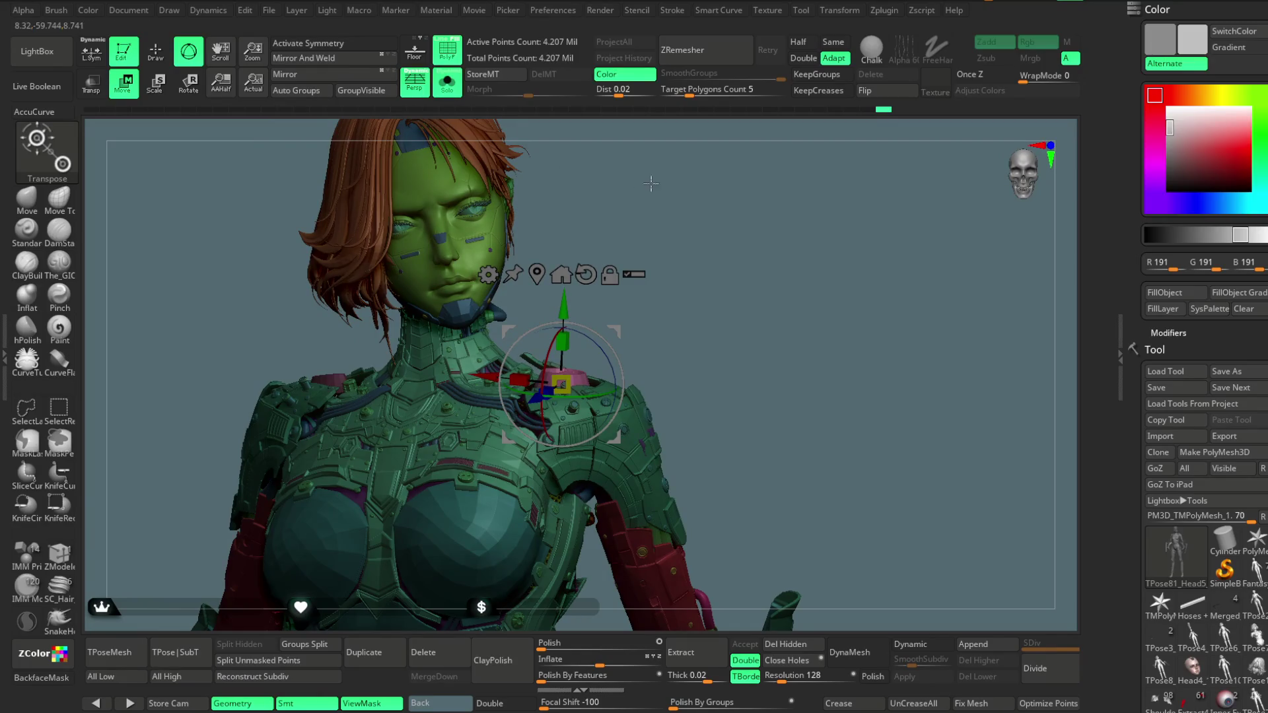
mouse_move(736, 207)
mouse_down()
mouse_move(804, 231)
mouse_move(542, 200)
mouse_up()
click(461, 94)
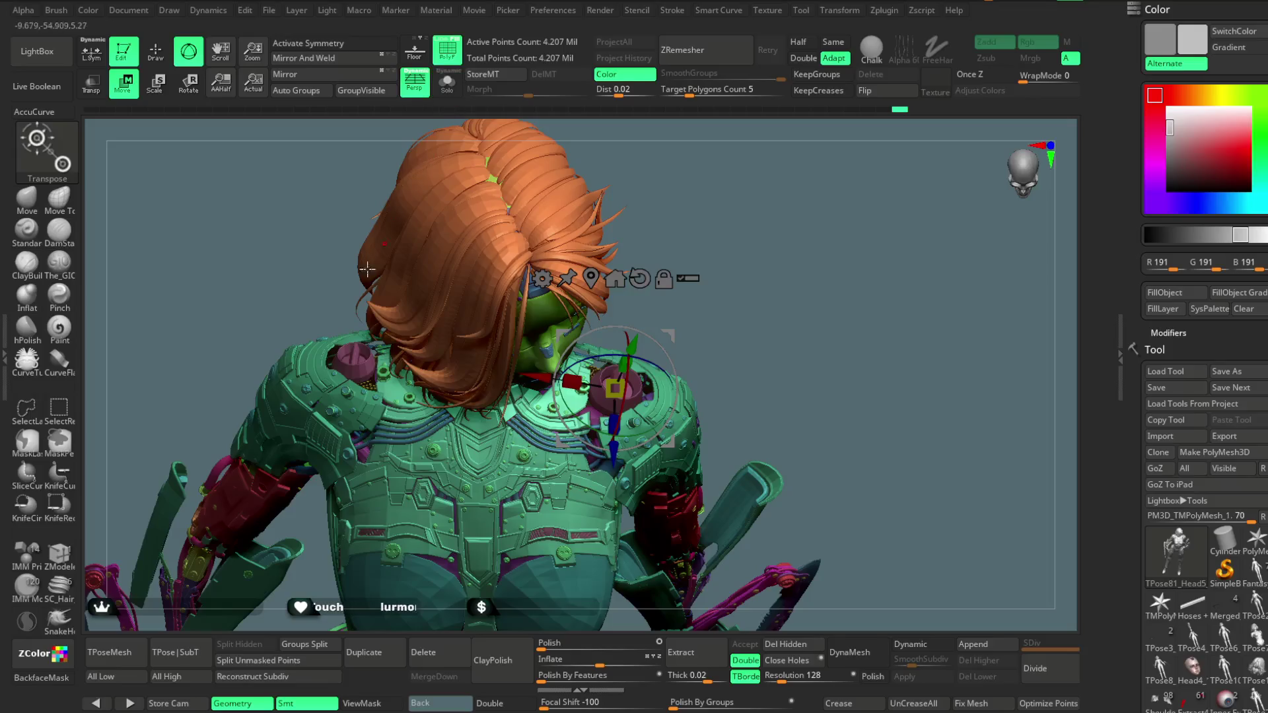
Isolate the pink connectors, mask all but the left ring, and place the Move gizmo on it
key(q)
alt+click(360, 363)
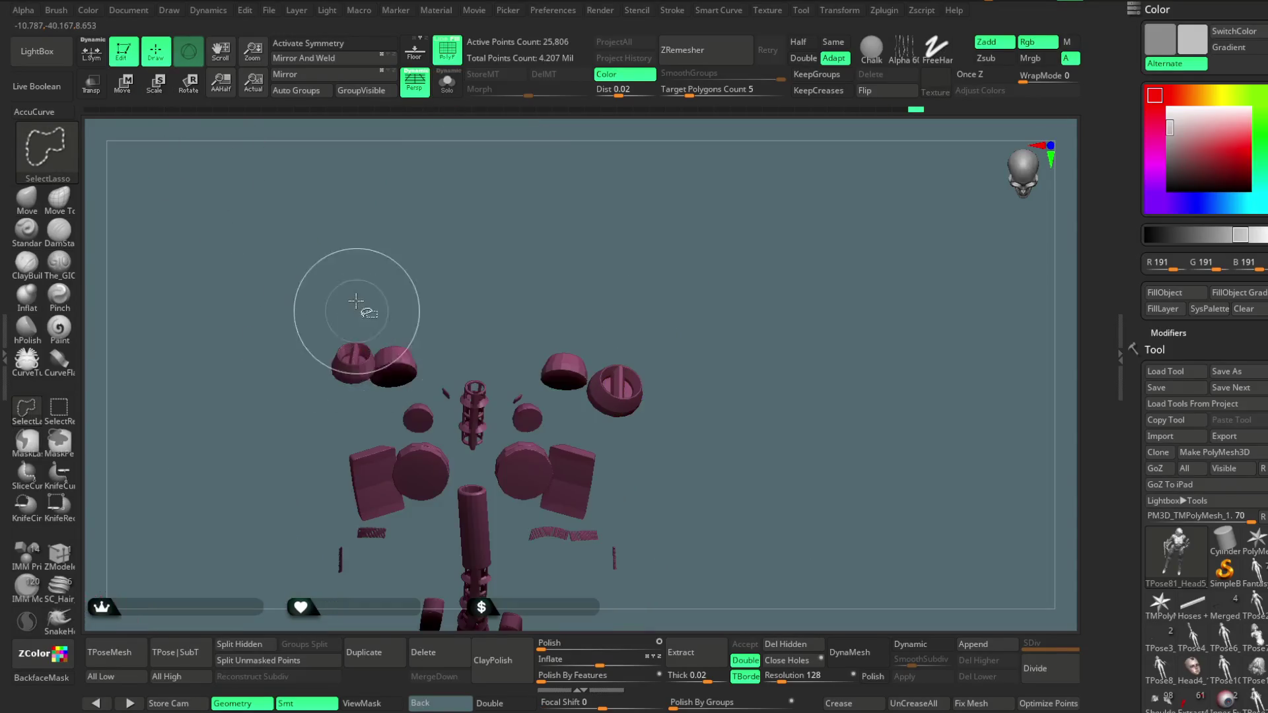
mouse_move(394, 367)
mouse_down()
mouse_move(385, 286)
mouse_move(396, 354)
mouse_move(241, 383)
mouse_move(402, 436)
mouse_up()
ctrl+click(393, 197)
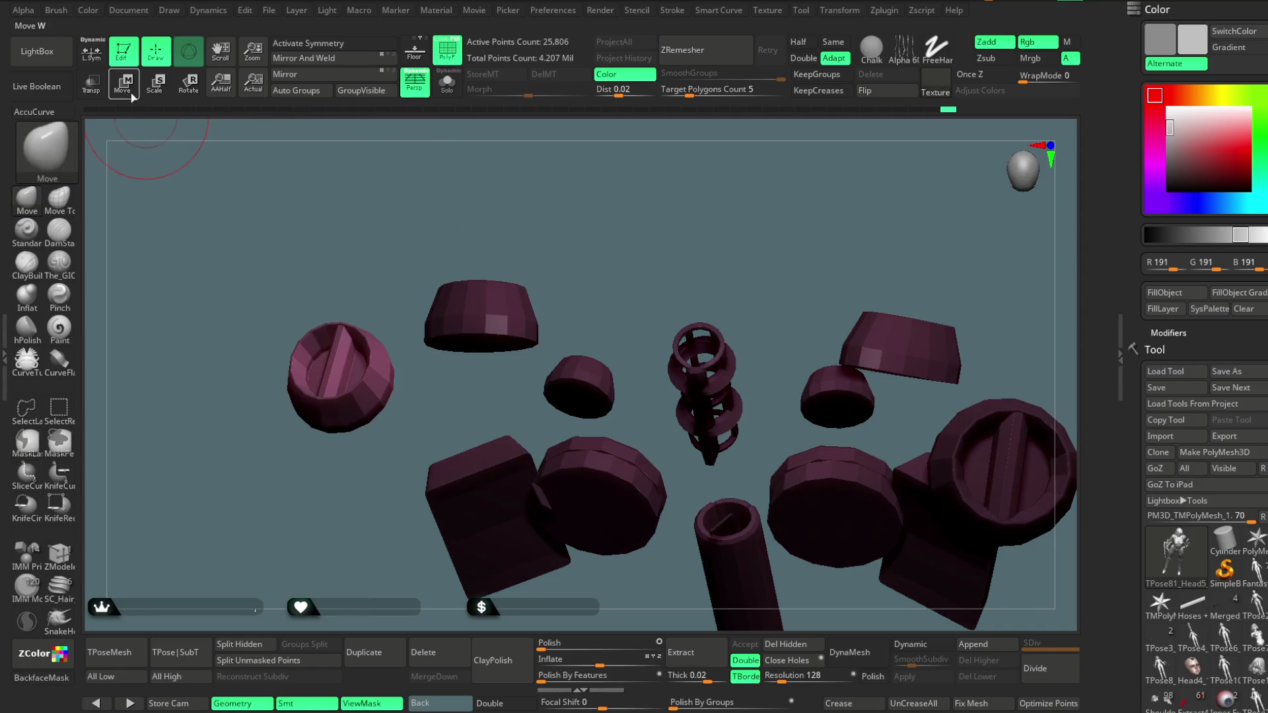
key(w)
click(1000, 360)
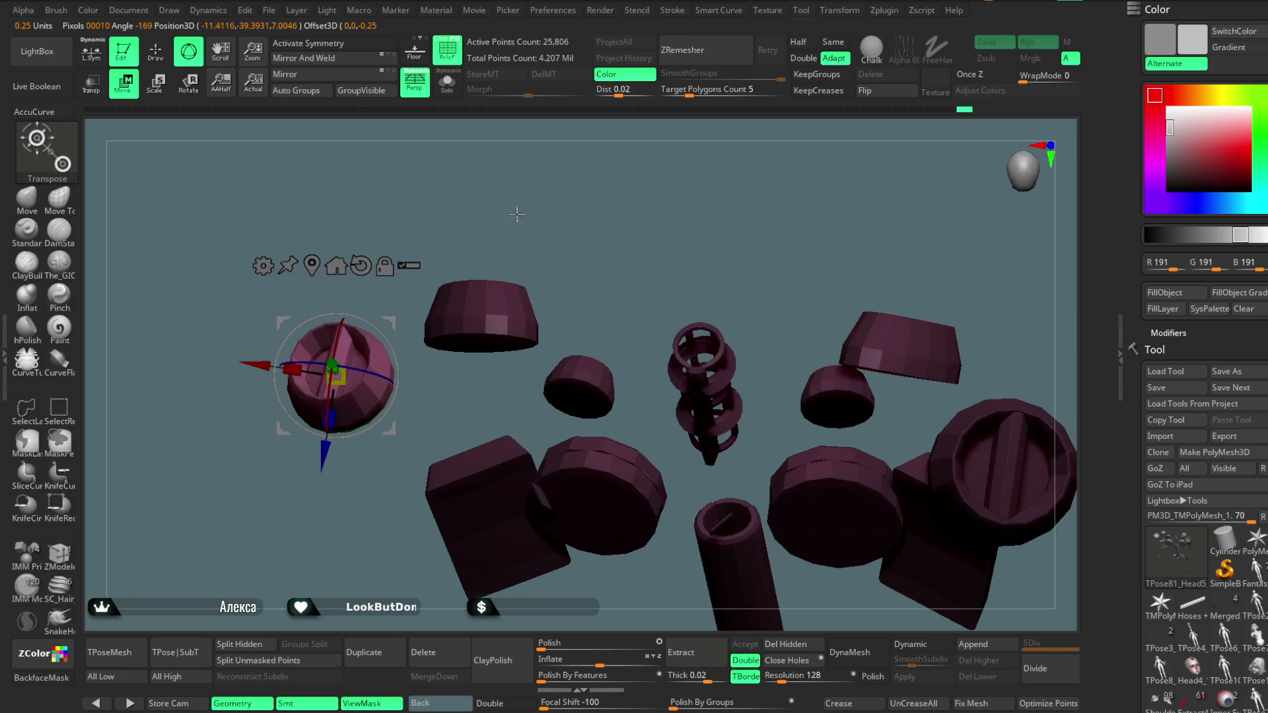
drag(517, 228, 380, 343)
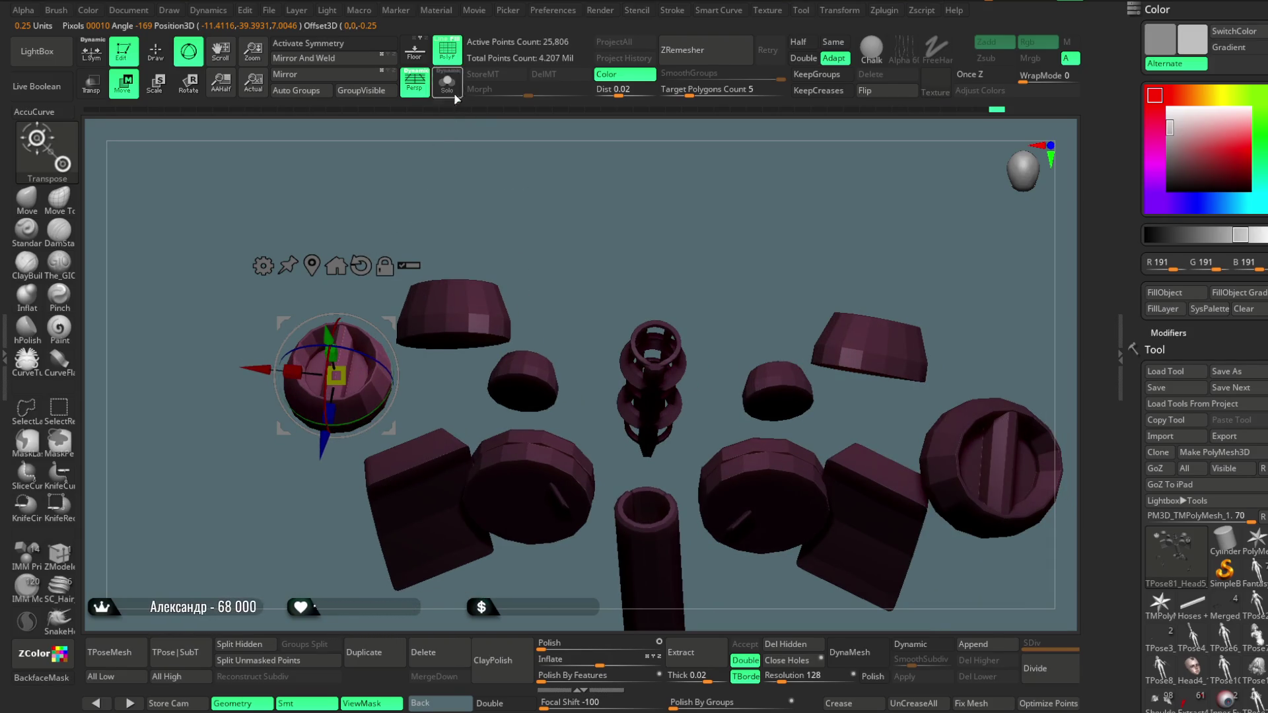
Show the full character and check the ring in the other shoulder from several angles, back in Draw mode
ctrl+shift+click(440, 186)
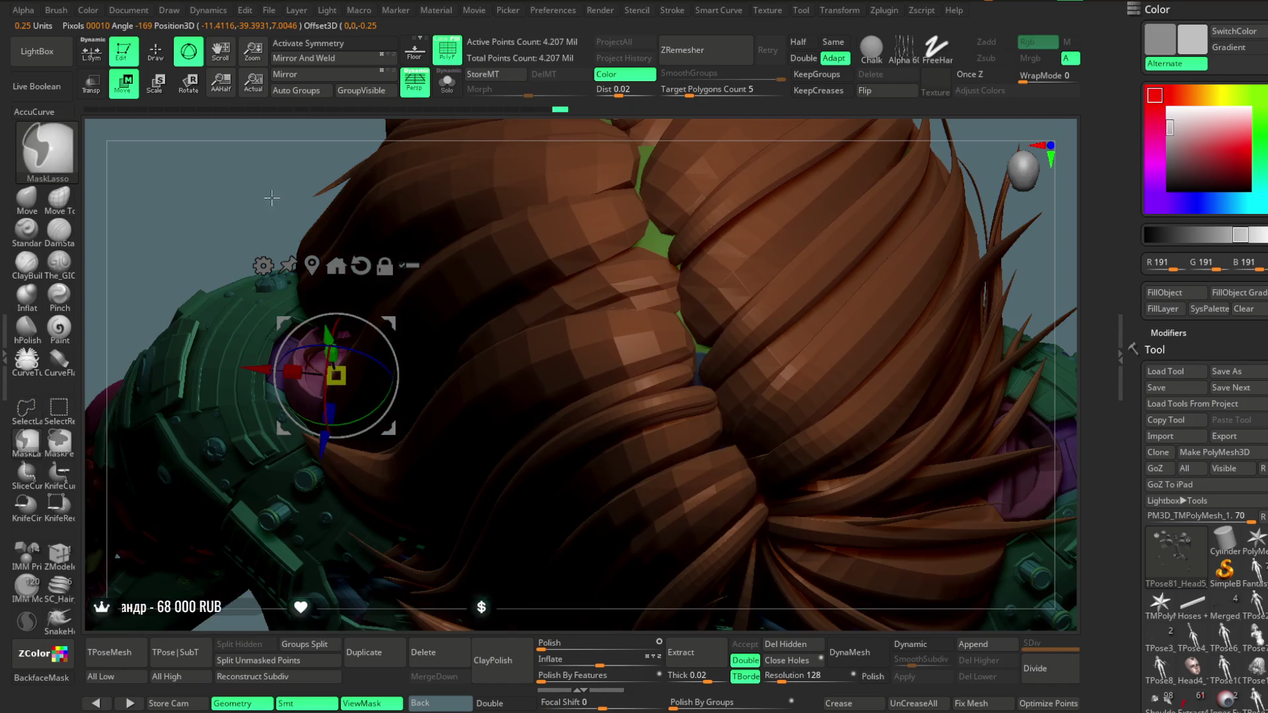
drag(199, 172, 263, 148)
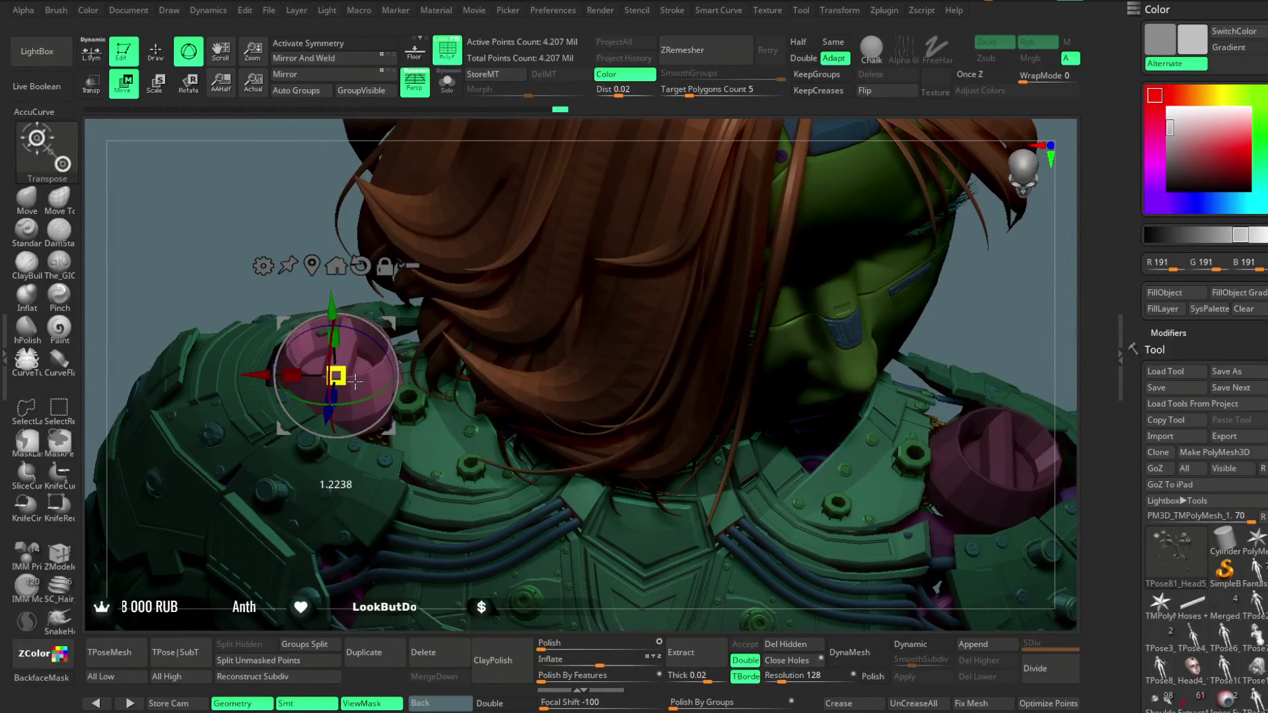
drag(354, 381, 311, 275)
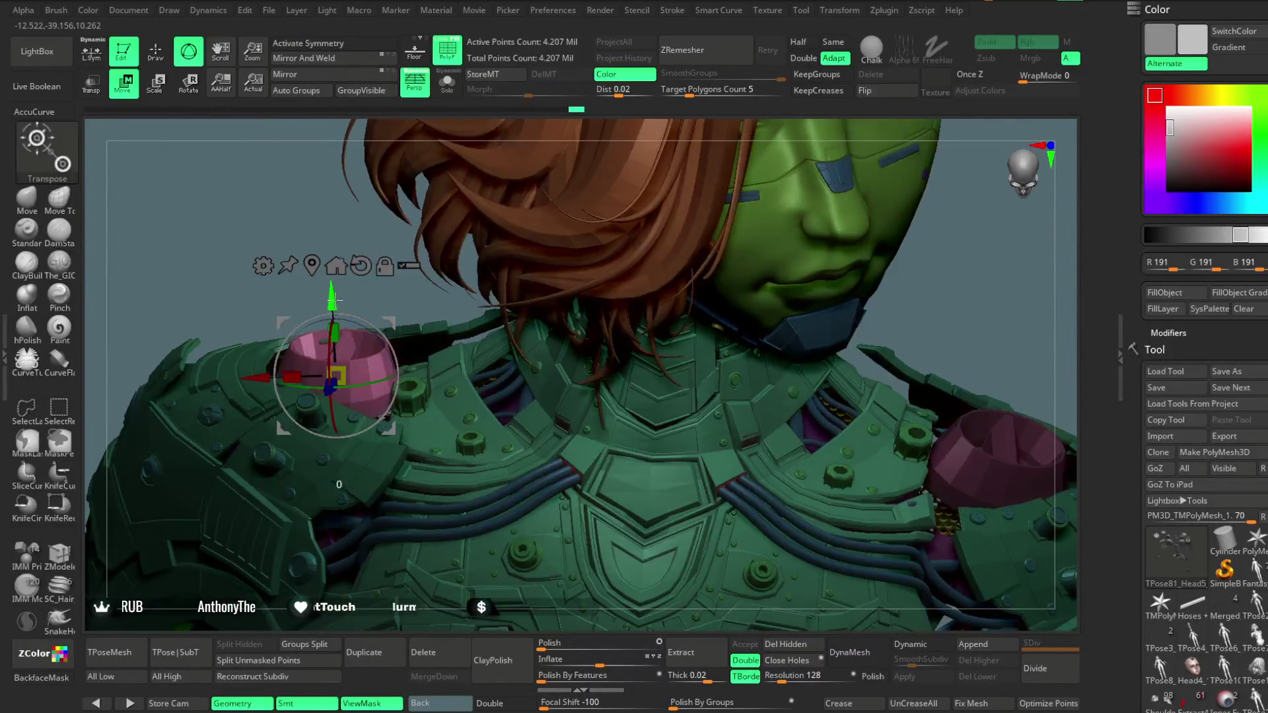
mouse_move(328, 229)
mouse_down()
mouse_move(339, 337)
mouse_move(270, 397)
mouse_up()
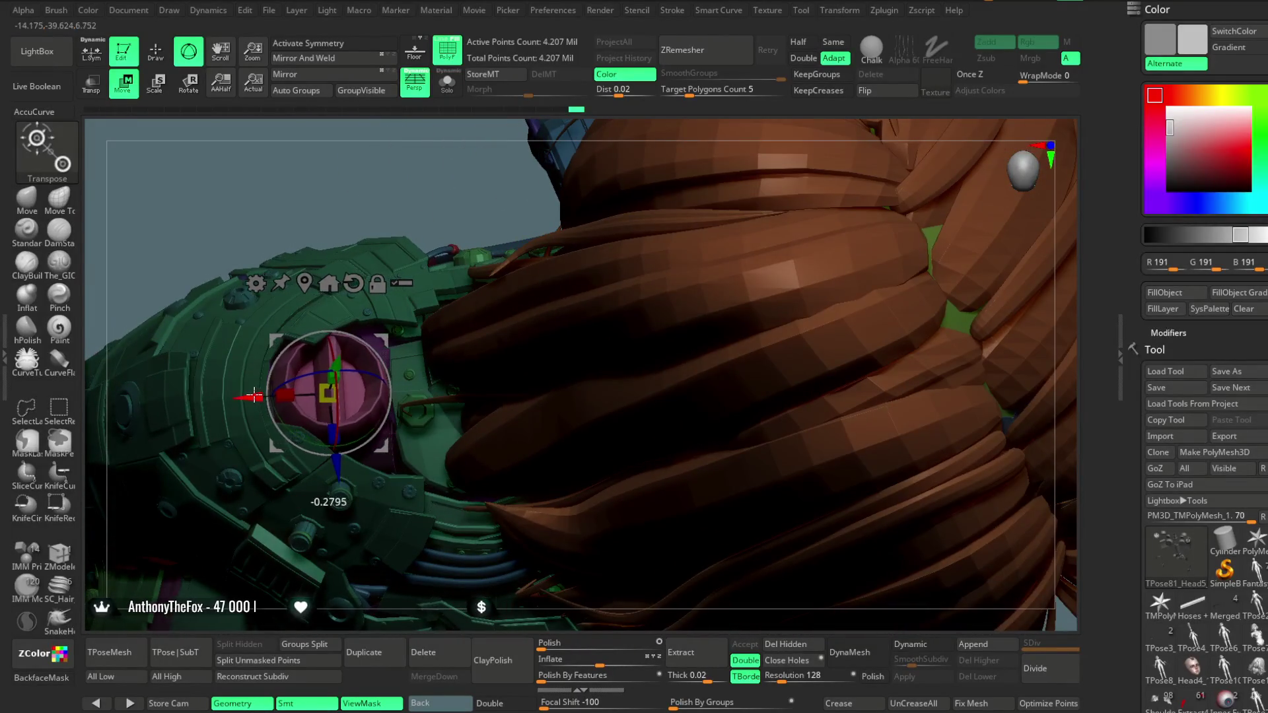
mouse_move(326, 253)
mouse_down()
mouse_move(319, 188)
mouse_move(315, 322)
mouse_up()
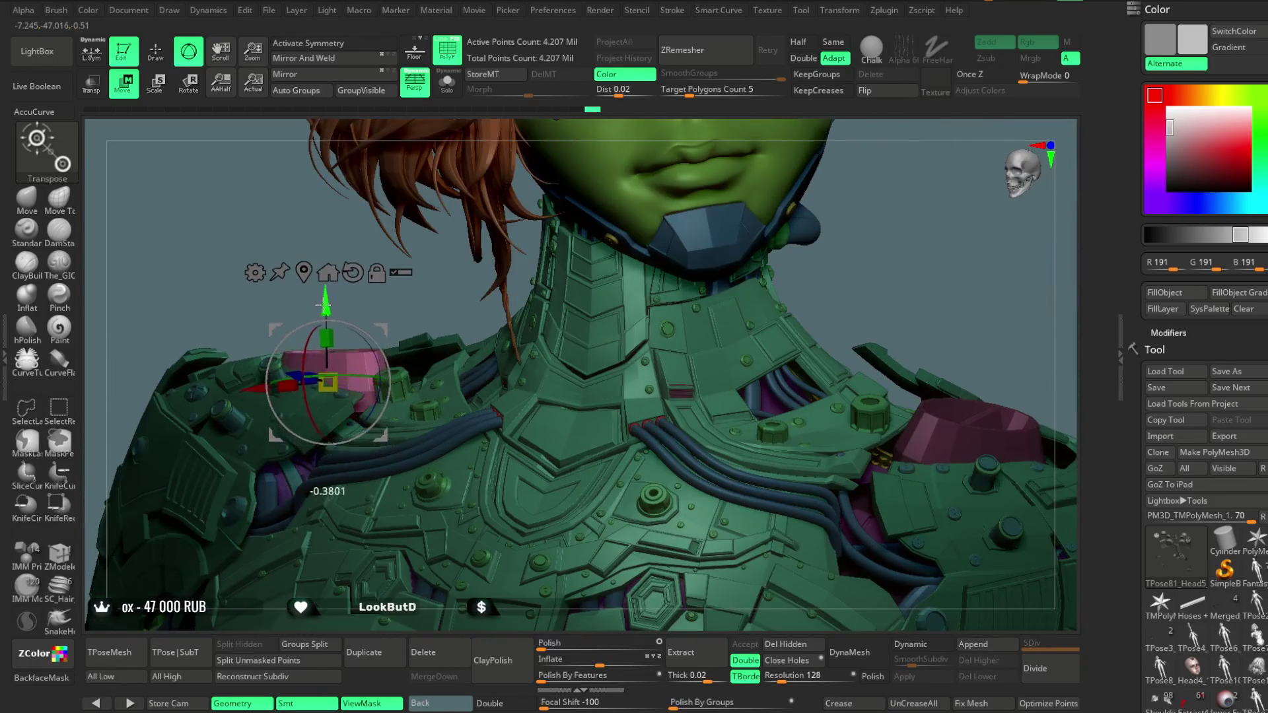
drag(426, 304, 290, 160)
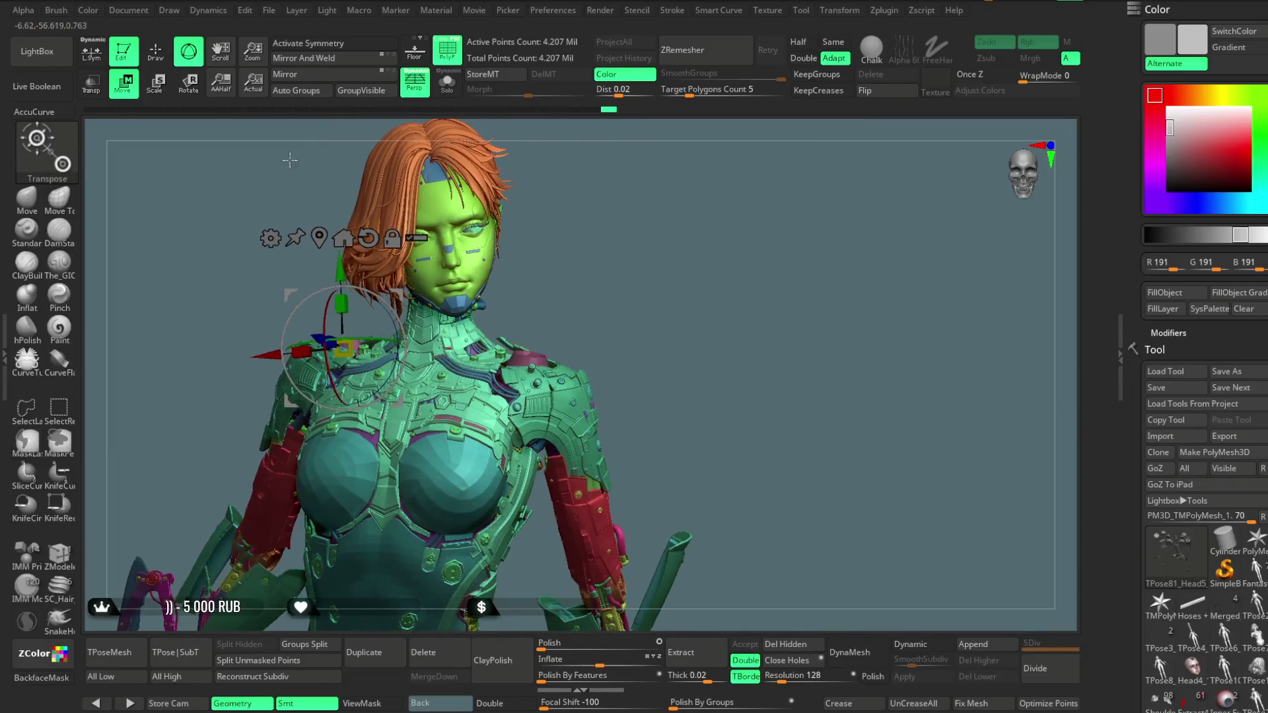
key(q)
mouse_move(660, 277)
mouse_down()
mouse_move(687, 269)
mouse_move(637, 315)
mouse_move(644, 370)
mouse_move(618, 416)
mouse_move(656, 332)
mouse_move(651, 368)
mouse_move(637, 251)
mouse_move(685, 207)
mouse_move(700, 253)
mouse_move(673, 263)
mouse_up()
Unhide all geometry so the full model is visible
key(ctrl+shift)
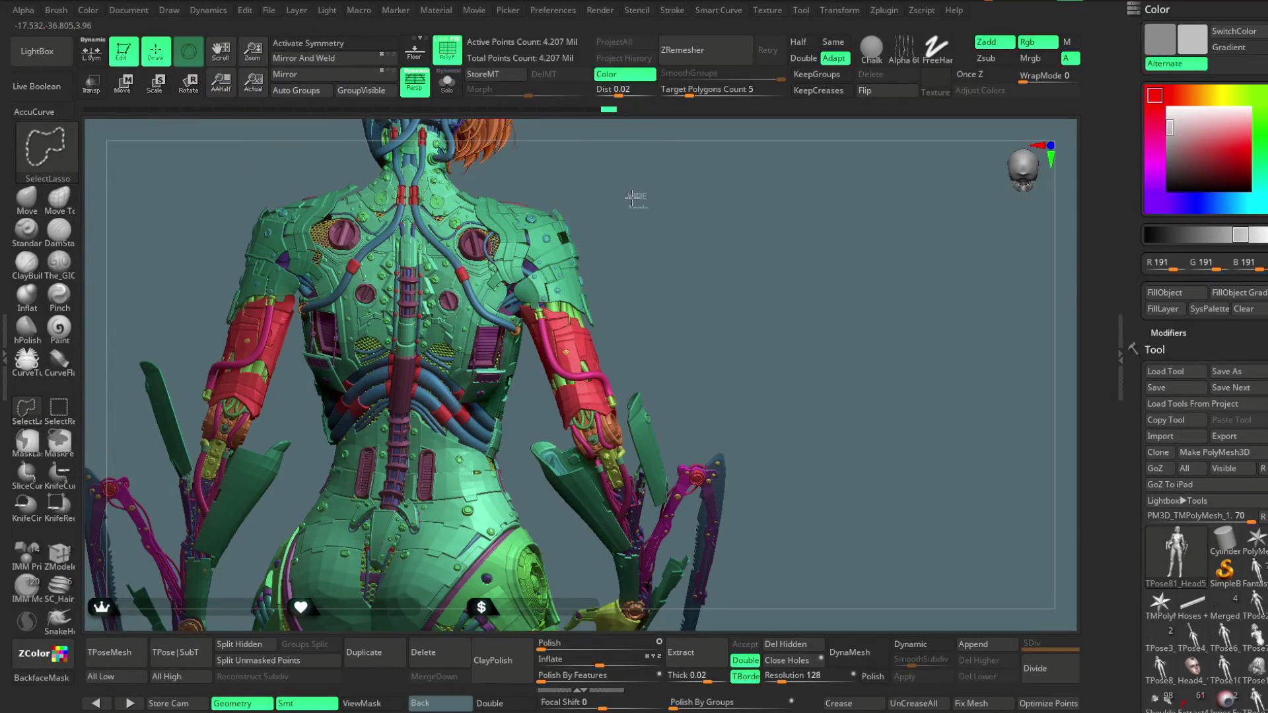
ctrl+shift+click(636, 198)
drag(716, 263, 538, 246)
ctrl+shift+click(538, 239)
ctrl+shift+click(558, 243)
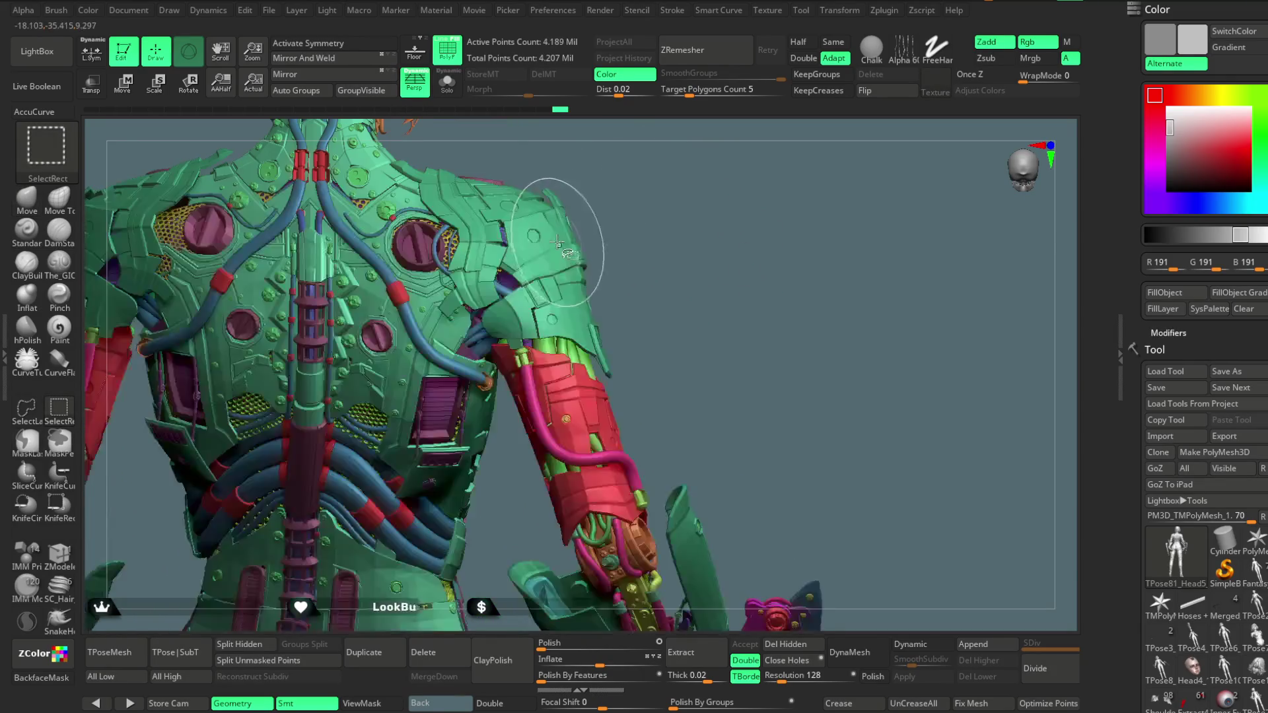
Hide the green shoulder plates, purple shoulder joints, red and green forearm armour, and pink hoses
ctrl+alt+shift+click(556, 239)
mouse_move(650, 218)
mouse_down()
mouse_move(679, 226)
mouse_move(500, 276)
mouse_up()
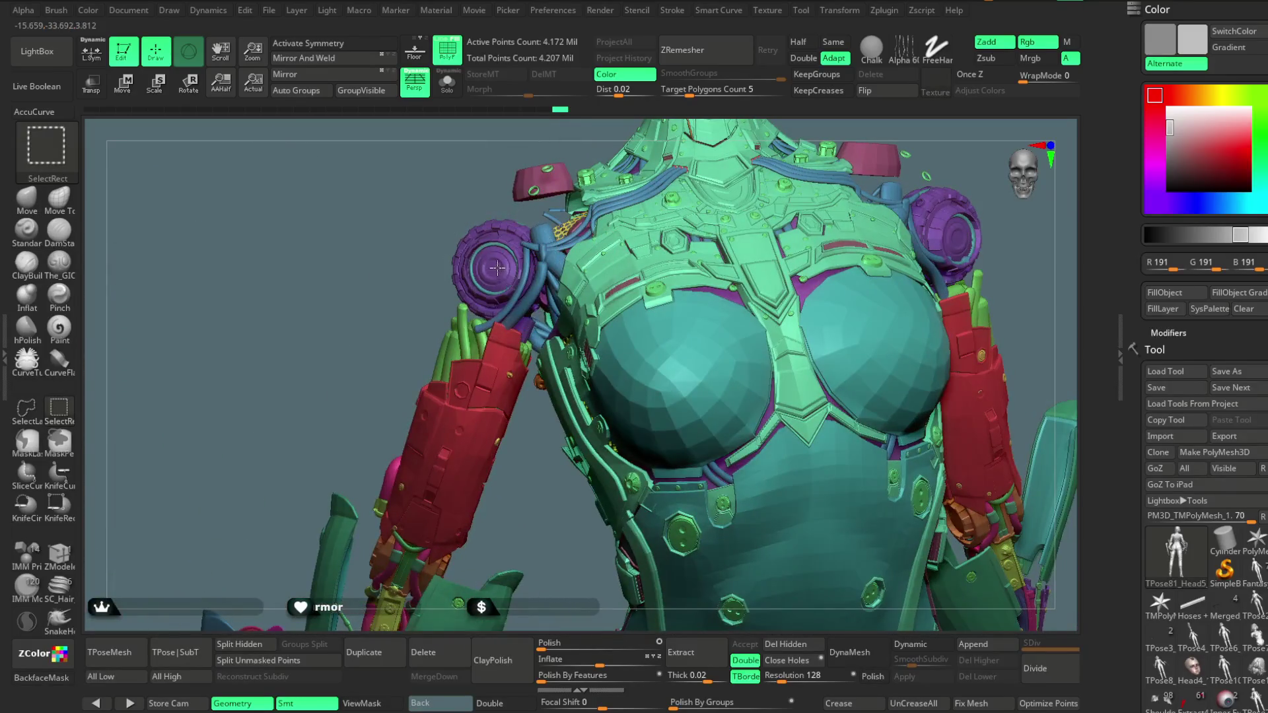
ctrl+alt+shift+click(496, 268)
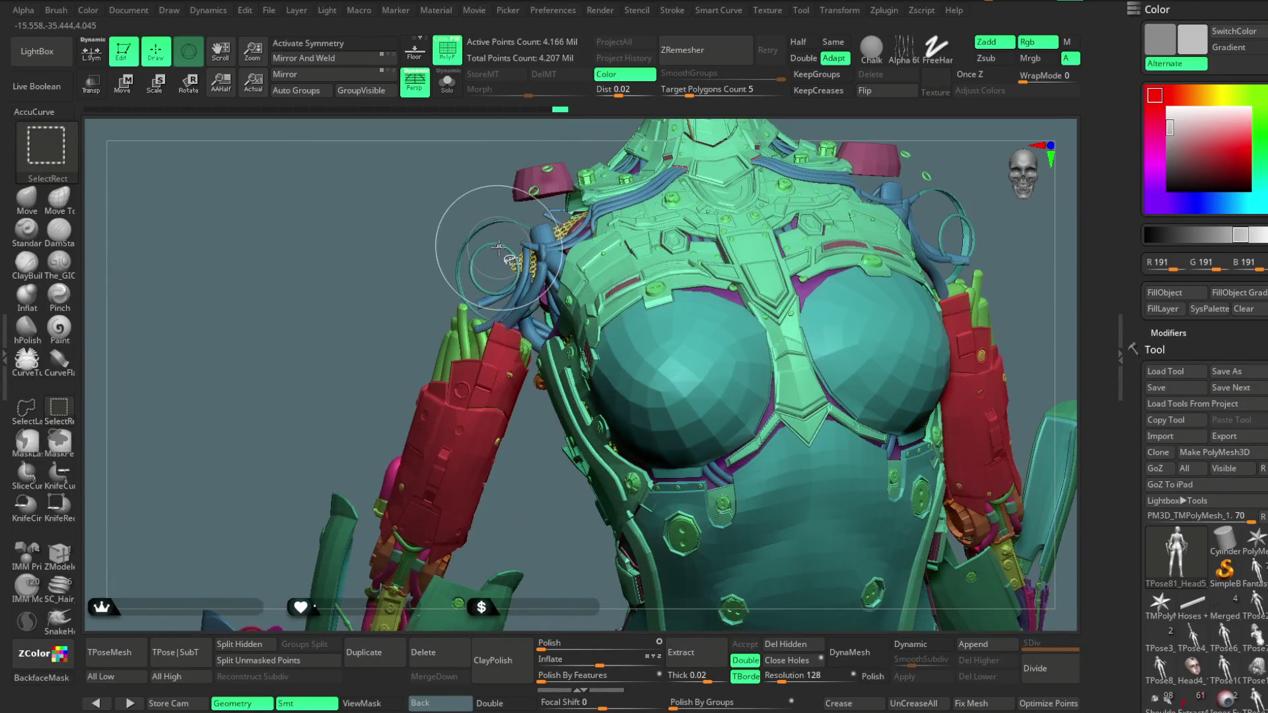
ctrl+alt+shift+click(476, 373)
ctrl+alt+shift+click(500, 381)
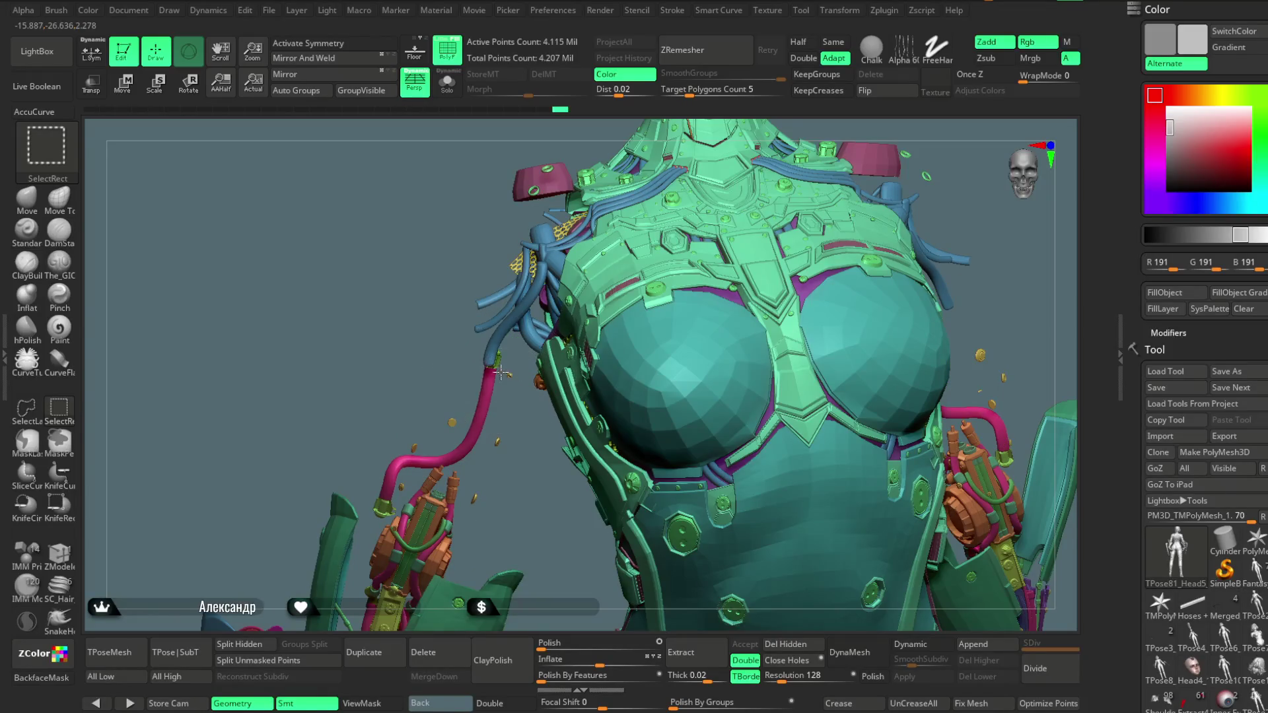
ctrl+alt+shift+click(470, 442)
key(f)
mouse_move(449, 502)
alt+right_down()
mouse_move(449, 390)
mouse_move(445, 402)
mouse_move(93, 443)
alt+right_up()
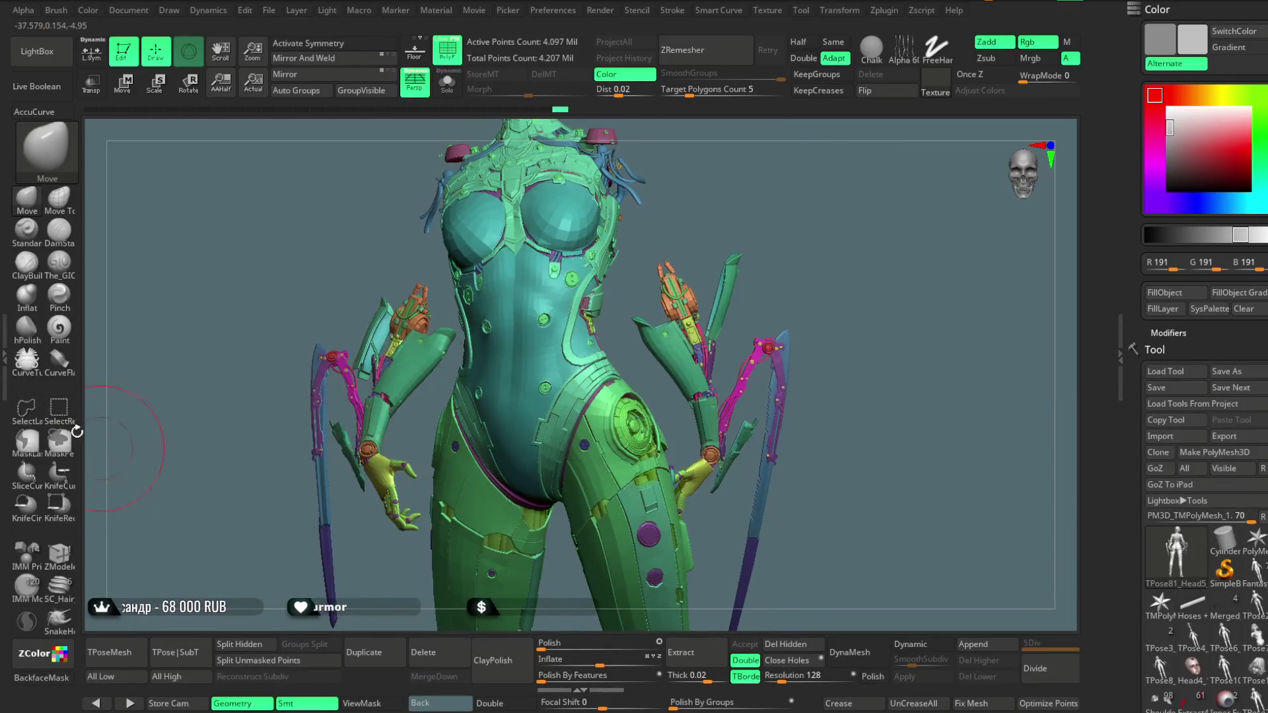
Lasso-hide the left arm, hand and sword parts, then invert visibility back to the full model
right_drag(298, 287, 319, 283)
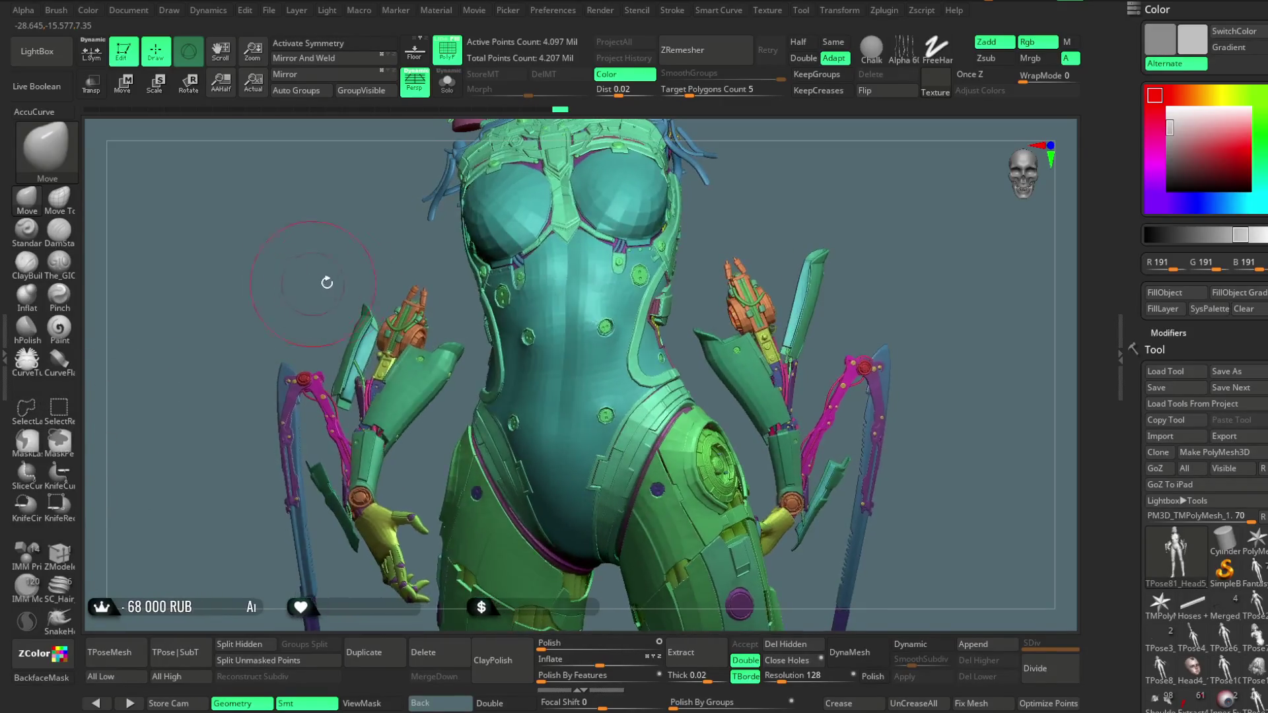
mouse_move(468, 332)
ctrl+shift+mouse_down()
mouse_move(463, 406)
mouse_move(393, 492)
mouse_move(221, 297)
mouse_move(307, 321)
mouse_move(303, 303)
ctrl+shift+mouse_up()
mouse_move(303, 303)
right_down()
mouse_move(298, 324)
mouse_move(345, 328)
right_up()
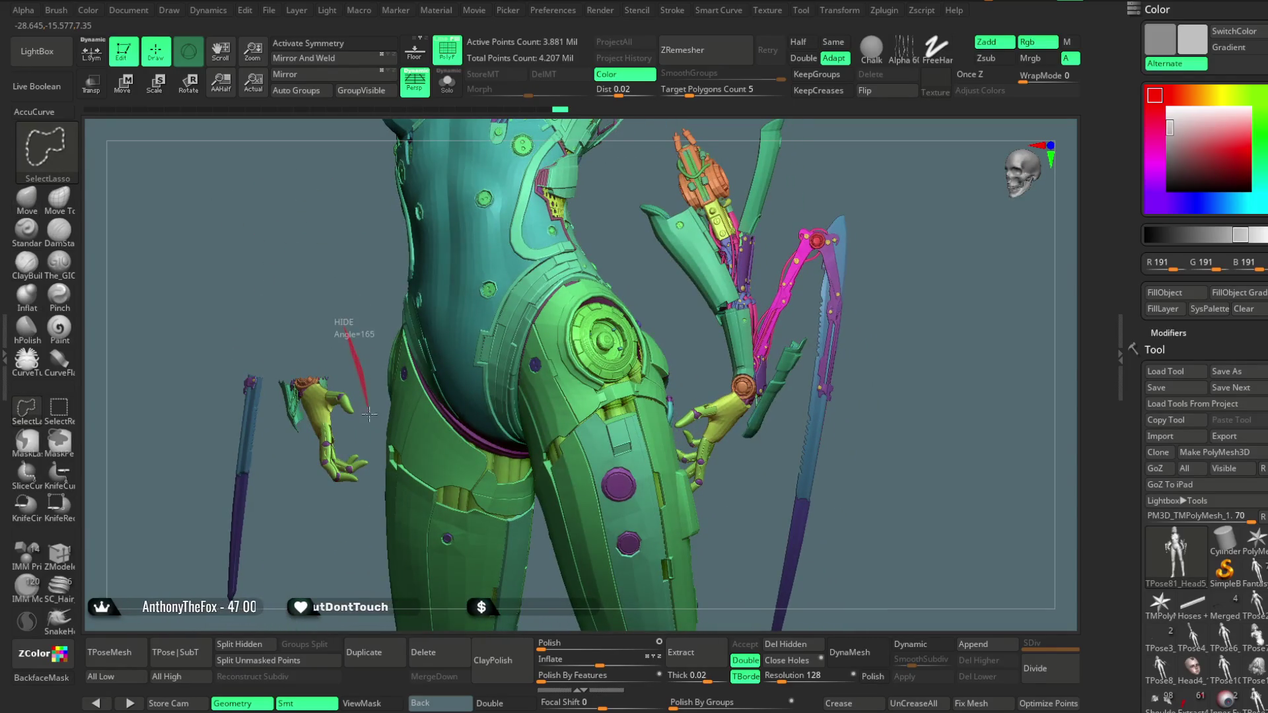
mouse_move(371, 475)
ctrl+shift+mouse_down()
mouse_move(271, 604)
mouse_move(165, 244)
mouse_move(334, 324)
ctrl+shift+mouse_up()
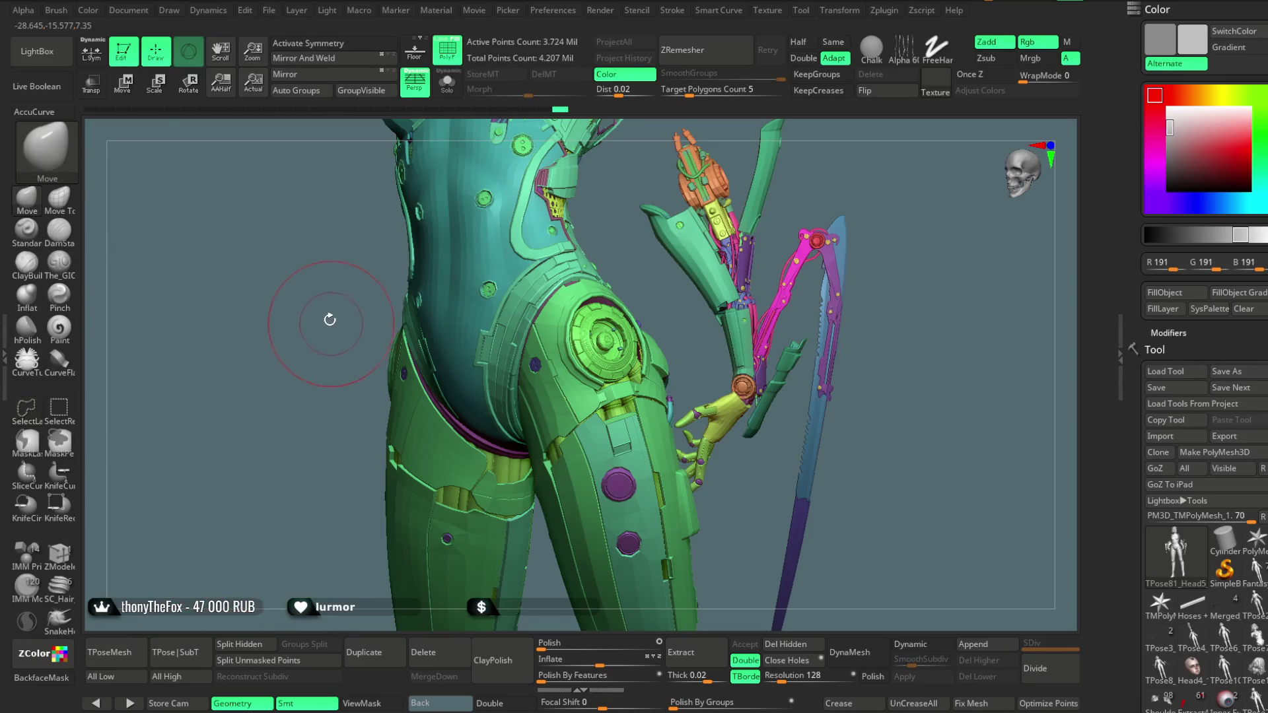
right_drag(331, 317, 338, 435)
key(f)
ctrl+shift+drag(306, 334, 305, 345)
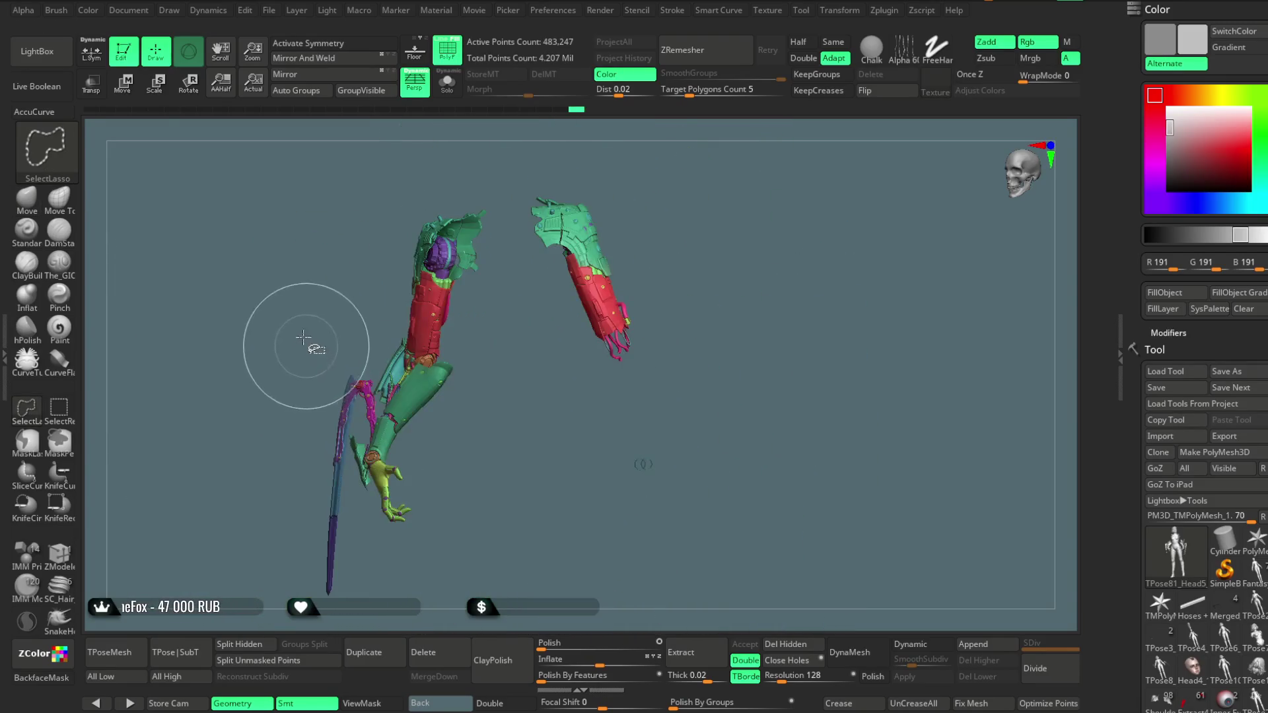
ctrl+shift+drag(309, 257, 297, 228)
mouse_move(297, 228)
right_down()
mouse_move(311, 414)
mouse_move(192, 366)
right_up()
Use rectangle selection to show only the arms, then unhide all geometry
click(62, 411)
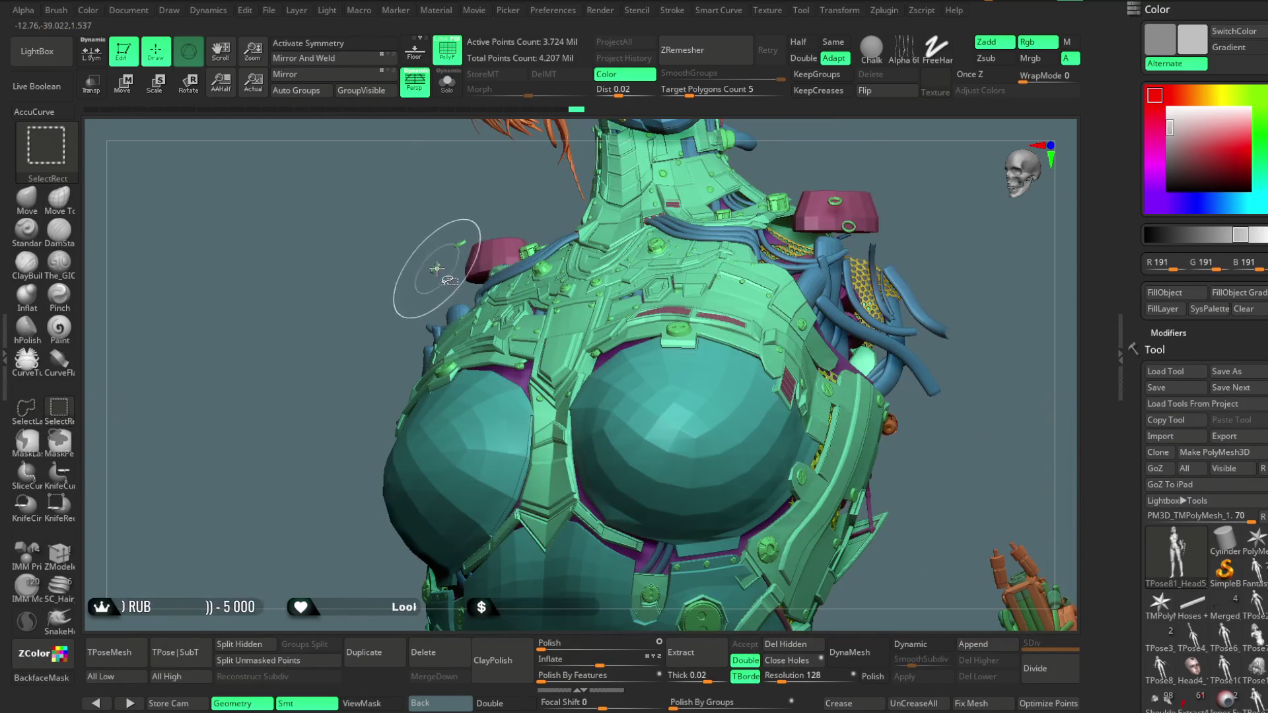
mouse_move(348, 396)
mouse_down()
mouse_move(325, 527)
mouse_move(318, 308)
mouse_move(339, 394)
mouse_move(344, 377)
mouse_move(350, 390)
mouse_up()
ctrl+shift+click(350, 390)
mouse_move(439, 377)
mouse_down()
mouse_move(918, 447)
mouse_move(539, 496)
mouse_move(515, 280)
mouse_move(471, 400)
mouse_move(495, 269)
mouse_move(475, 453)
mouse_move(603, 306)
mouse_move(604, 171)
mouse_move(500, 520)
mouse_move(318, 527)
mouse_up()
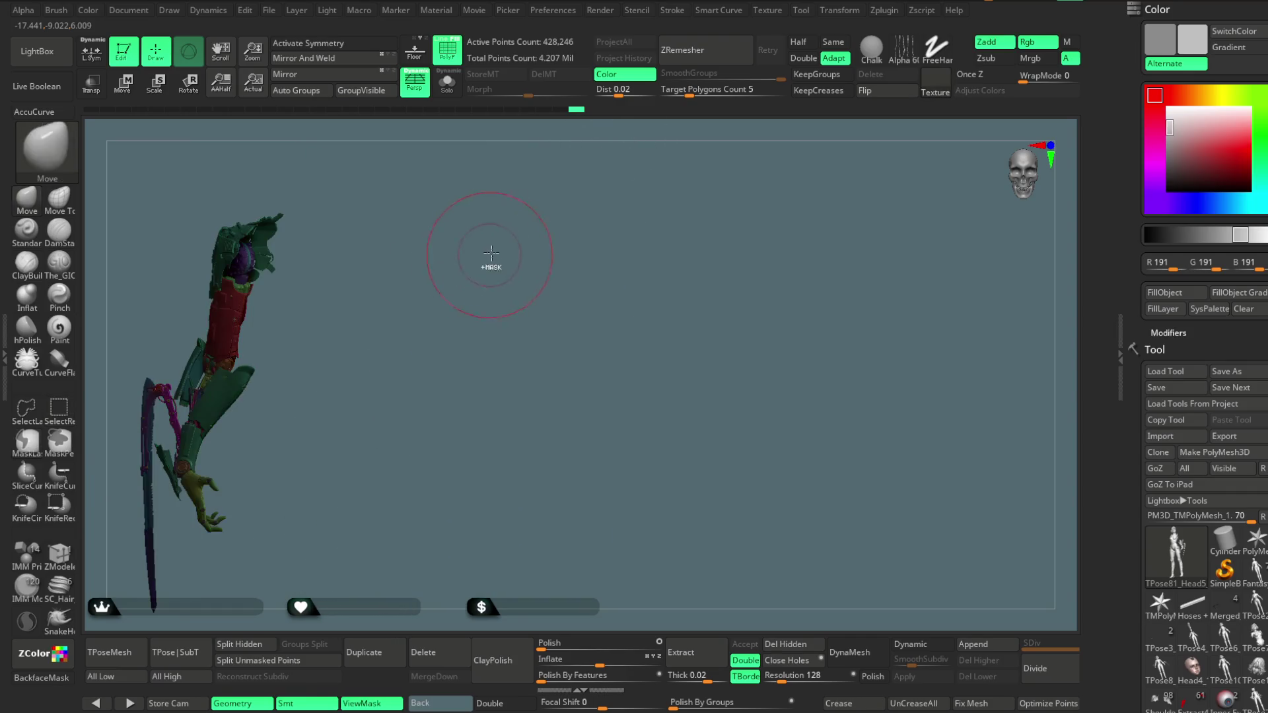
ctrl+shift+click(521, 218)
drag(539, 215, 406, 227)
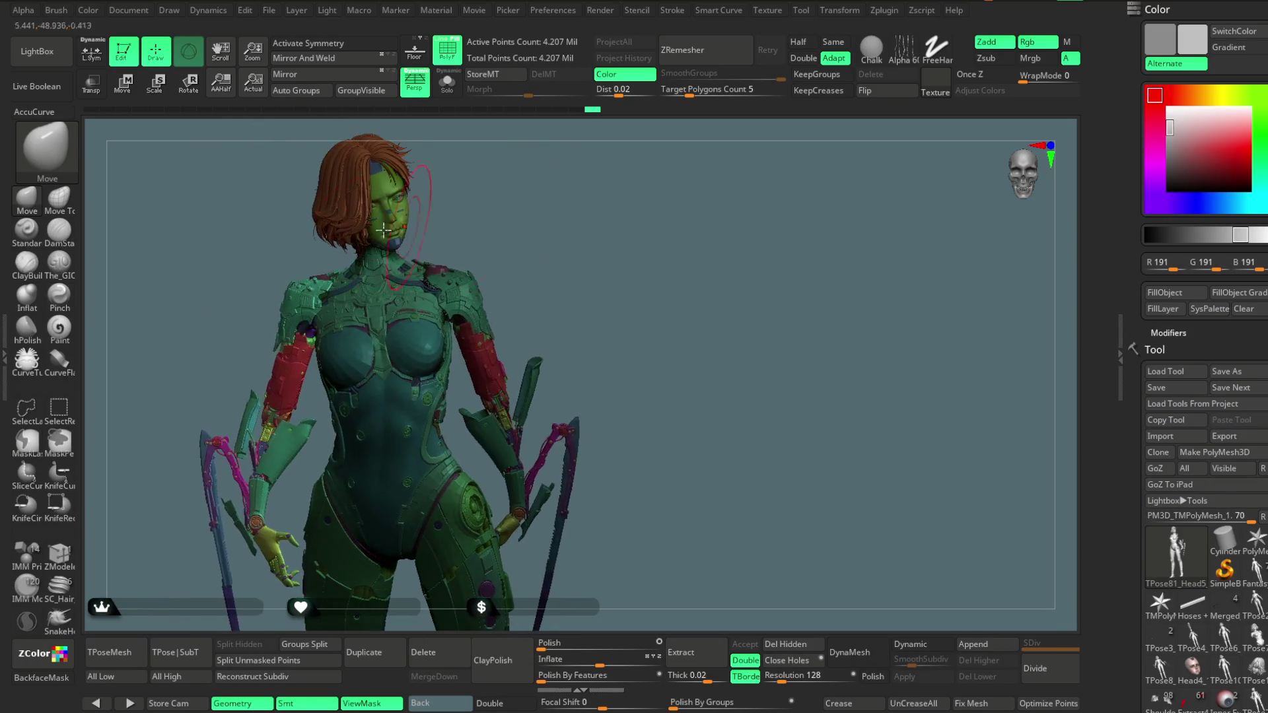
With the Move gizmo, nudge the shoulder connector piece along Z and X
click(125, 95)
scroll(584, 160, up, 5)
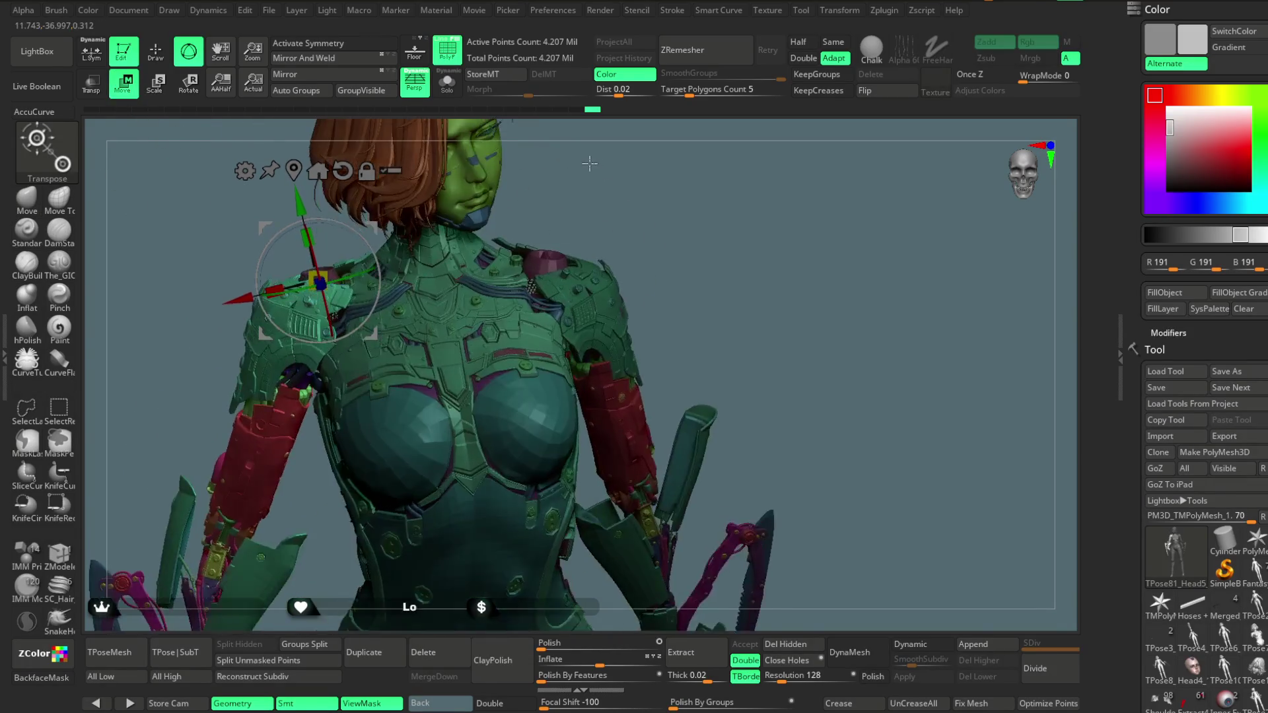
mouse_move(584, 160)
mouse_down()
mouse_move(561, 167)
mouse_move(605, 198)
mouse_move(608, 218)
mouse_move(415, 306)
mouse_move(509, 260)
mouse_move(524, 269)
mouse_move(535, 331)
mouse_move(401, 350)
mouse_up()
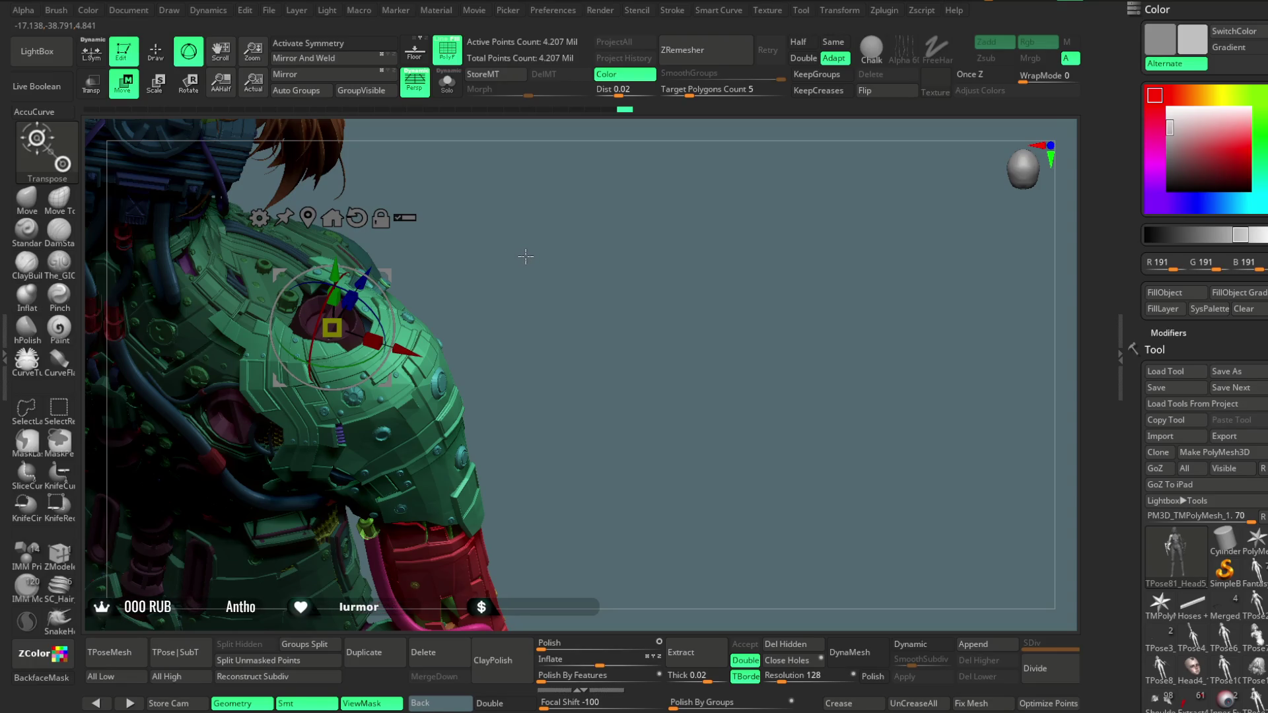
mouse_move(524, 247)
mouse_down()
mouse_move(552, 238)
mouse_move(447, 276)
mouse_up()
drag(368, 252, 371, 267)
drag(412, 369, 418, 378)
Inspect the shoulder, shift the piece slightly along Z again, then return to Draw and frame the character
mouse_move(628, 198)
mouse_down()
mouse_move(597, 175)
mouse_move(502, 175)
mouse_move(359, 323)
mouse_up()
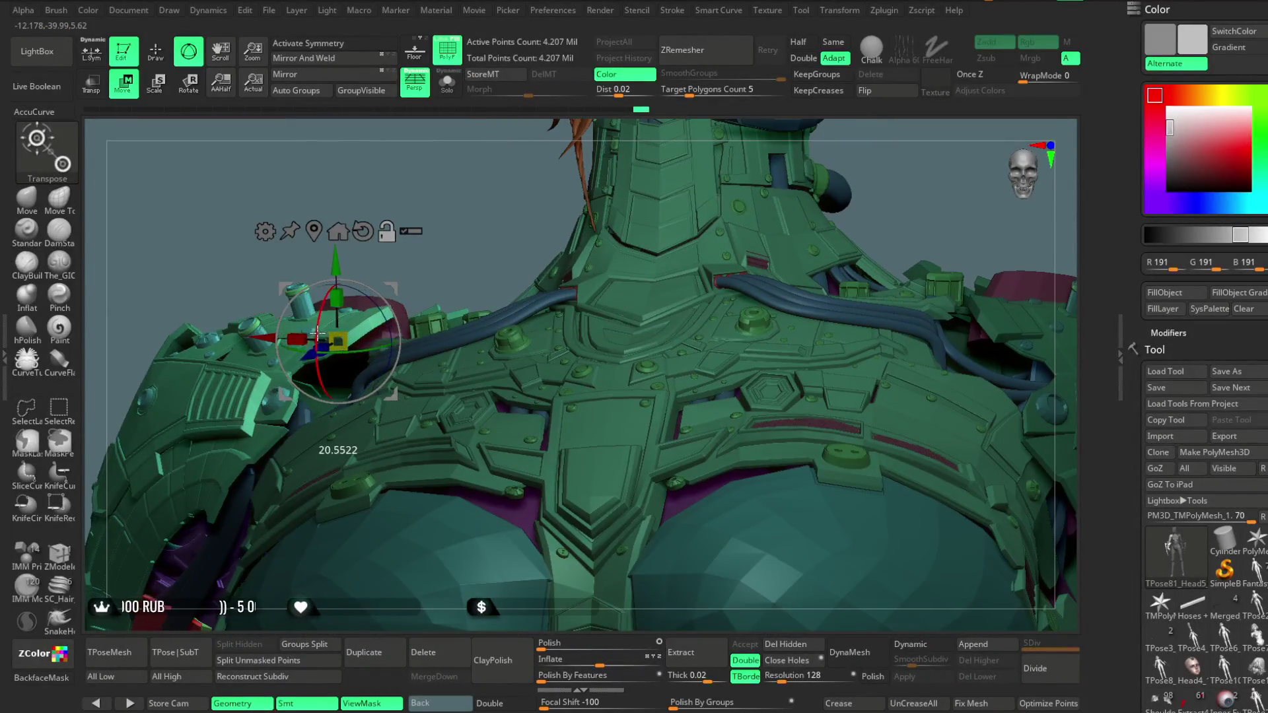
mouse_move(334, 317)
mouse_down()
mouse_move(310, 321)
mouse_move(356, 350)
mouse_move(327, 337)
mouse_move(309, 303)
mouse_up()
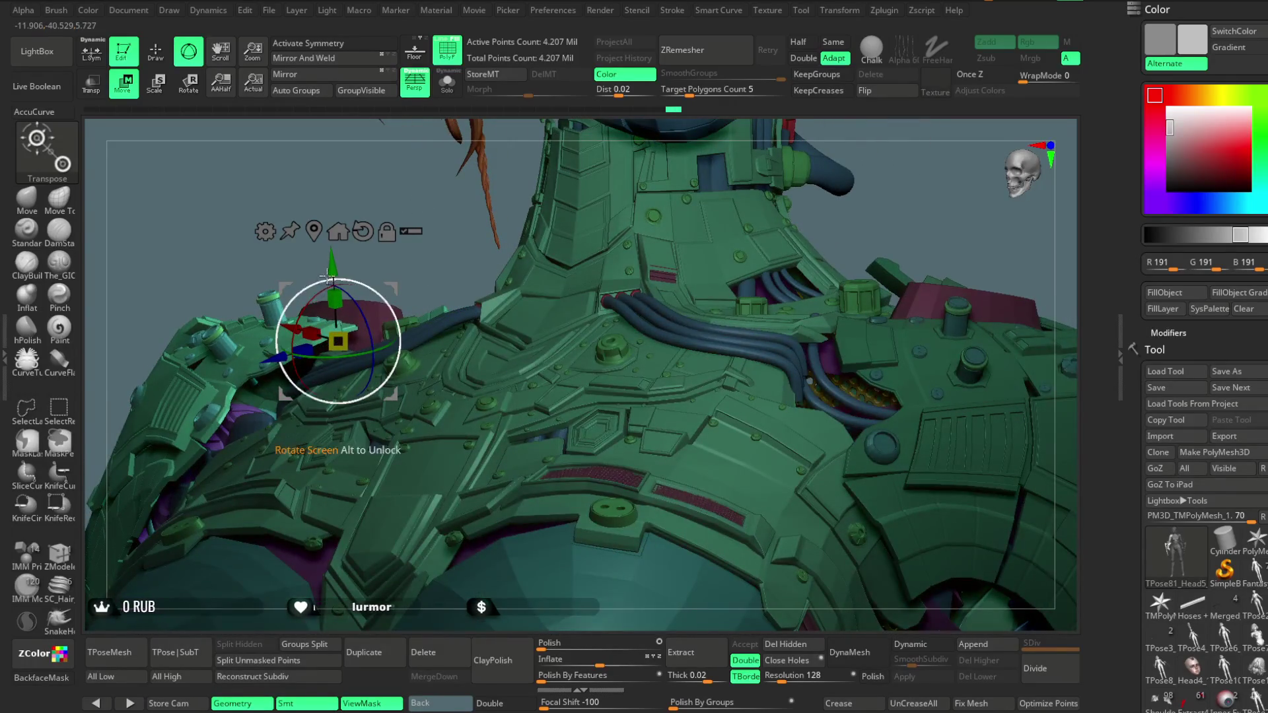
mouse_move(397, 216)
mouse_down()
mouse_move(370, 264)
mouse_move(614, 175)
mouse_move(606, 196)
mouse_move(412, 320)
mouse_up()
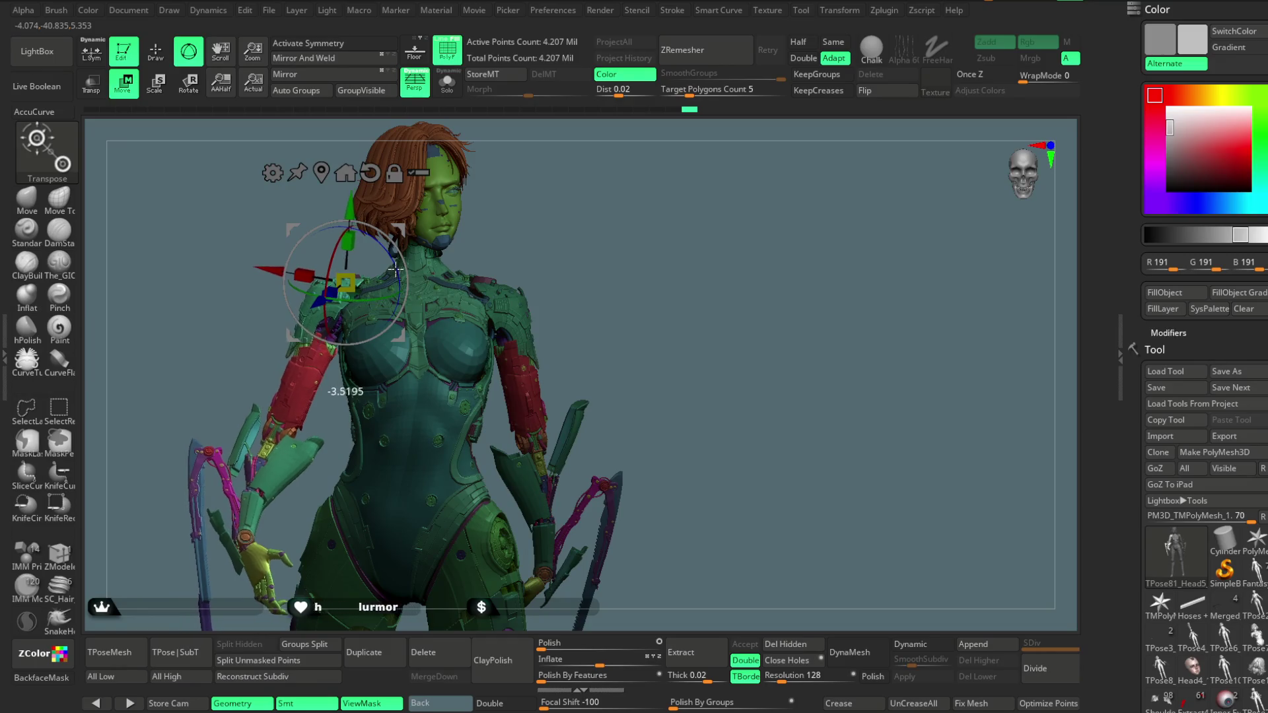
mouse_move(557, 212)
mouse_down()
mouse_move(577, 212)
mouse_move(599, 345)
mouse_move(634, 249)
mouse_move(376, 278)
mouse_up()
mouse_move(365, 205)
mouse_down()
mouse_move(597, 346)
mouse_move(431, 369)
mouse_up()
drag(385, 335, 387, 329)
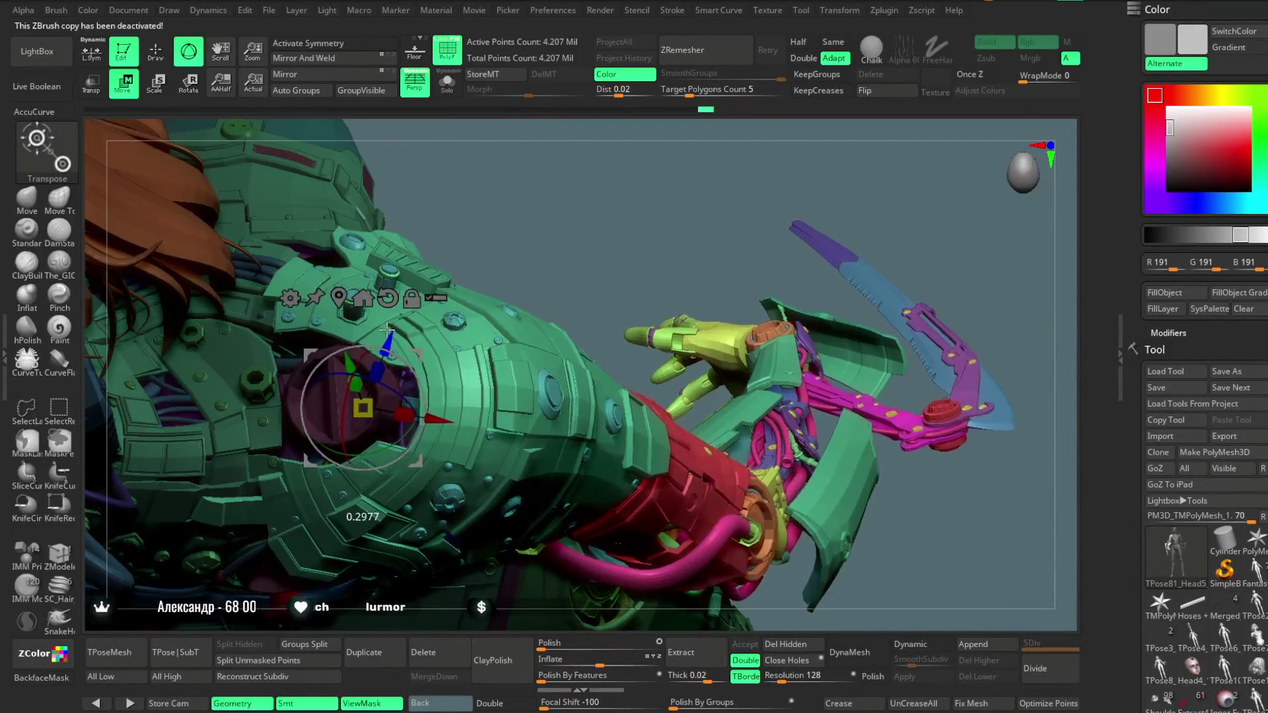
mouse_move(551, 218)
mouse_down()
mouse_move(543, 173)
mouse_move(580, 274)
mouse_move(518, 226)
mouse_move(459, 225)
mouse_move(617, 201)
mouse_move(459, 212)
mouse_up()
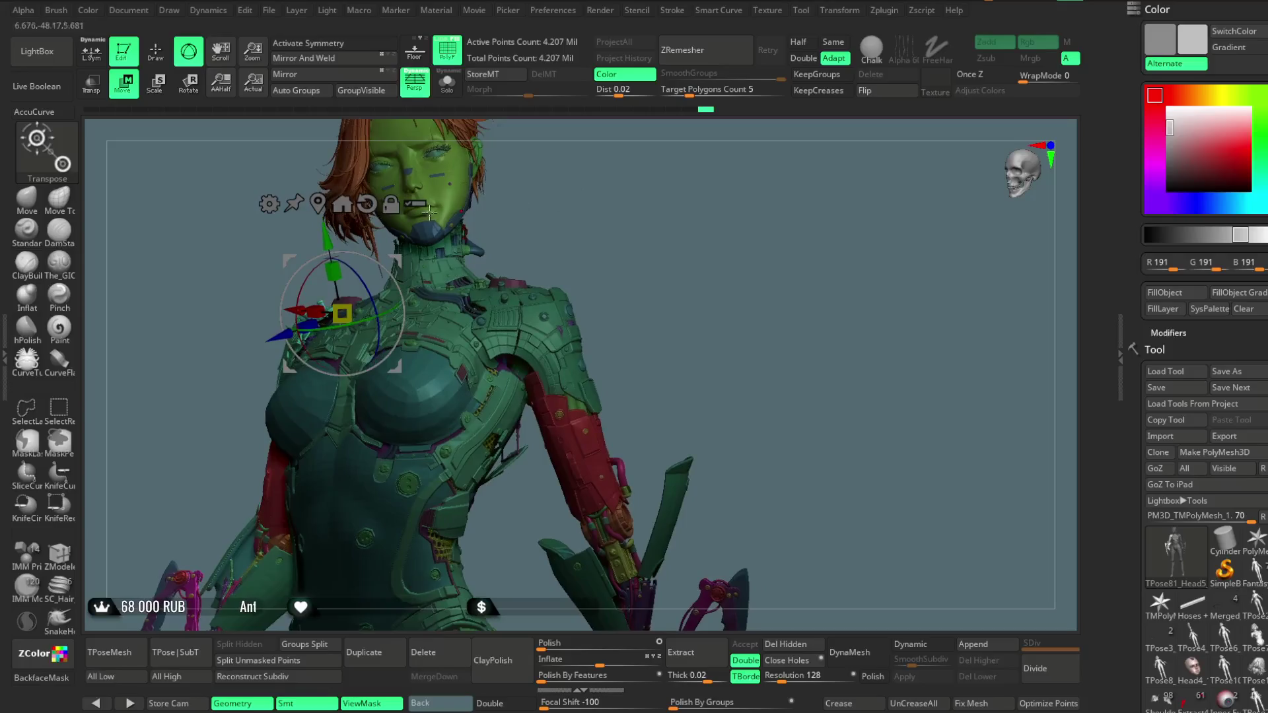
click(156, 53)
key(f)
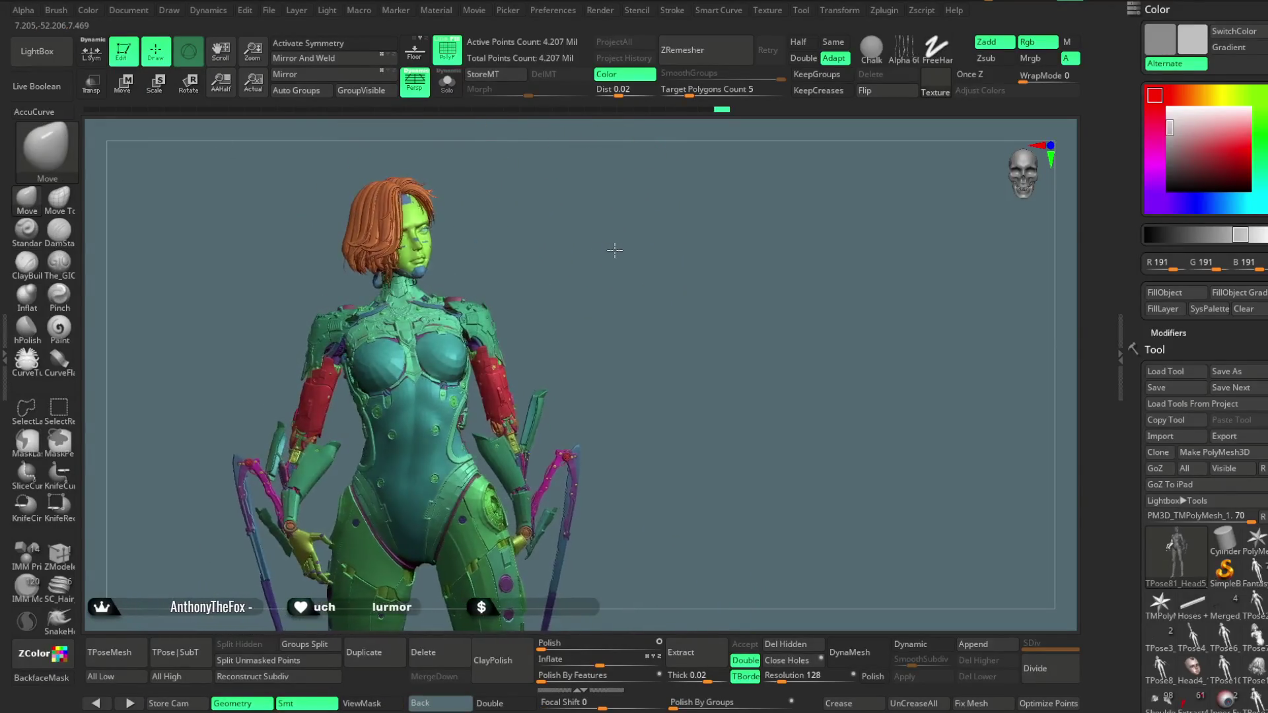
Put the Move gizmo on the back shoulder pad with the hair mask shown
mouse_move(599, 255)
mouse_down()
mouse_move(679, 232)
mouse_move(736, 237)
mouse_move(747, 323)
mouse_move(736, 329)
mouse_up()
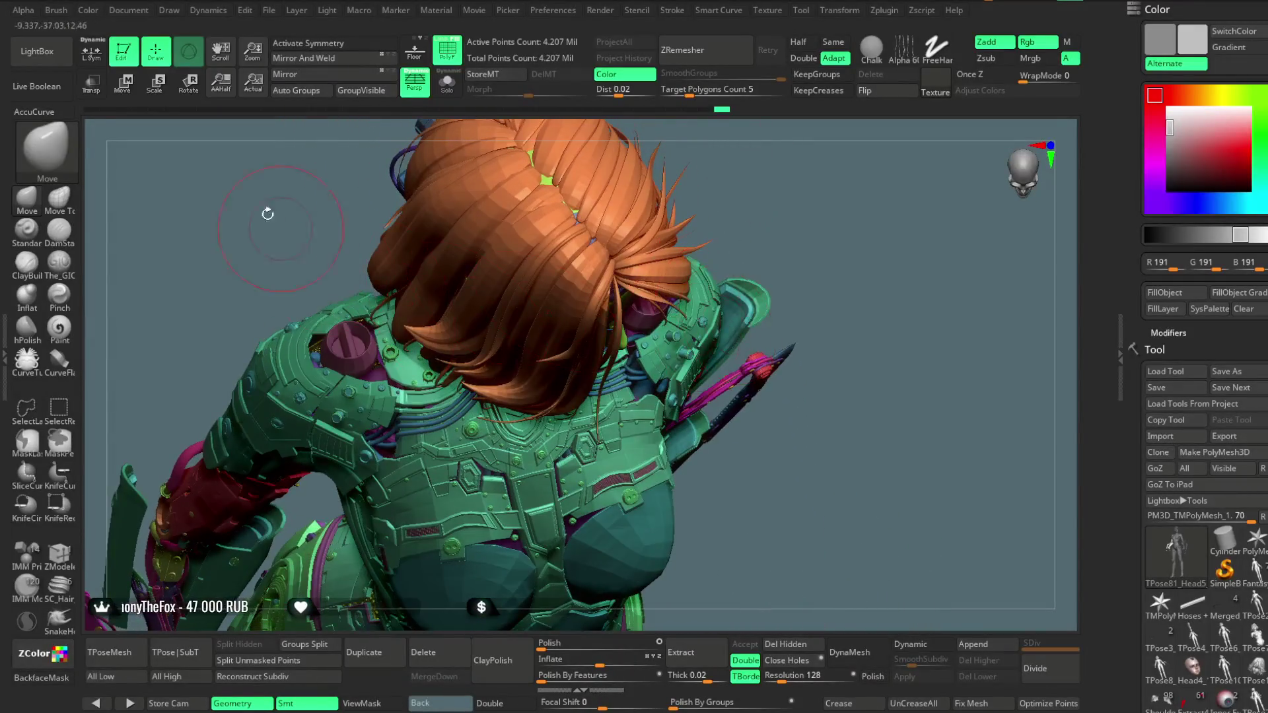
click(126, 81)
mouse_move(181, 283)
alt+mouse_down()
mouse_move(276, 160)
mouse_move(332, 189)
alt+mouse_up()
key(ctrl+h)
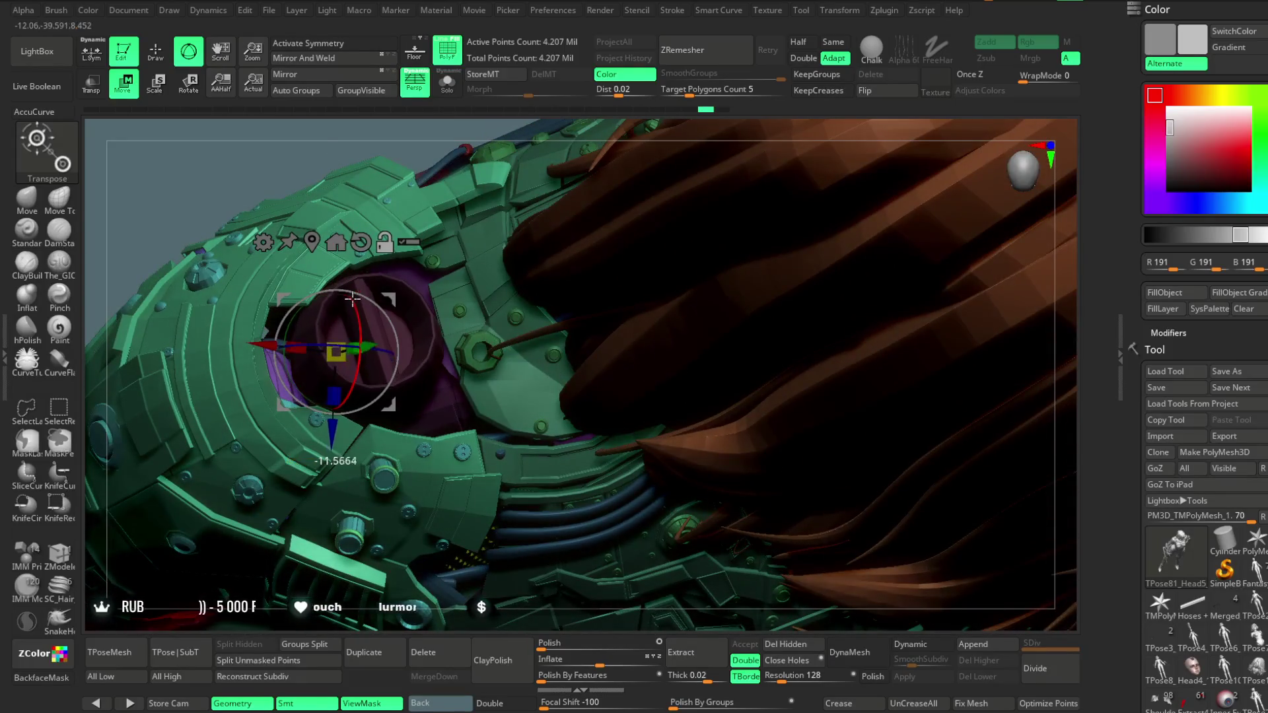
Nudge the shoulder armour piece slightly along Z and Y, then return to Draw mode
drag(335, 422, 335, 425)
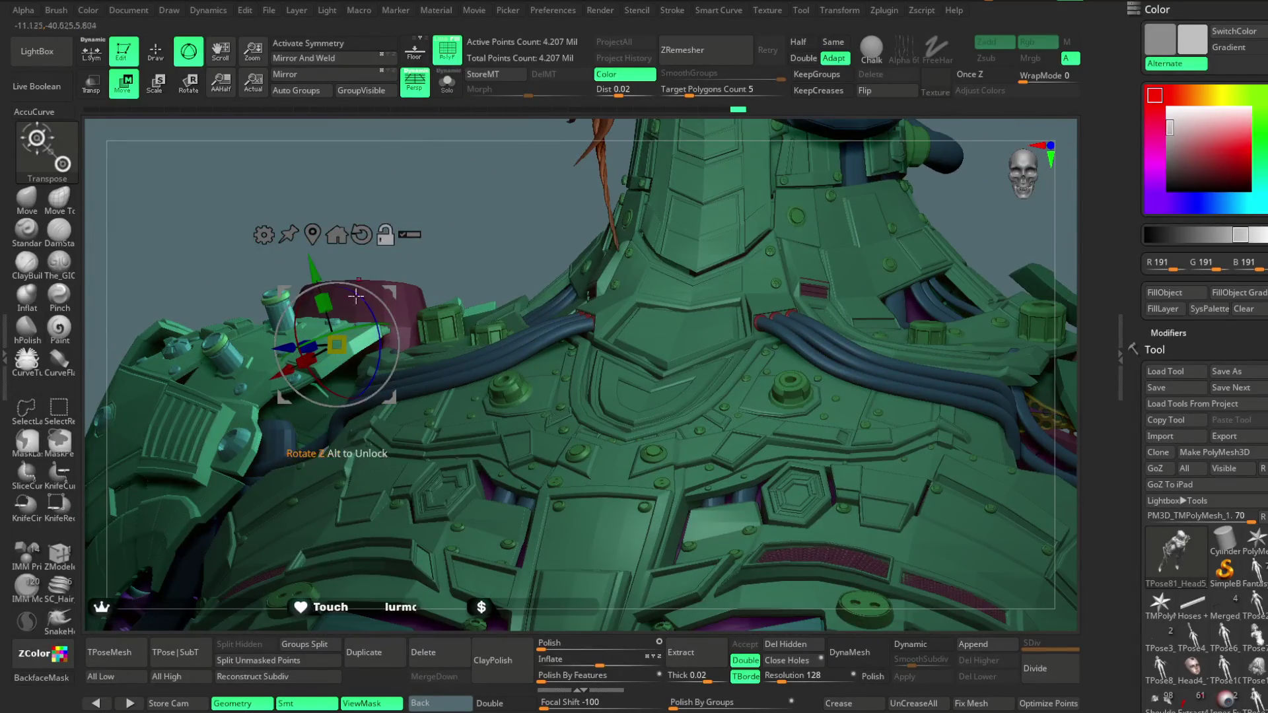
drag(326, 266, 327, 268)
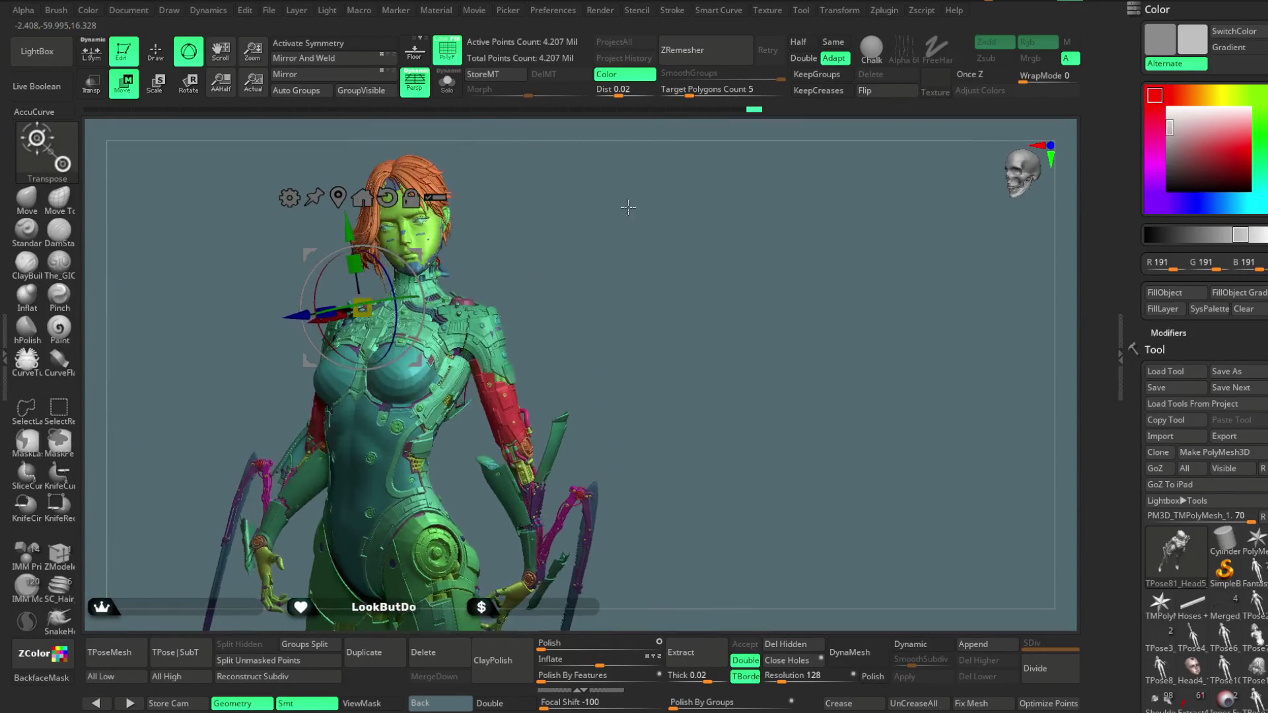
key(q)
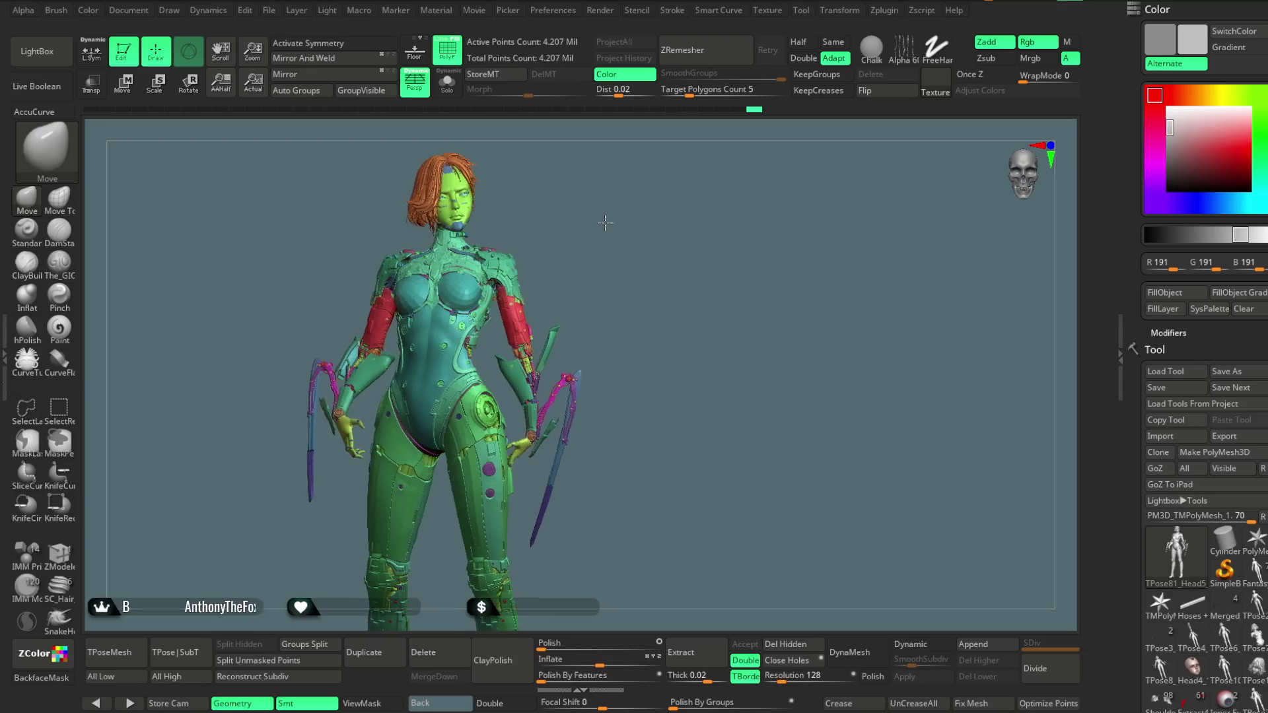
mouse_move(589, 235)
mouse_down()
mouse_move(585, 259)
mouse_move(564, 258)
mouse_move(586, 280)
mouse_move(554, 233)
mouse_up()
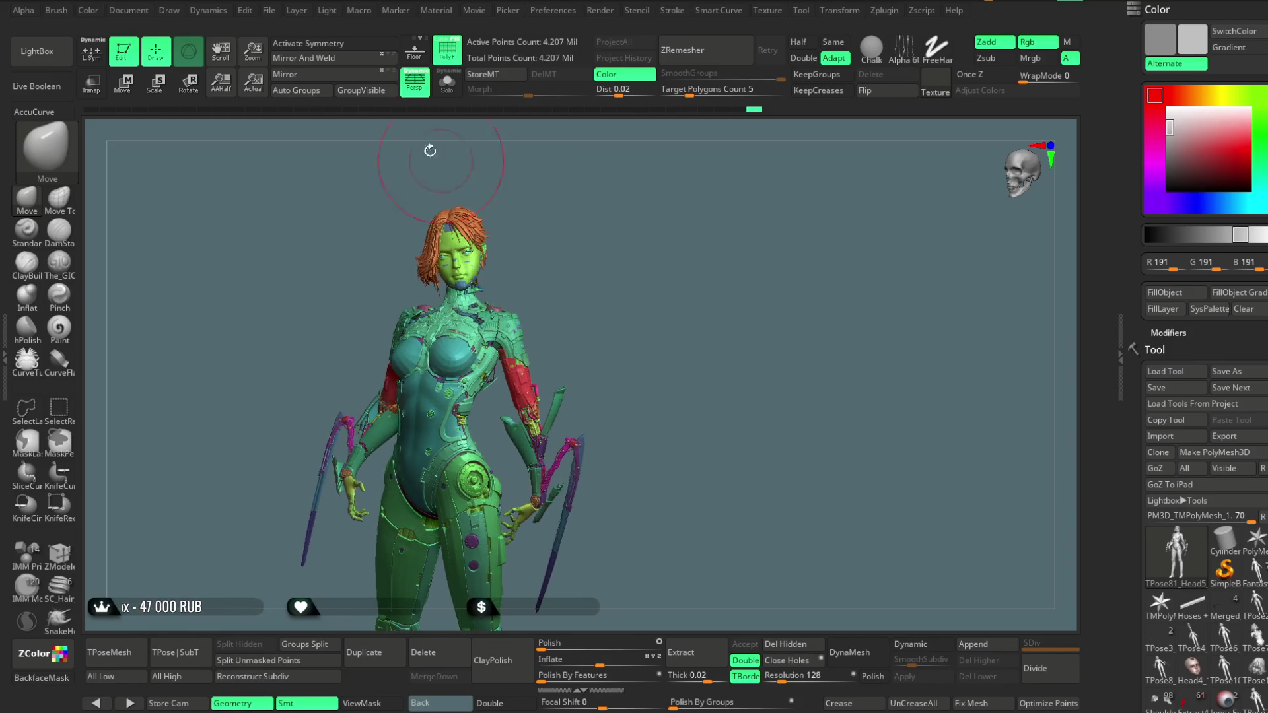
Save the ZBrush character project with its latest shoulder changes
click(270, 10)
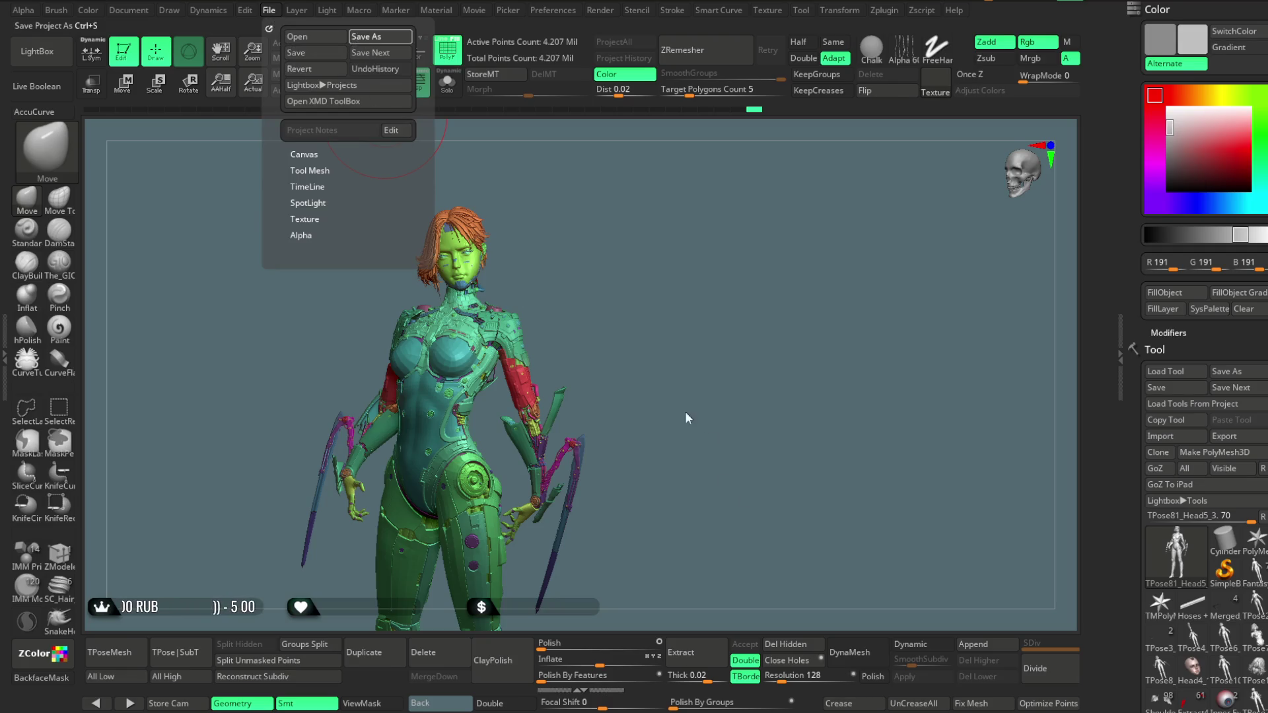
key(ctrl+s)
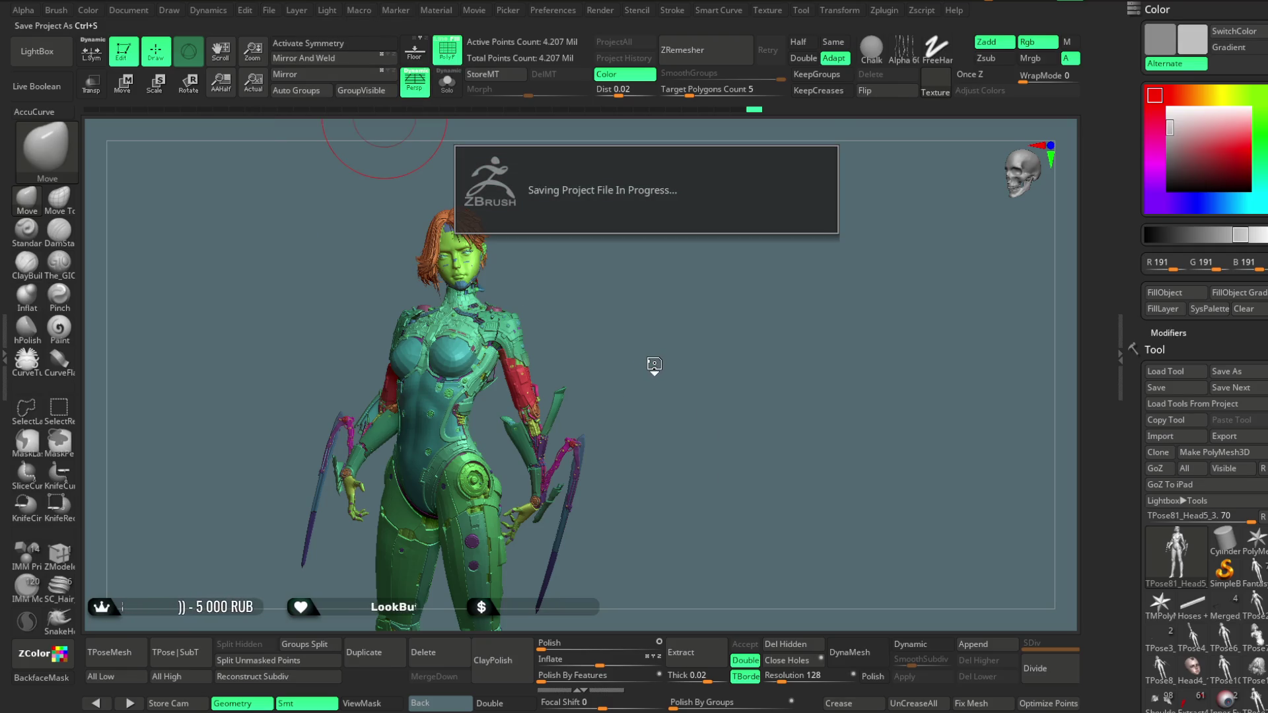
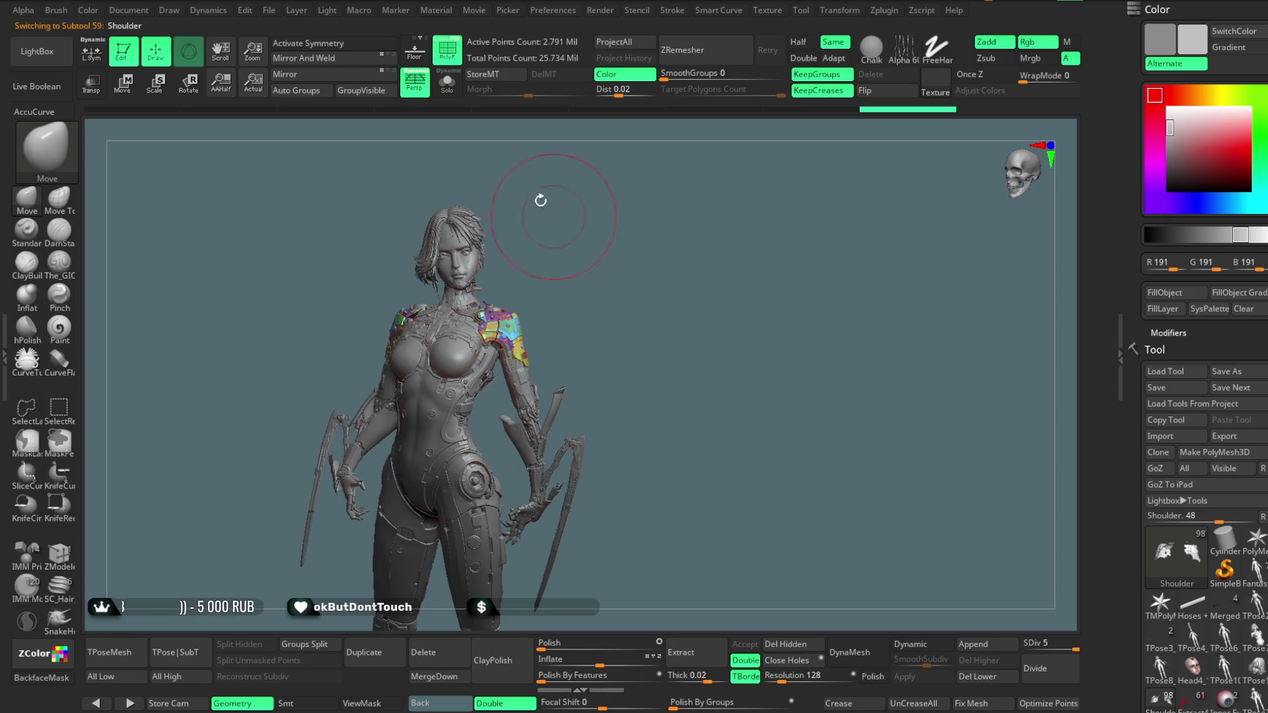
Turn off the shoulder's PolyF overlay and orbit to a side view of torso and arm
click(450, 59)
drag(603, 263, 603, 227)
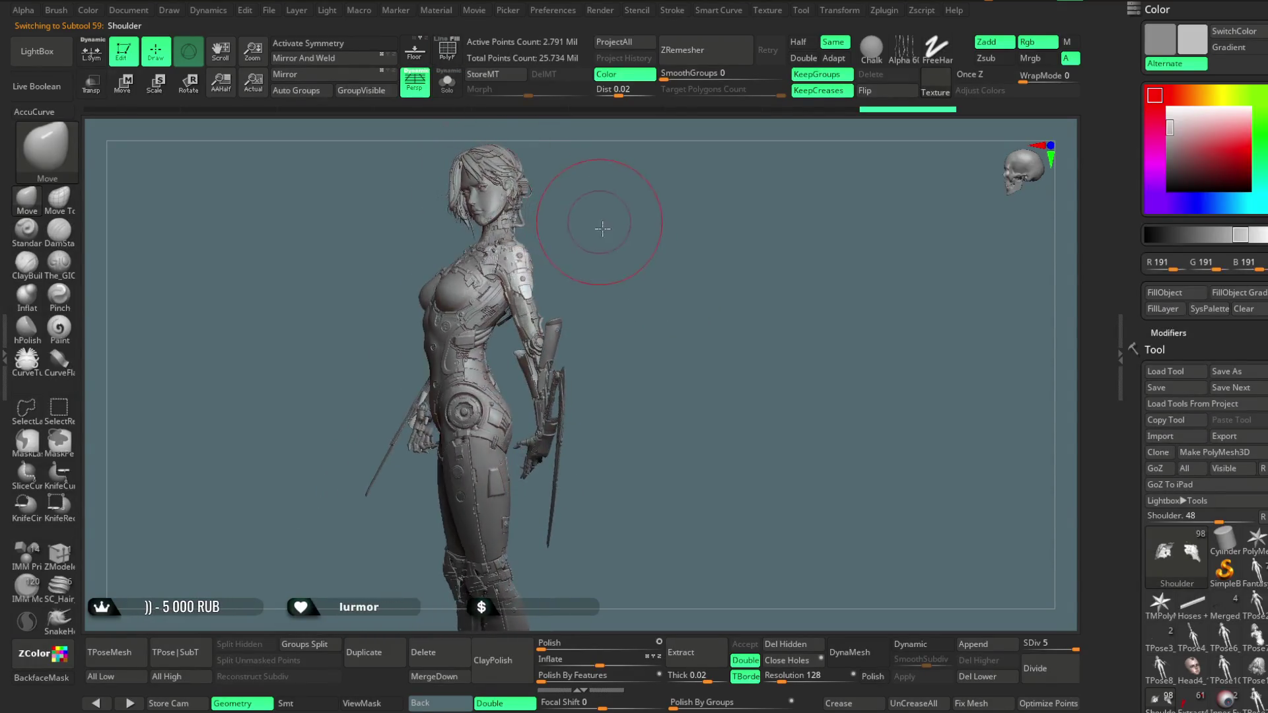
scroll(628, 338, up, 5)
mouse_move(628, 337)
mouse_down()
mouse_move(690, 311)
mouse_move(656, 192)
mouse_move(602, 227)
mouse_move(532, 537)
mouse_move(553, 326)
mouse_move(513, 416)
mouse_move(515, 359)
mouse_move(736, 417)
mouse_up()
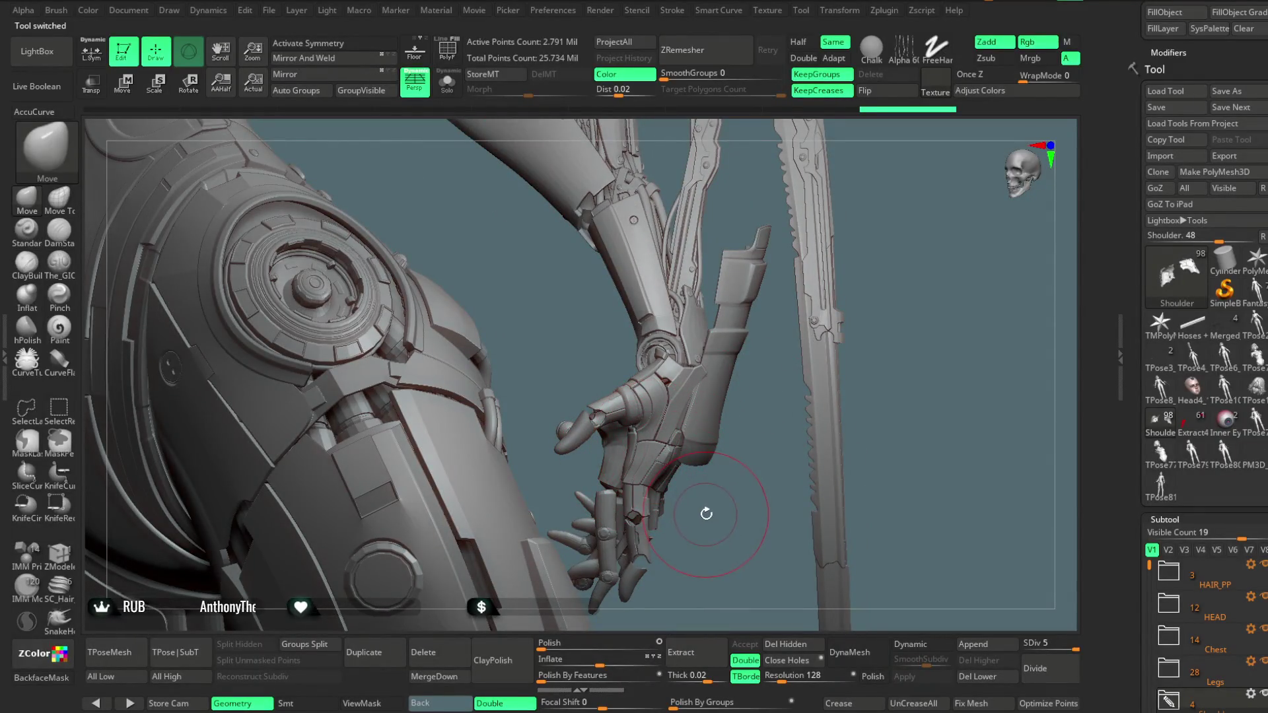
mouse_move(706, 506)
mouse_down()
mouse_move(744, 445)
mouse_move(757, 566)
mouse_move(739, 371)
mouse_move(693, 334)
mouse_move(695, 374)
mouse_move(550, 259)
mouse_up()
Open the project LightBox through File > Open, showing the QuickSave folder
click(269, 10)
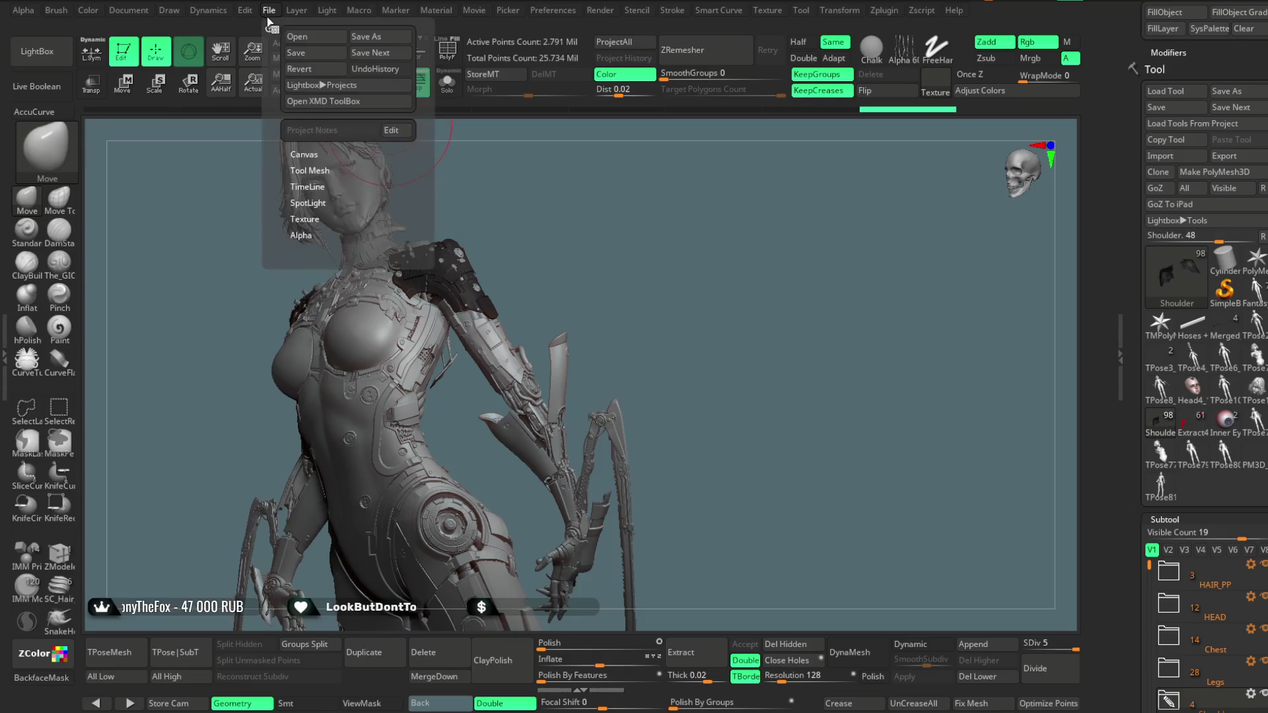
click(326, 42)
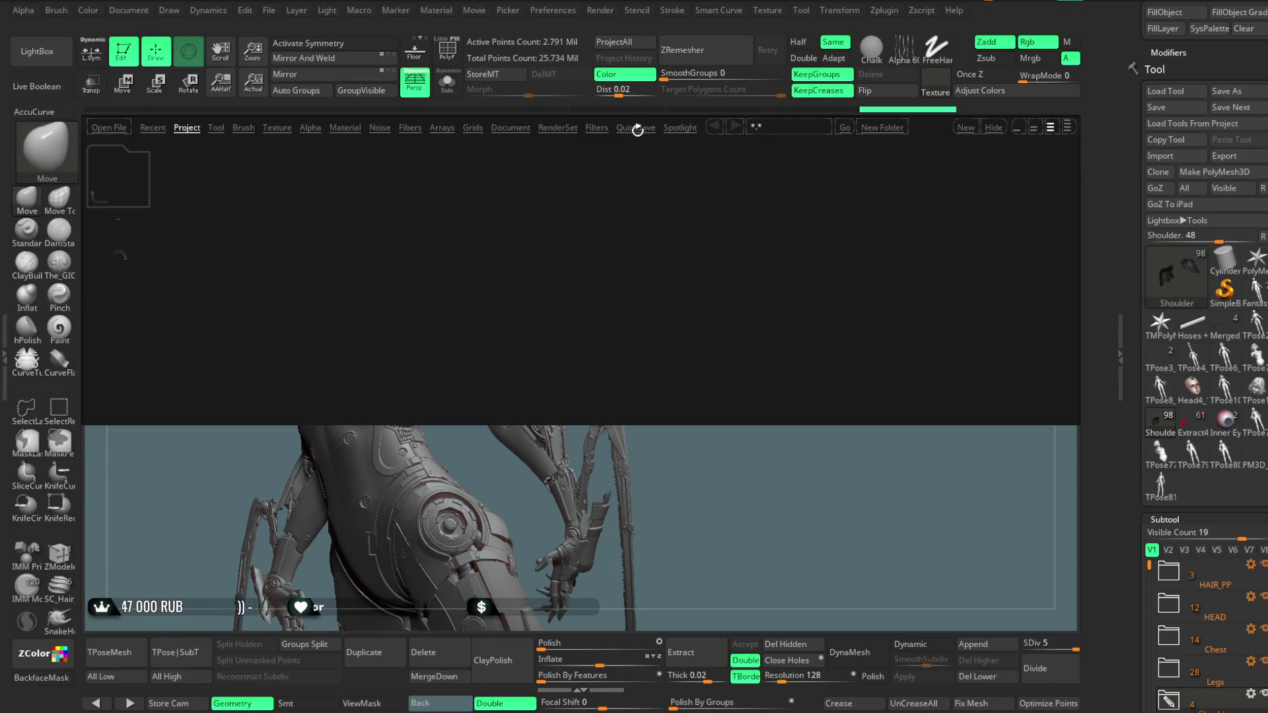
click(636, 128)
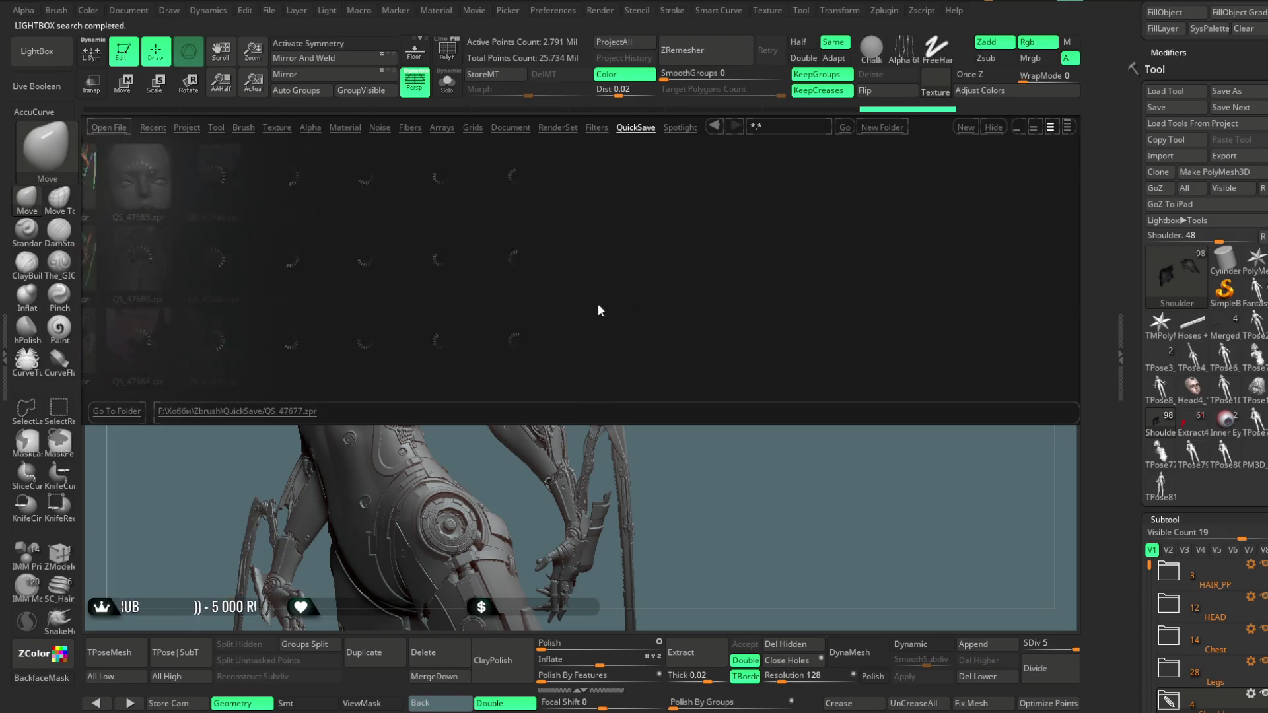
Load quicksave QS_47761.zpr from the QuickSave list
scroll(577, 315, down, 10)
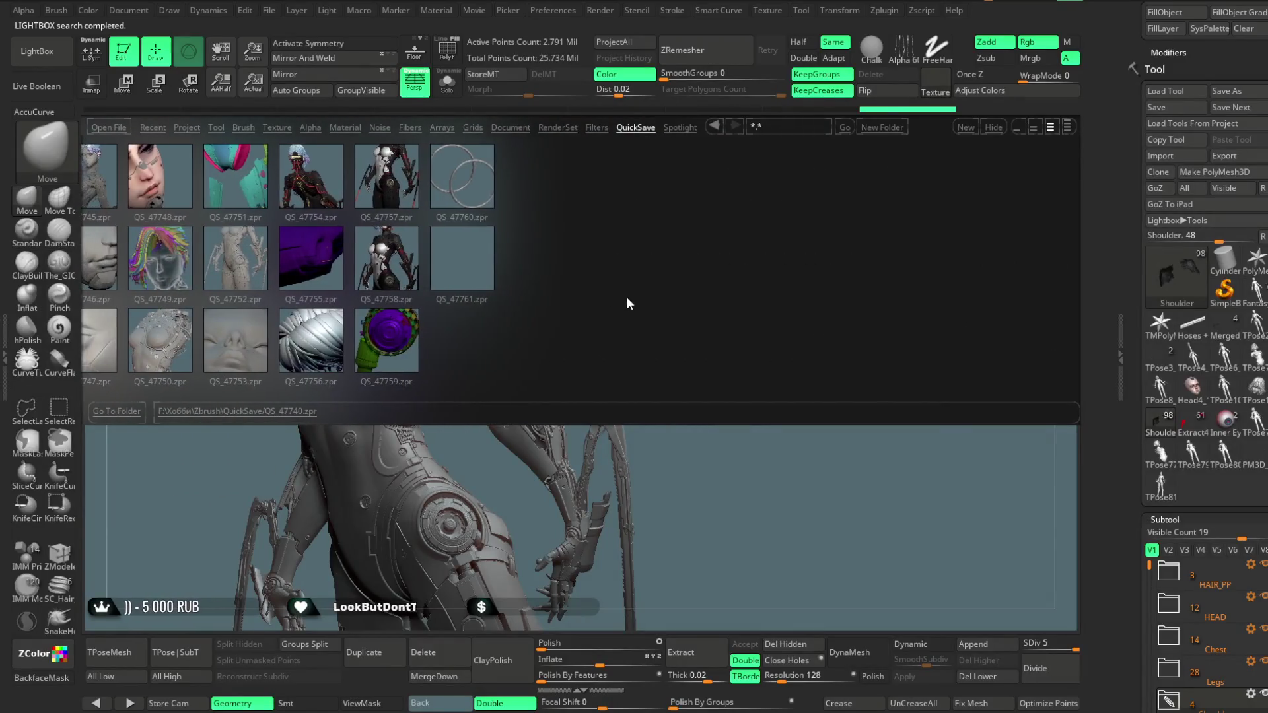
click(466, 278)
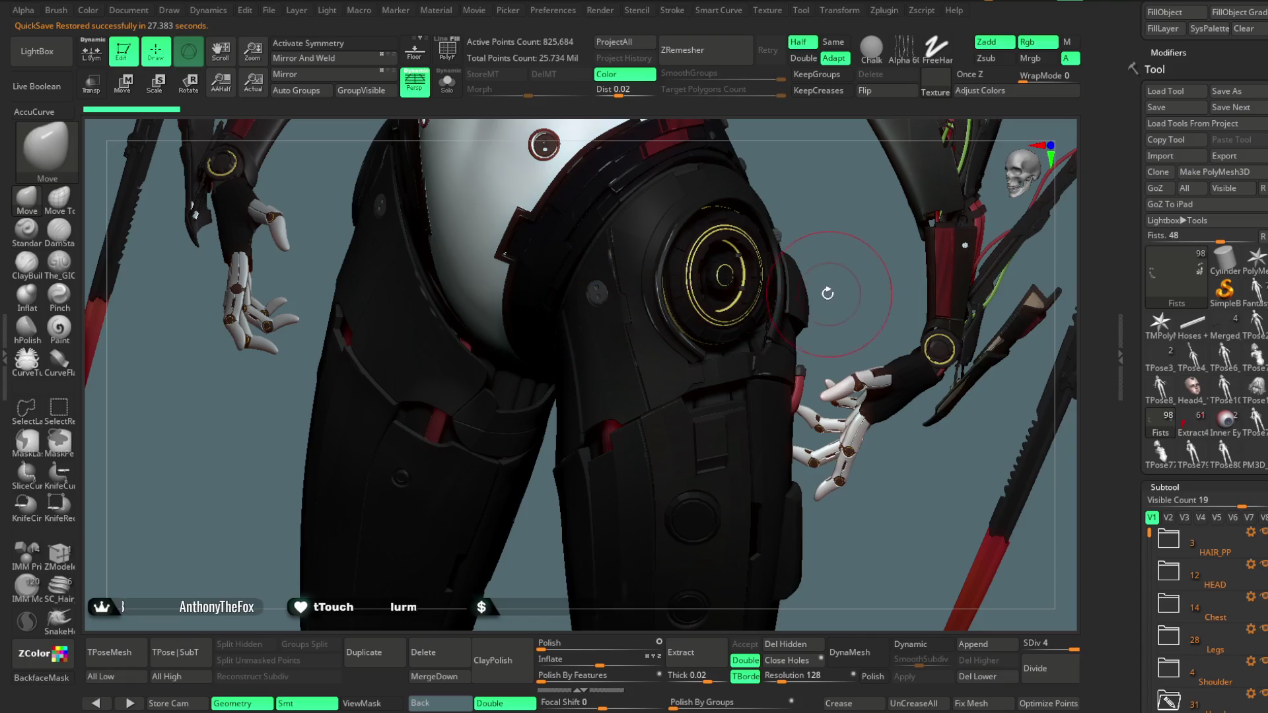
Orbit to the shoulder and switch off polypaint display so the model shows plain grey
drag(836, 270, 751, 376)
mouse_move(942, 253)
mouse_down()
mouse_move(940, 265)
mouse_move(866, 198)
mouse_move(595, 297)
mouse_move(712, 246)
mouse_up()
drag(970, 238, 845, 218)
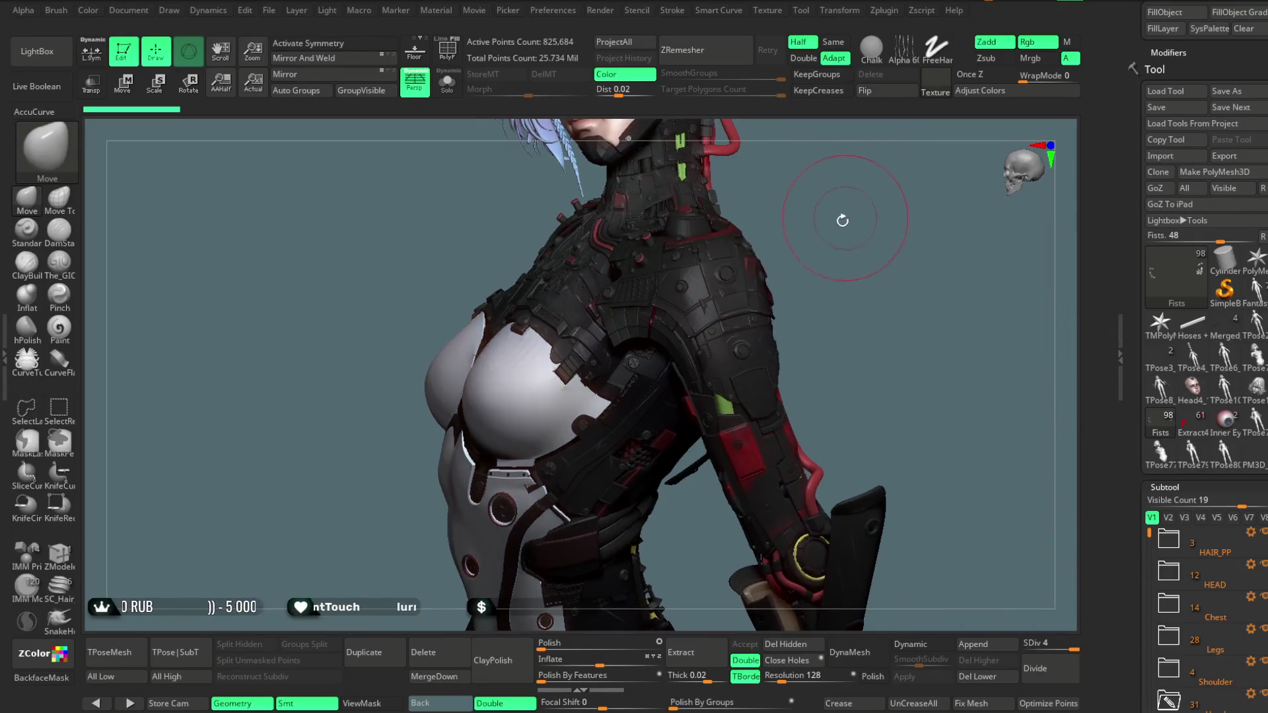
scroll(1251, 408, down, 5)
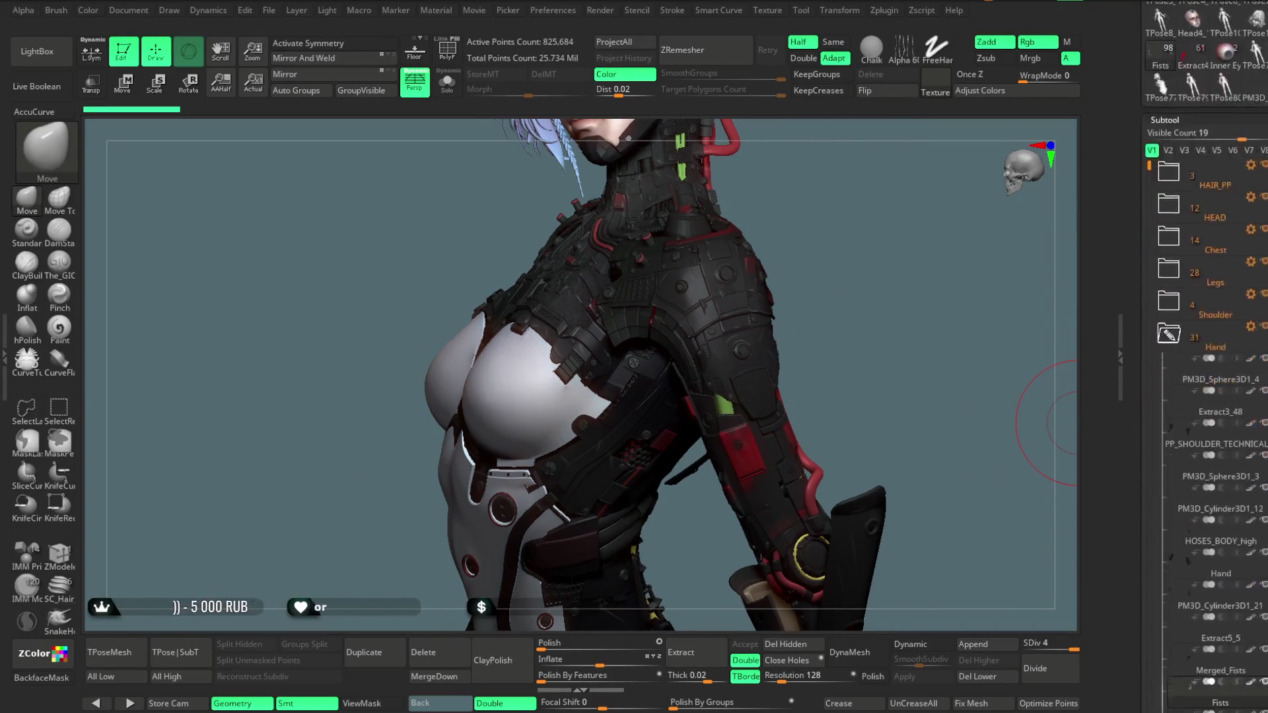
shift+click(1251, 406)
alt+drag(816, 229, 691, 337)
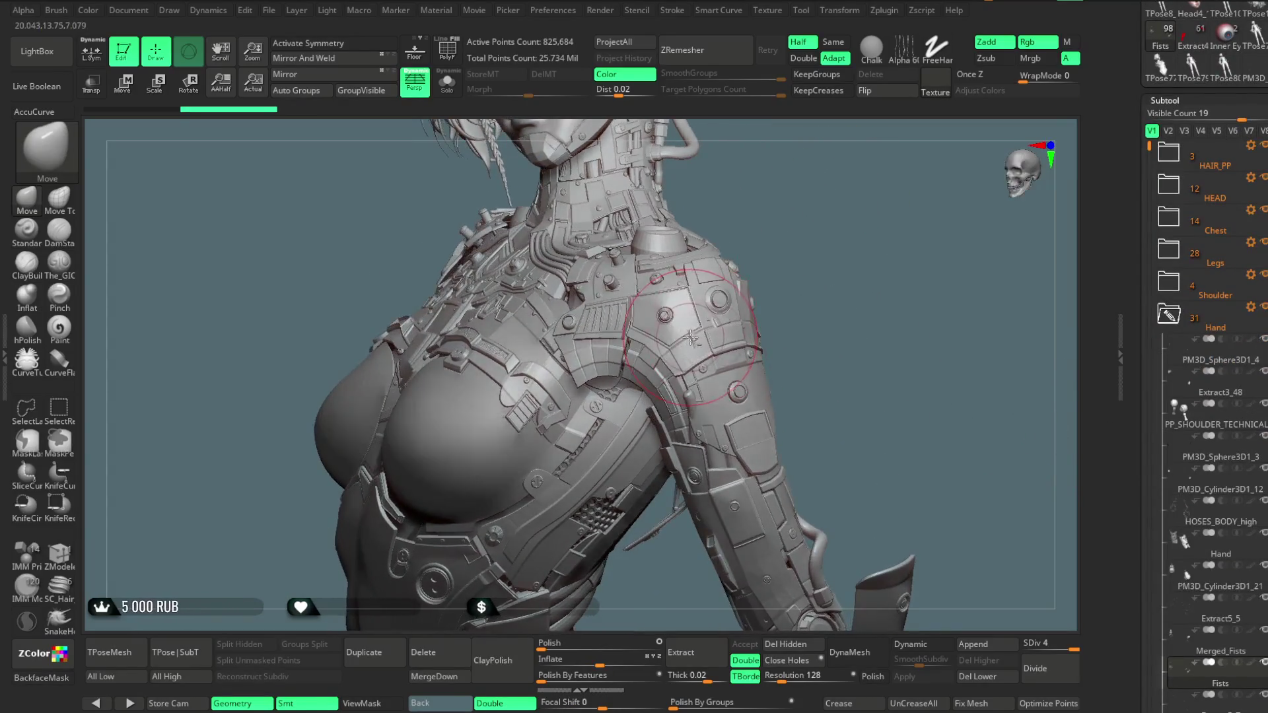
Toggle symmetry and solo the hand subtools to inspect them with the Transpose gizmo
key(x)
drag(839, 218, 703, 187)
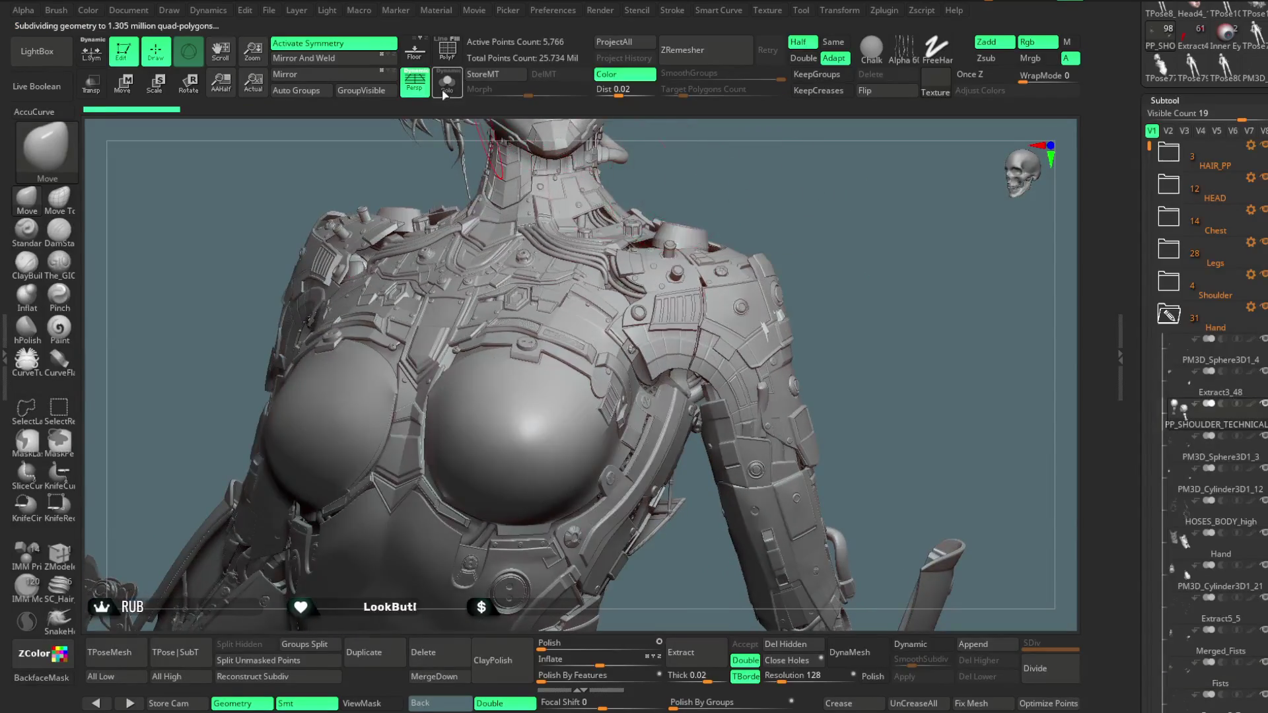
click(444, 92)
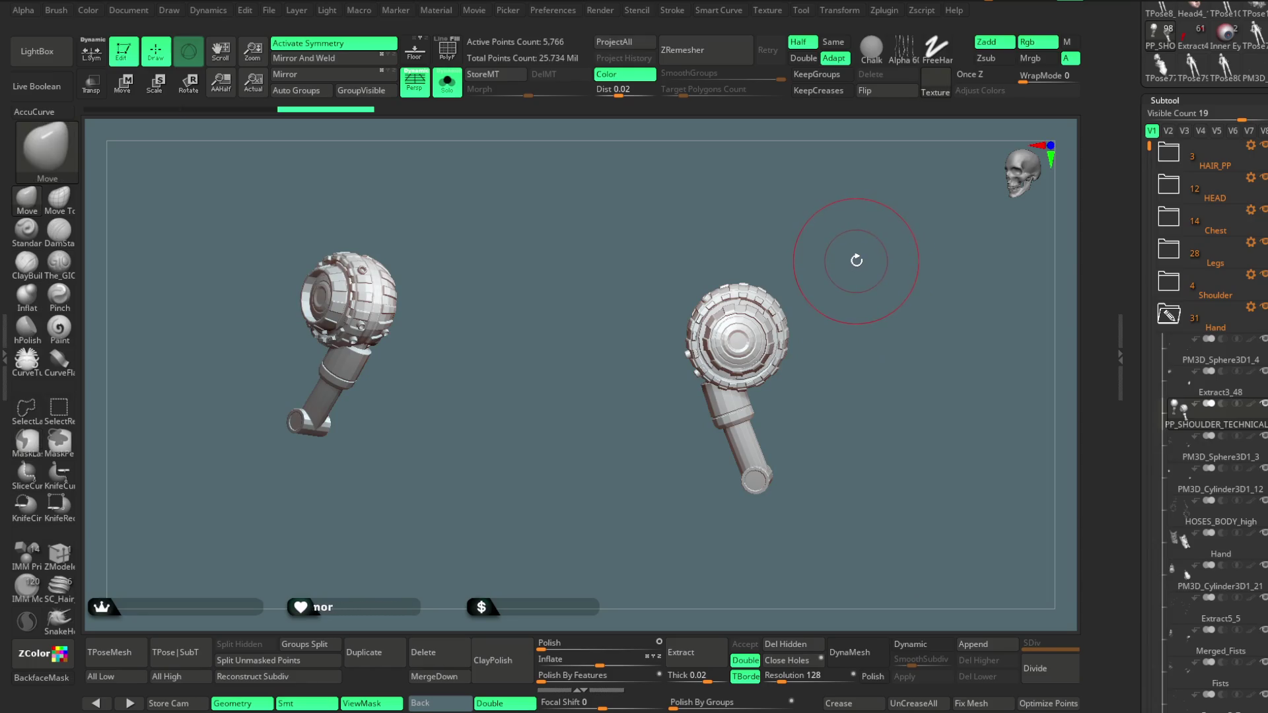
key(x)
key(w)
mouse_move(826, 237)
mouse_down()
mouse_move(927, 215)
mouse_move(753, 302)
mouse_up()
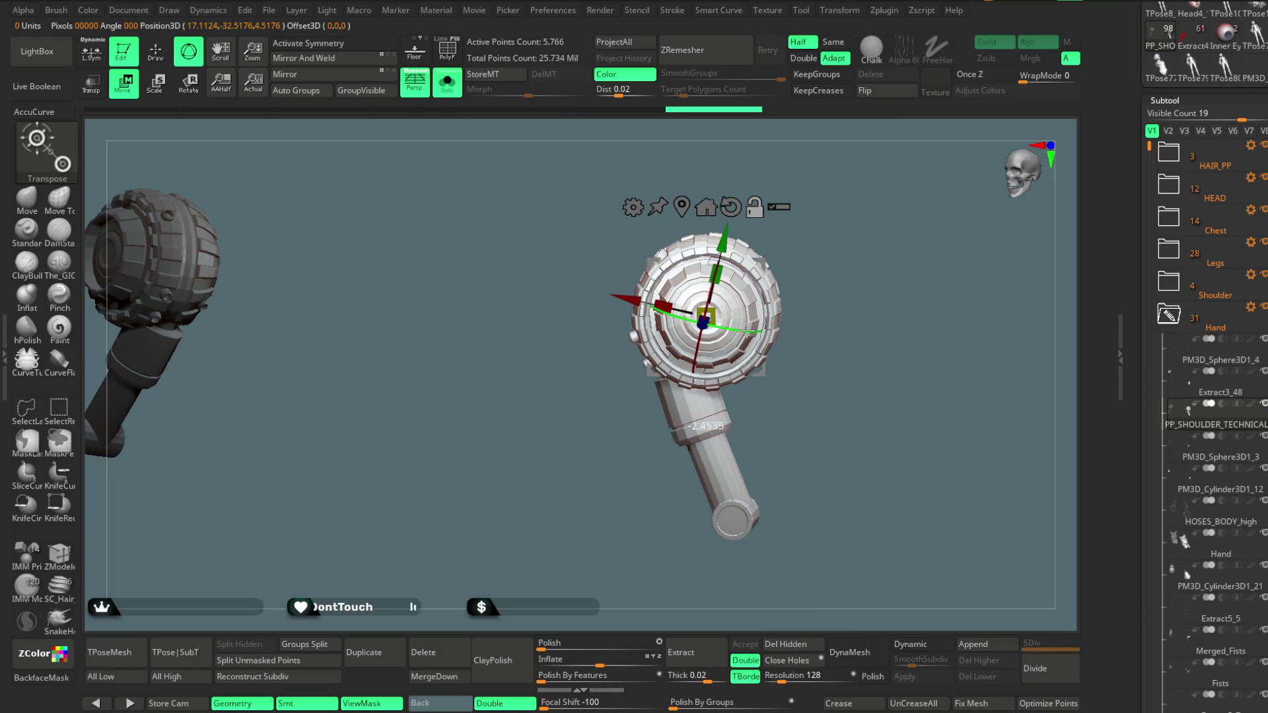
click(448, 83)
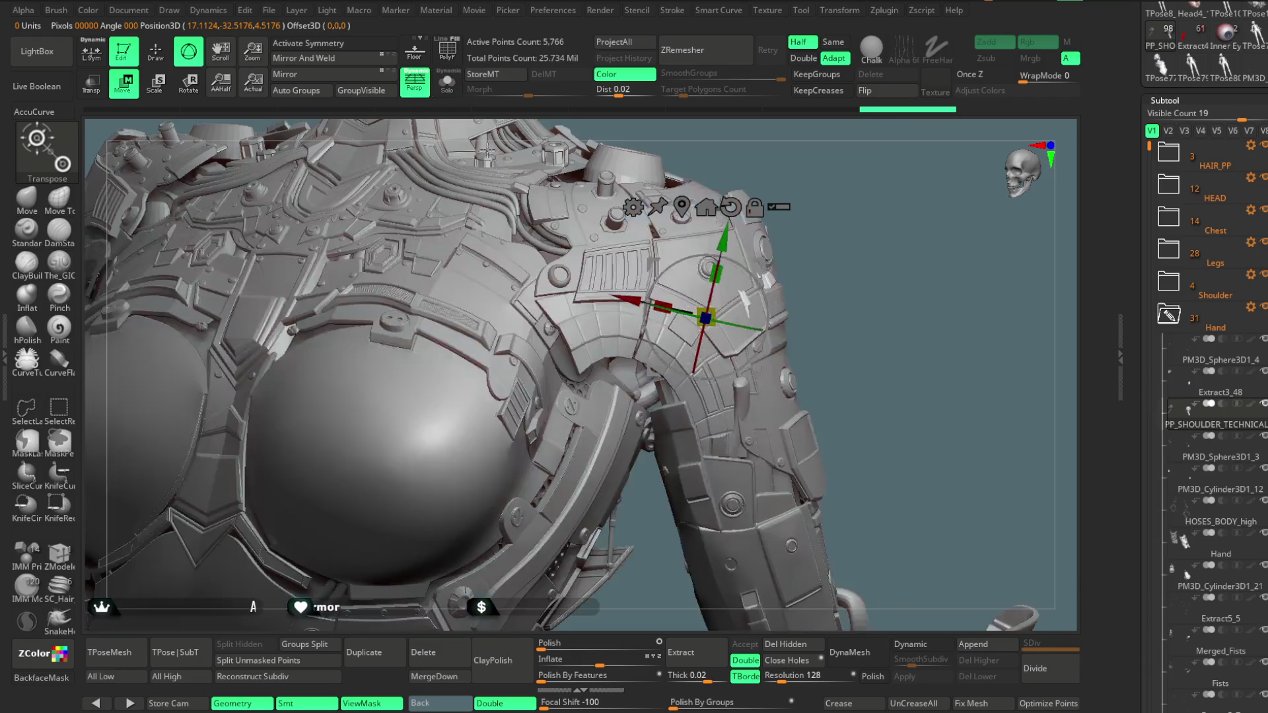
Reposition the gizmo, return to Draw mode and select the BODY_UP_PP subtool on the chest
drag(625, 300, 615, 298)
drag(782, 220, 831, 238)
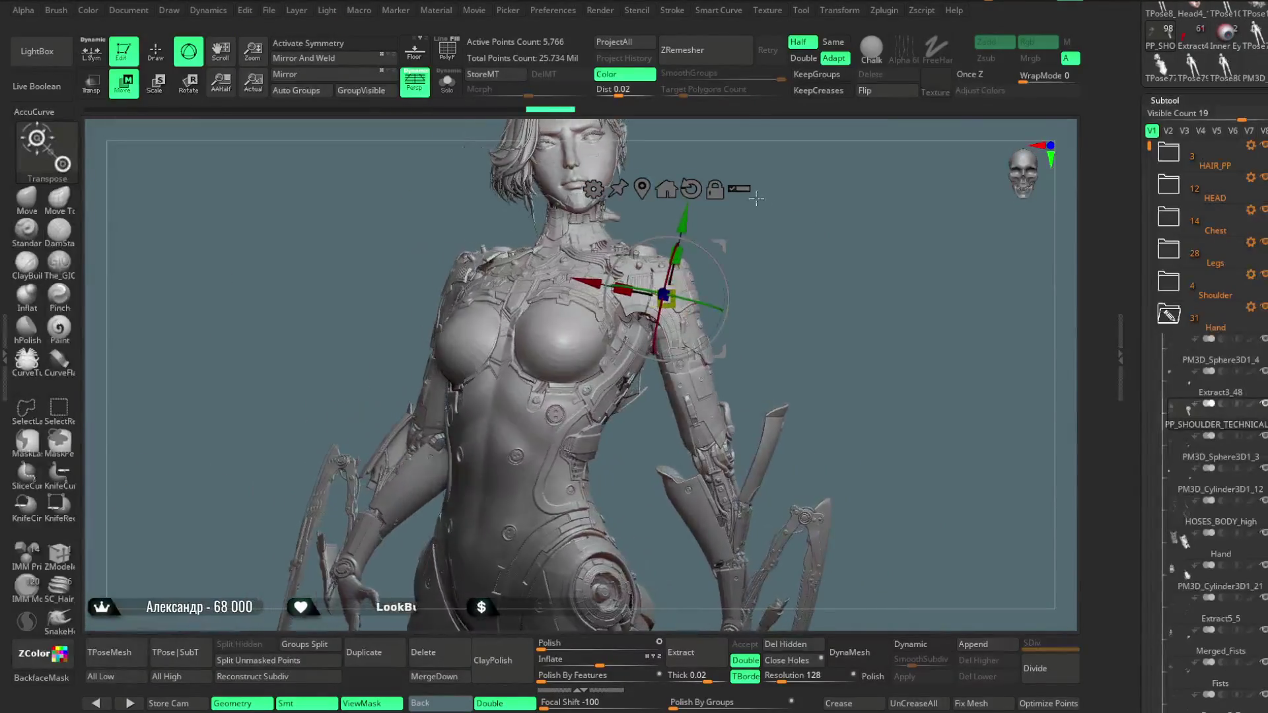
click(155, 50)
mouse_move(417, 195)
mouse_down()
mouse_move(793, 264)
mouse_move(792, 238)
mouse_move(817, 203)
mouse_move(661, 330)
mouse_move(569, 429)
mouse_up()
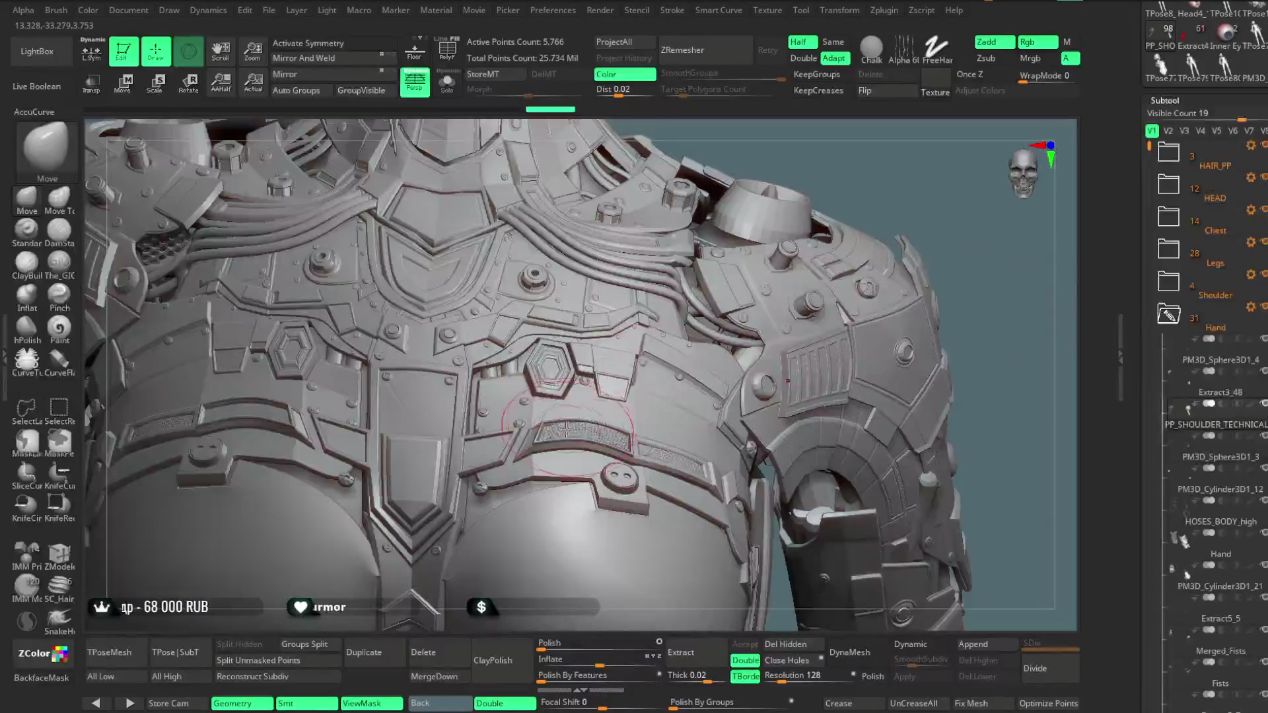
alt+click(577, 430)
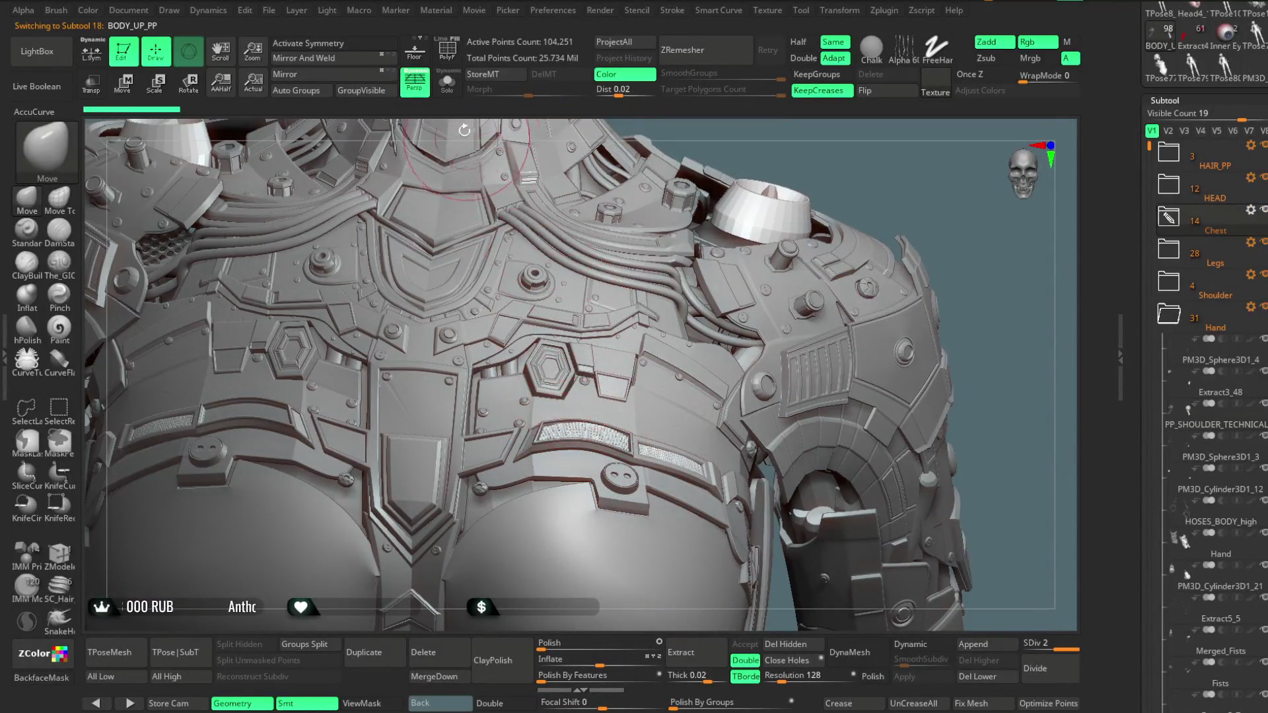
Solo the chest armour with PolyF on, isolate the left woven strip, then unhide everything
click(449, 84)
mouse_move(787, 405)
mouse_down()
mouse_move(813, 310)
mouse_move(830, 317)
mouse_move(843, 430)
mouse_move(525, 175)
mouse_up()
click(443, 49)
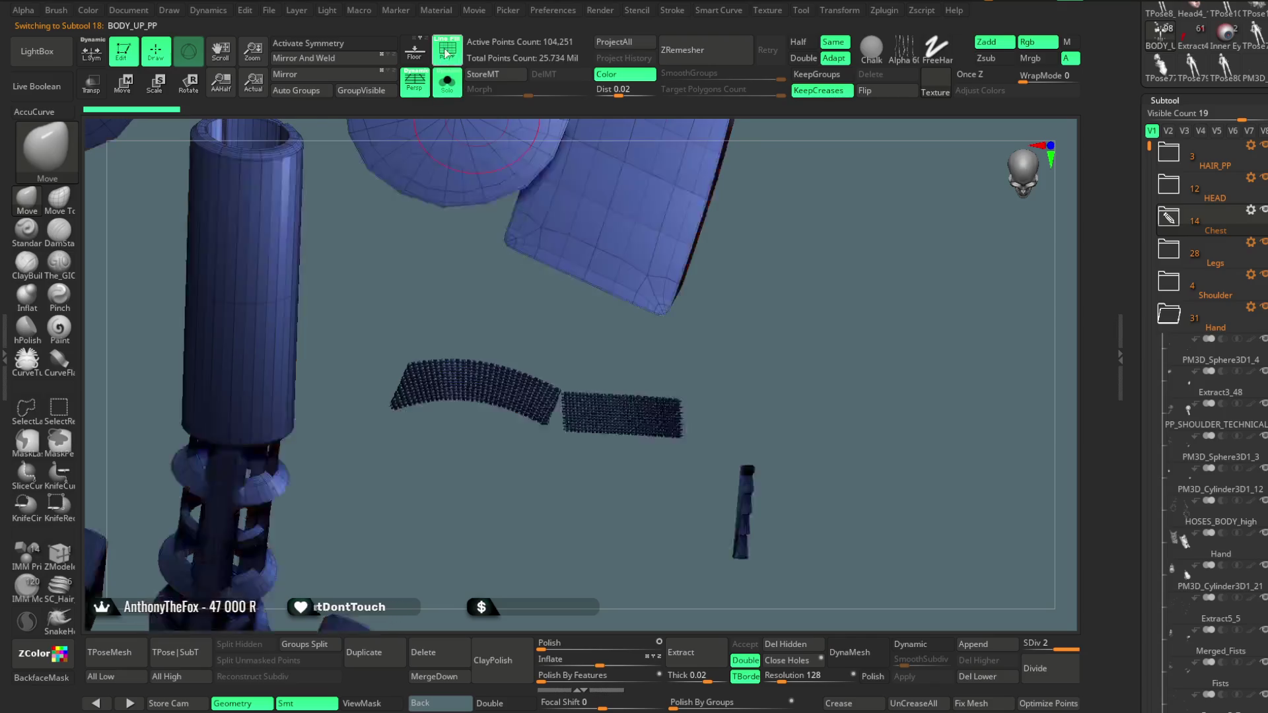
mouse_move(532, 330)
mouse_down()
mouse_move(544, 476)
mouse_move(575, 372)
mouse_up()
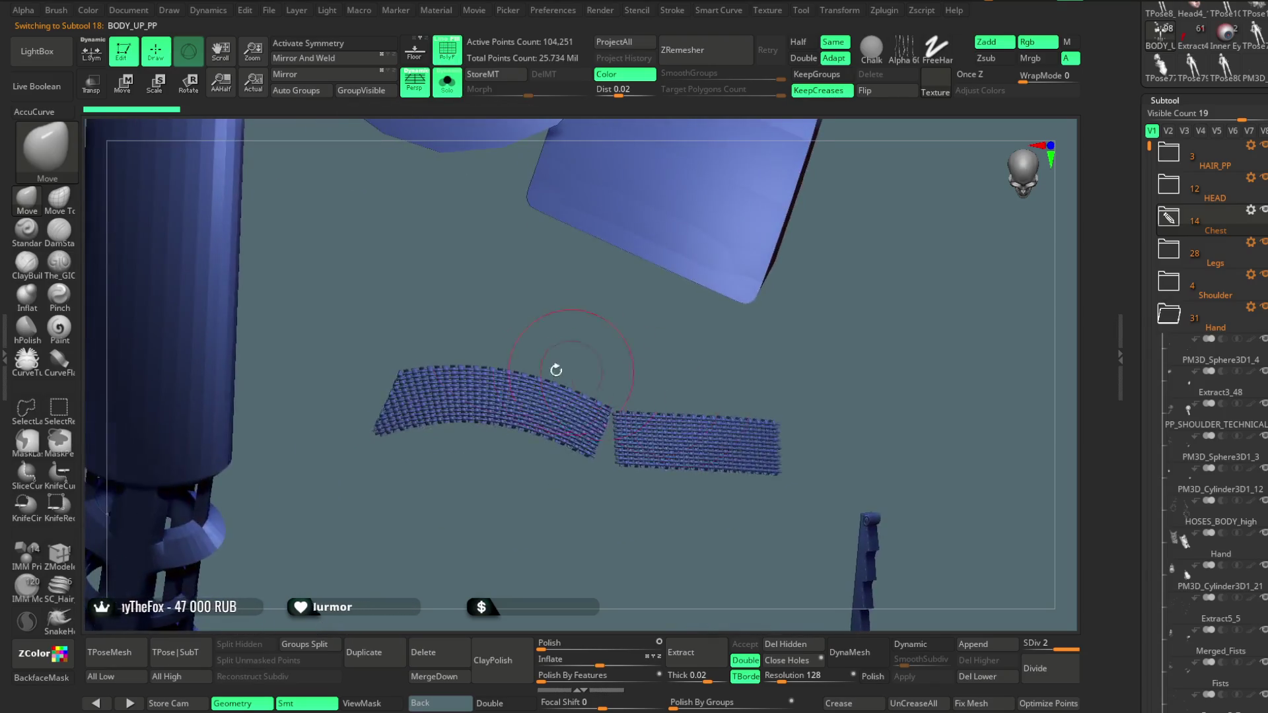
mouse_move(350, 307)
ctrl+shift+mouse_down()
mouse_move(447, 433)
mouse_move(498, 470)
ctrl+shift+mouse_up()
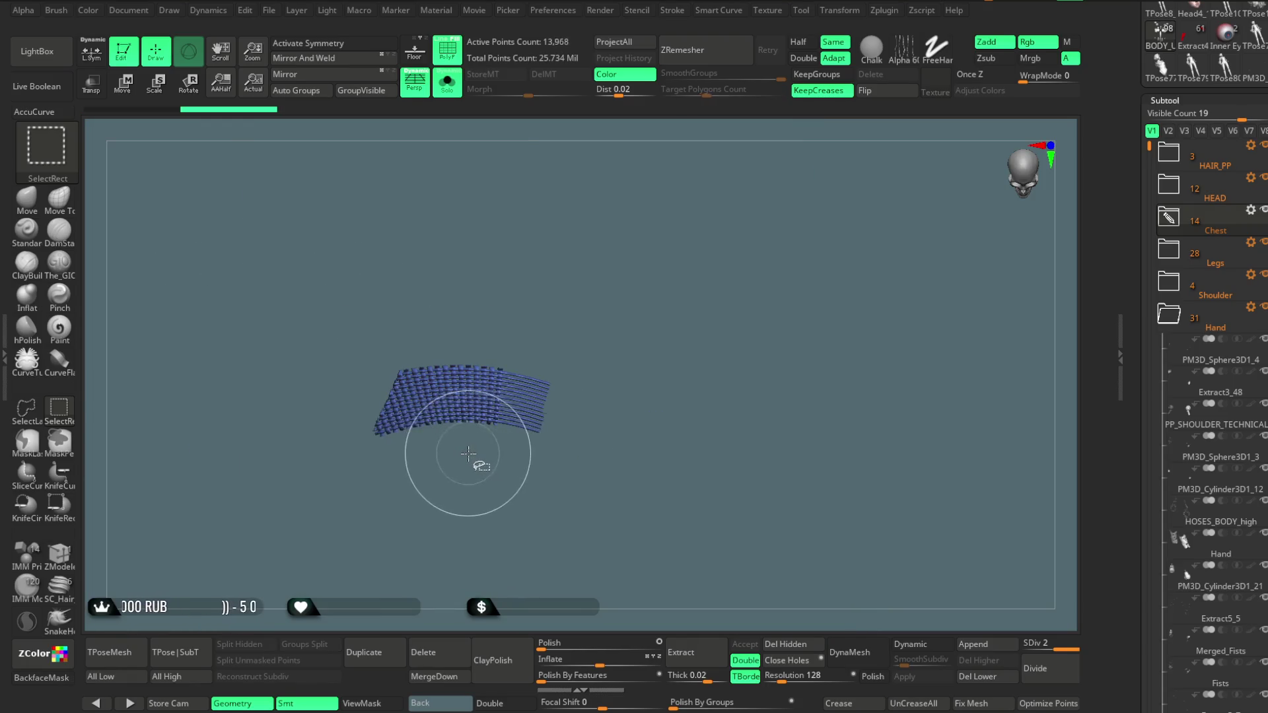
ctrl+shift+click(496, 291)
mouse_move(495, 291)
mouse_down()
mouse_move(493, 332)
mouse_move(502, 315)
mouse_move(588, 368)
mouse_move(673, 349)
mouse_move(635, 359)
mouse_up()
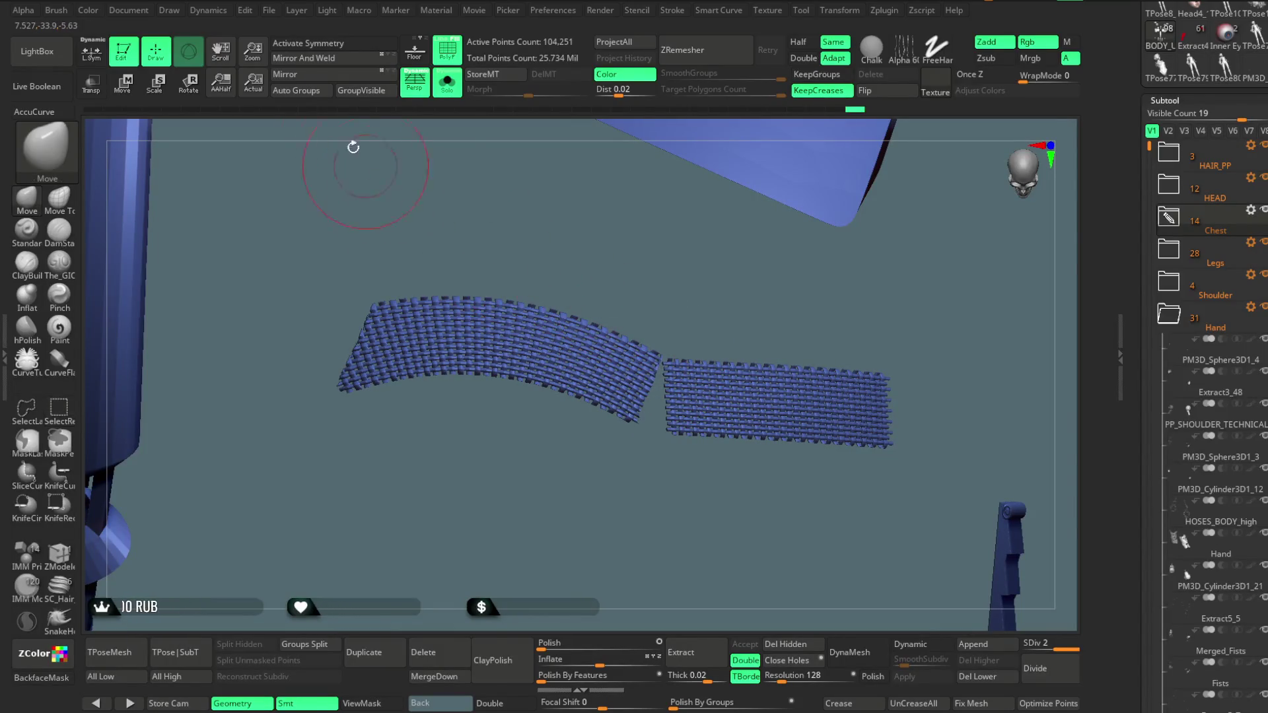
Auto Group the woven strips, hide polygroup colours and enable Double-sided display
click(314, 93)
key(shift+f)
mouse_move(556, 255)
mouse_down()
mouse_move(587, 266)
mouse_move(583, 367)
mouse_move(632, 268)
mouse_move(687, 294)
mouse_move(582, 382)
mouse_up()
click(496, 704)
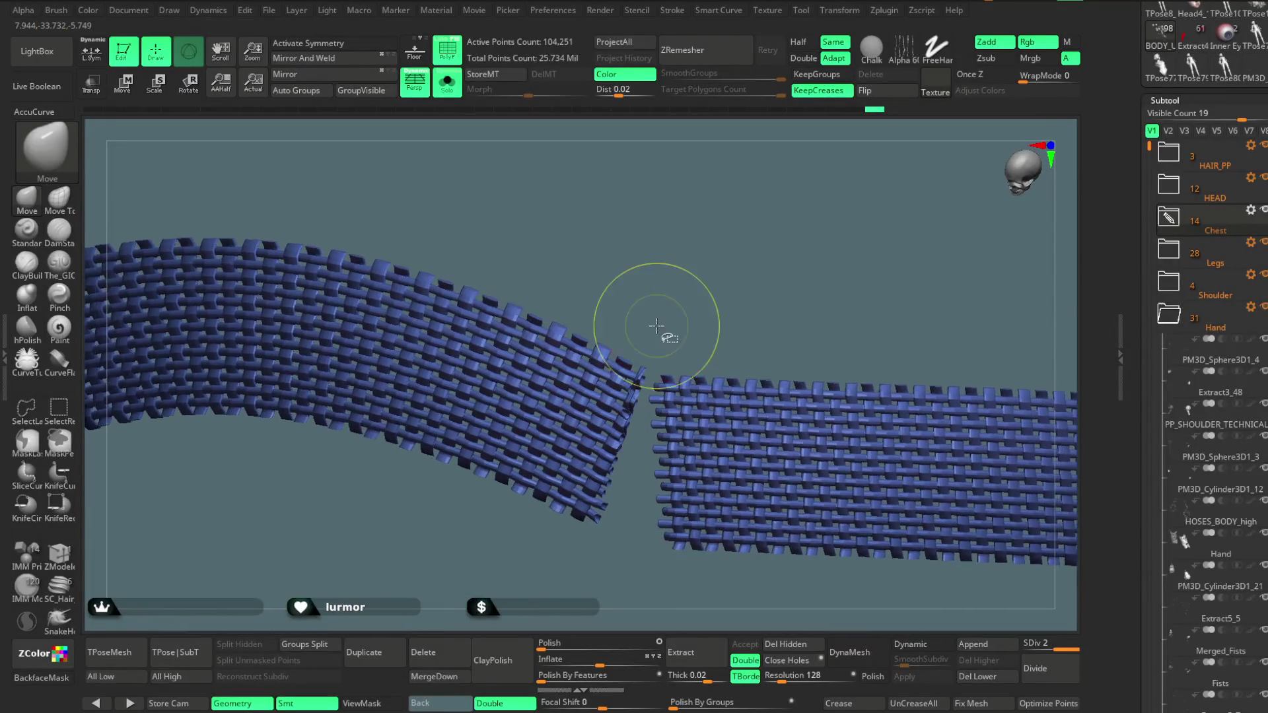
drag(676, 275, 678, 311)
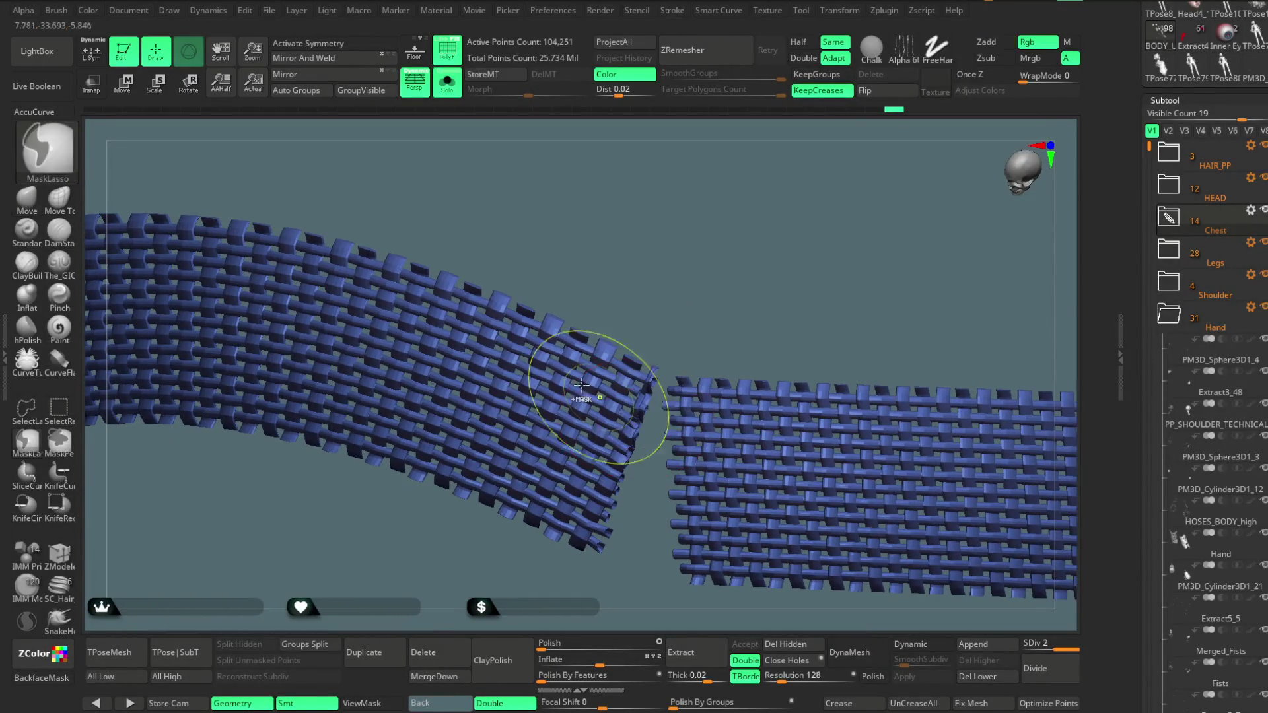
Lasso-hide part of the weave to check the left strip, unhide all and turn Solo off
key(ctrl+shift)
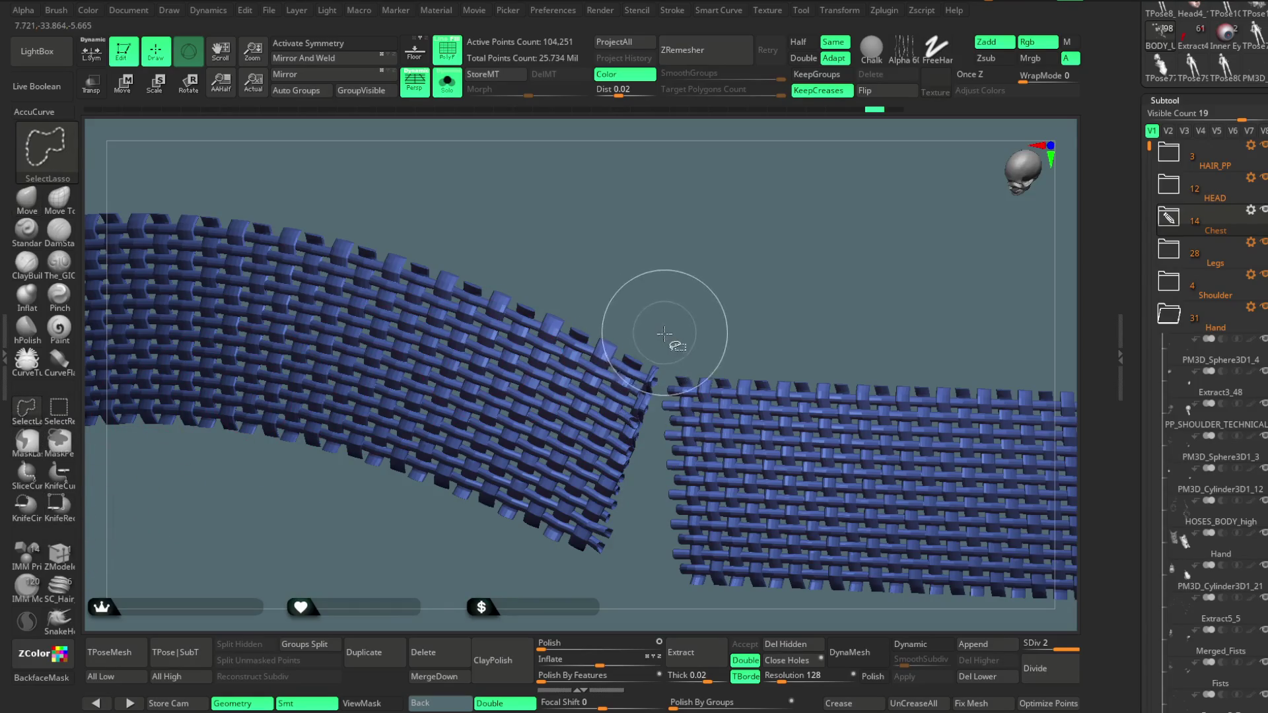
mouse_move(649, 451)
ctrl+shift+mouse_down()
mouse_move(672, 206)
mouse_move(687, 299)
mouse_move(672, 340)
mouse_move(425, 340)
mouse_move(552, 242)
ctrl+shift+mouse_up()
ctrl+shift+click(673, 327)
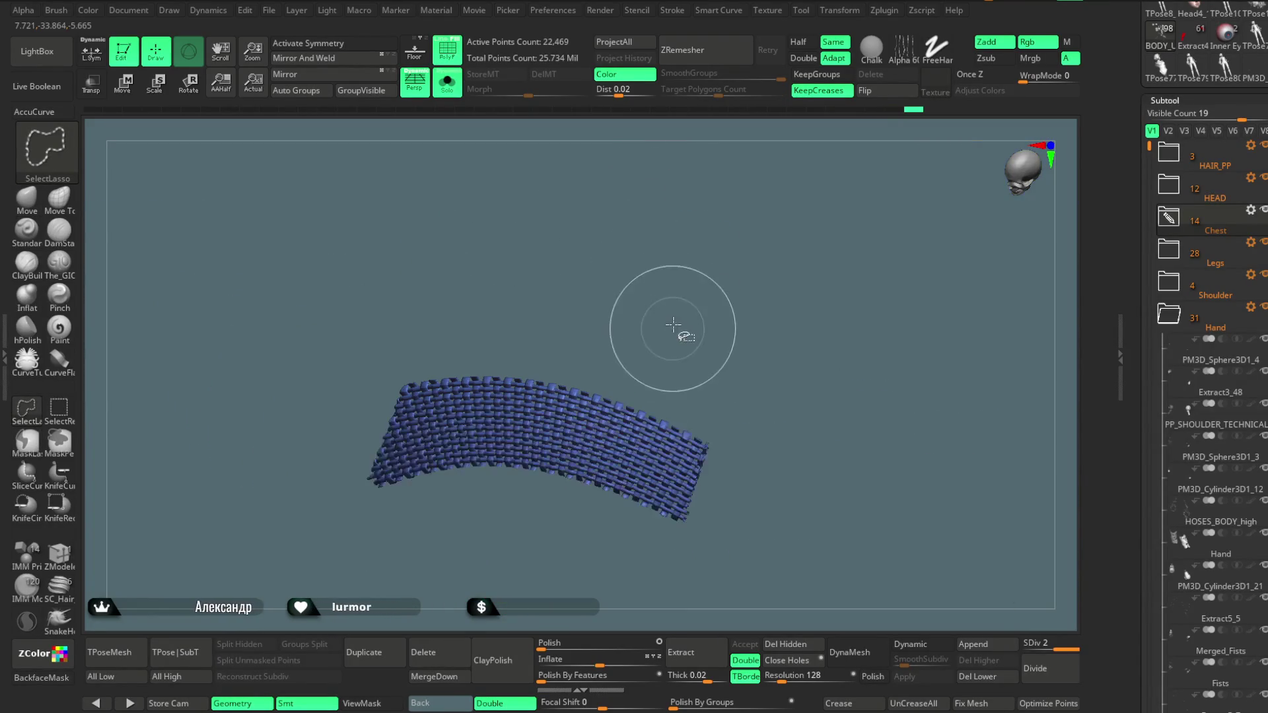
ctrl+shift+click(664, 304)
mouse_move(654, 304)
mouse_down()
mouse_move(645, 235)
mouse_move(614, 341)
mouse_up()
mouse_move(522, 376)
mouse_down()
mouse_move(484, 300)
mouse_move(518, 408)
mouse_move(488, 307)
mouse_up()
click(449, 93)
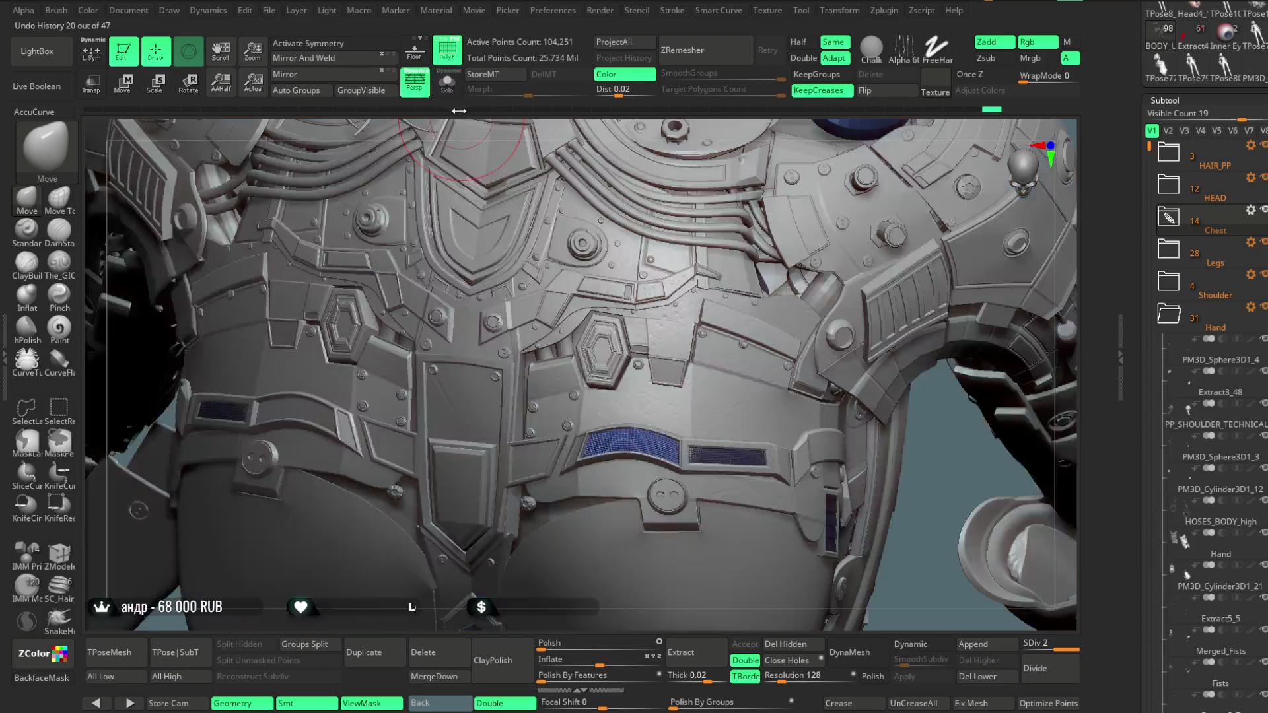
Drop the armour piece to SDiv 1 and slide the blue belt plate left with the gizmo
key(w)
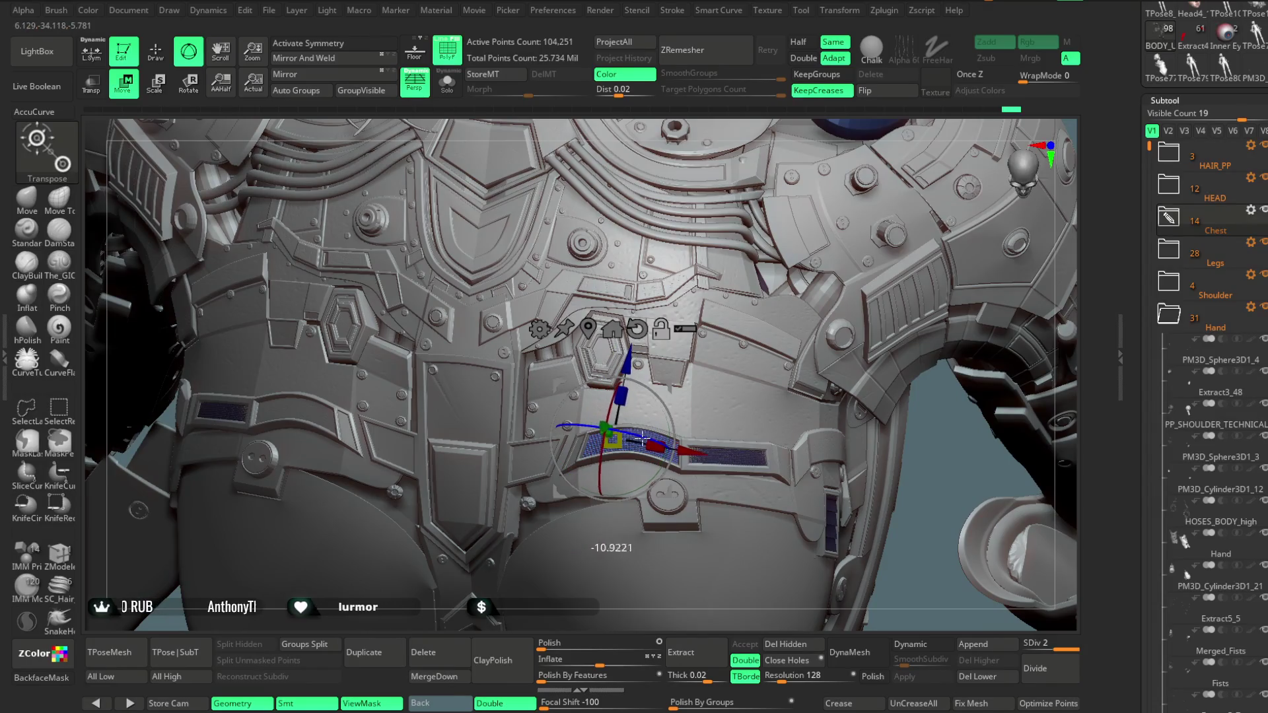
drag(637, 429, 632, 441)
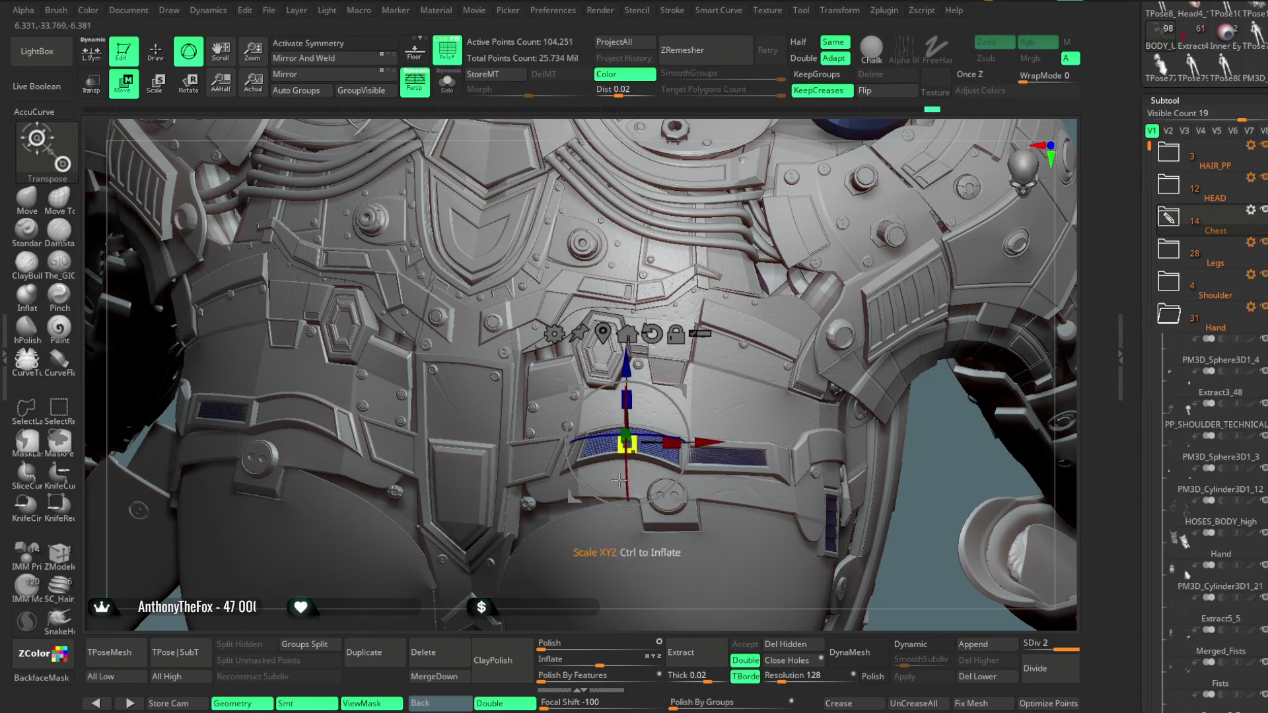
drag(556, 620, 562, 535)
right_drag(829, 193, 606, 335)
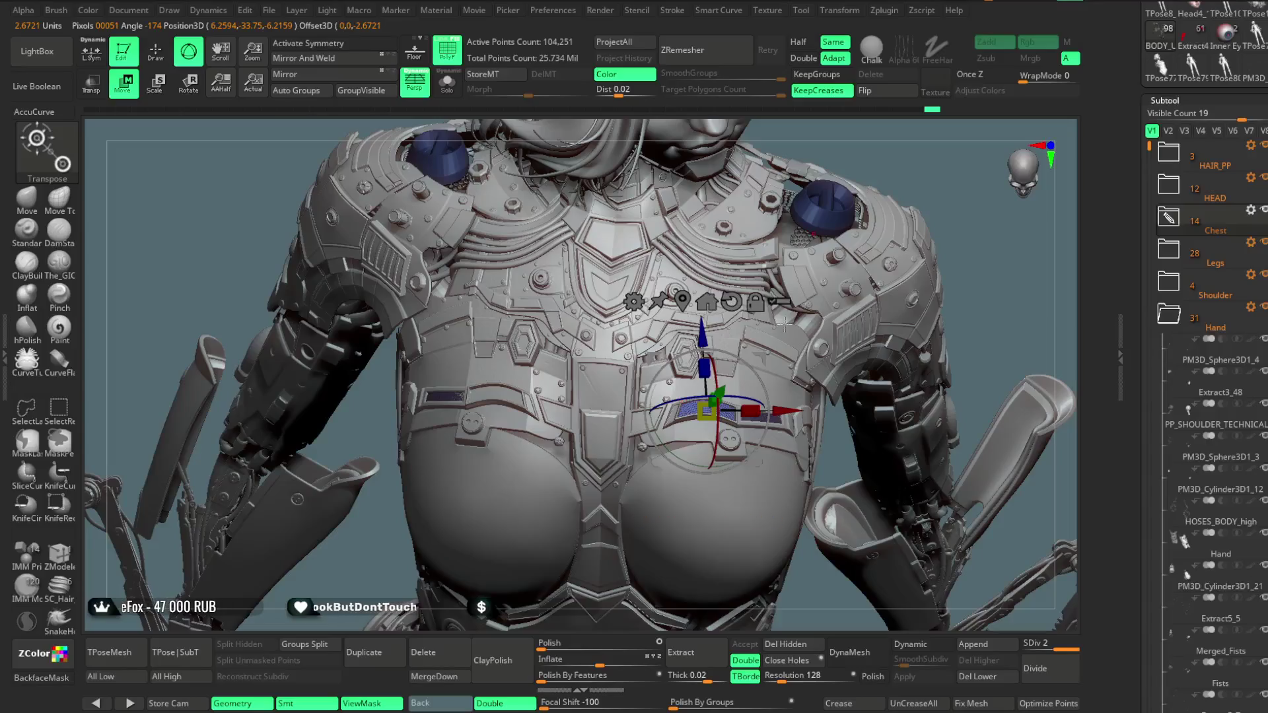
click(690, 341)
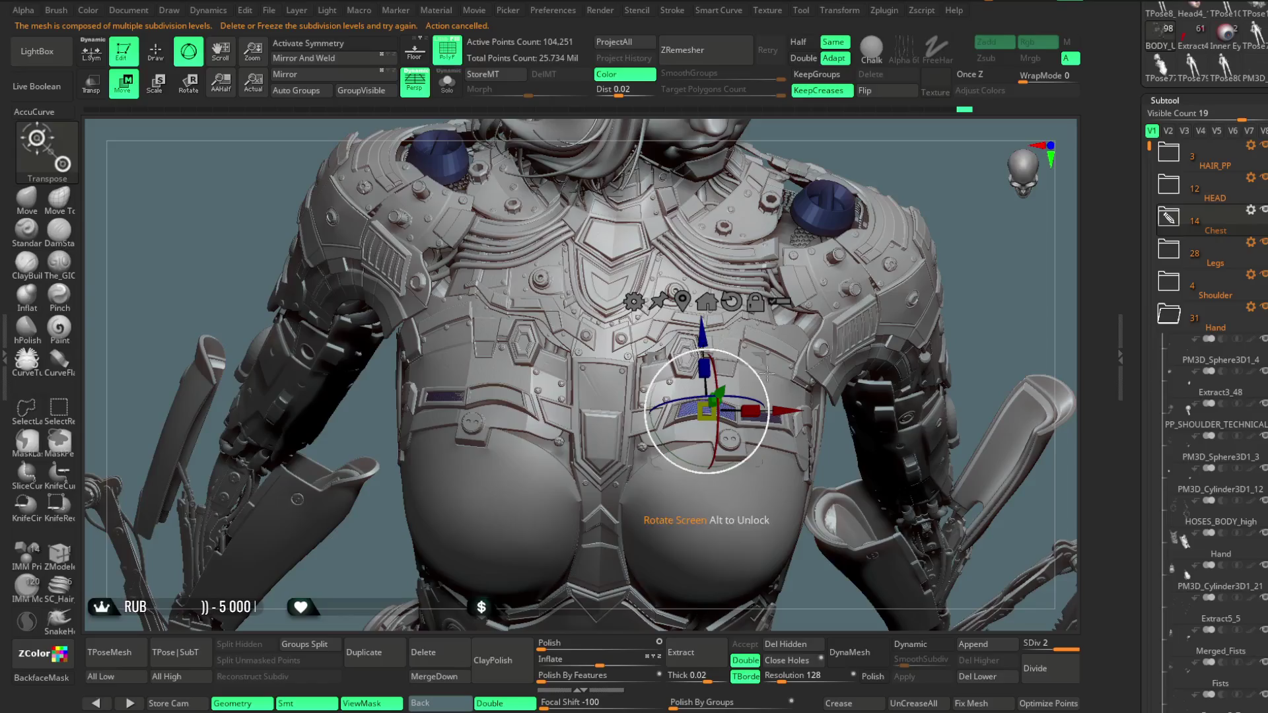
drag(1034, 650, 986, 618)
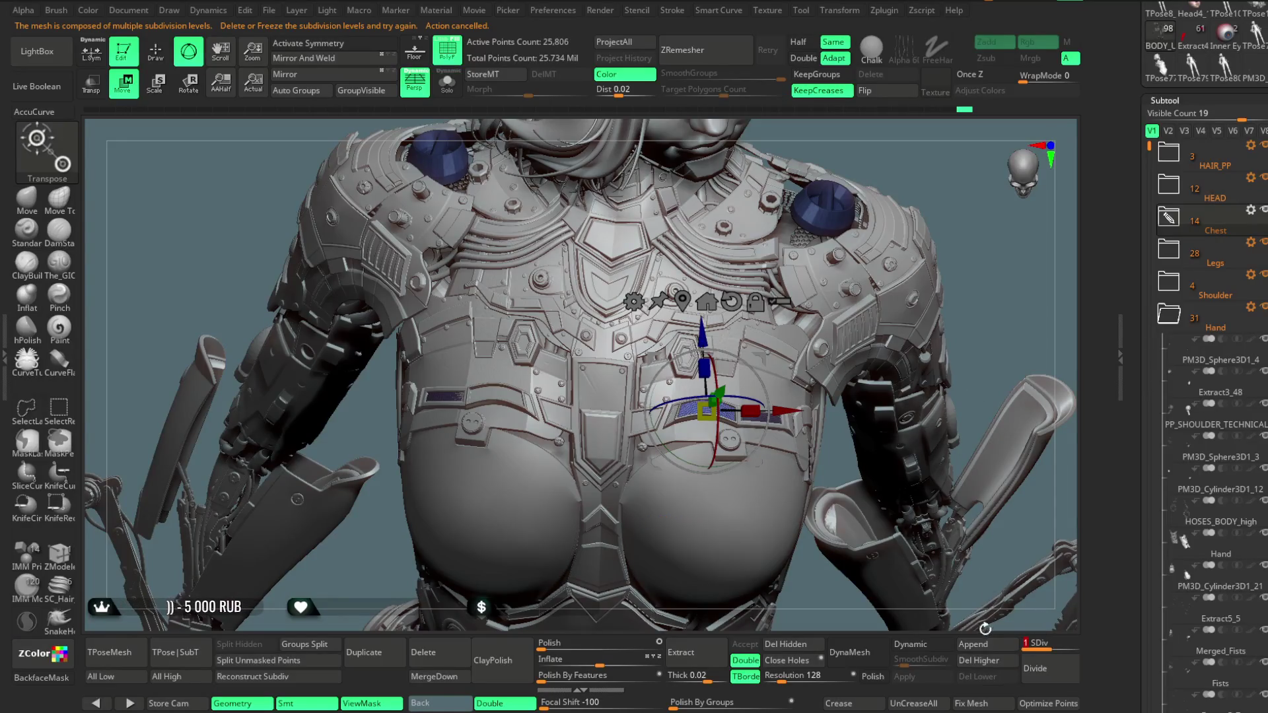
mouse_move(793, 417)
mouse_down()
mouse_move(568, 424)
mouse_move(580, 430)
mouse_up()
Rotate the blue plate about 11 degrees and nudge it into place, then return to Draw
mouse_move(864, 157)
mouse_down()
mouse_move(796, 280)
mouse_move(667, 390)
mouse_move(609, 360)
mouse_move(576, 396)
mouse_up()
drag(702, 349, 594, 383)
drag(538, 422, 522, 447)
drag(579, 411, 516, 335)
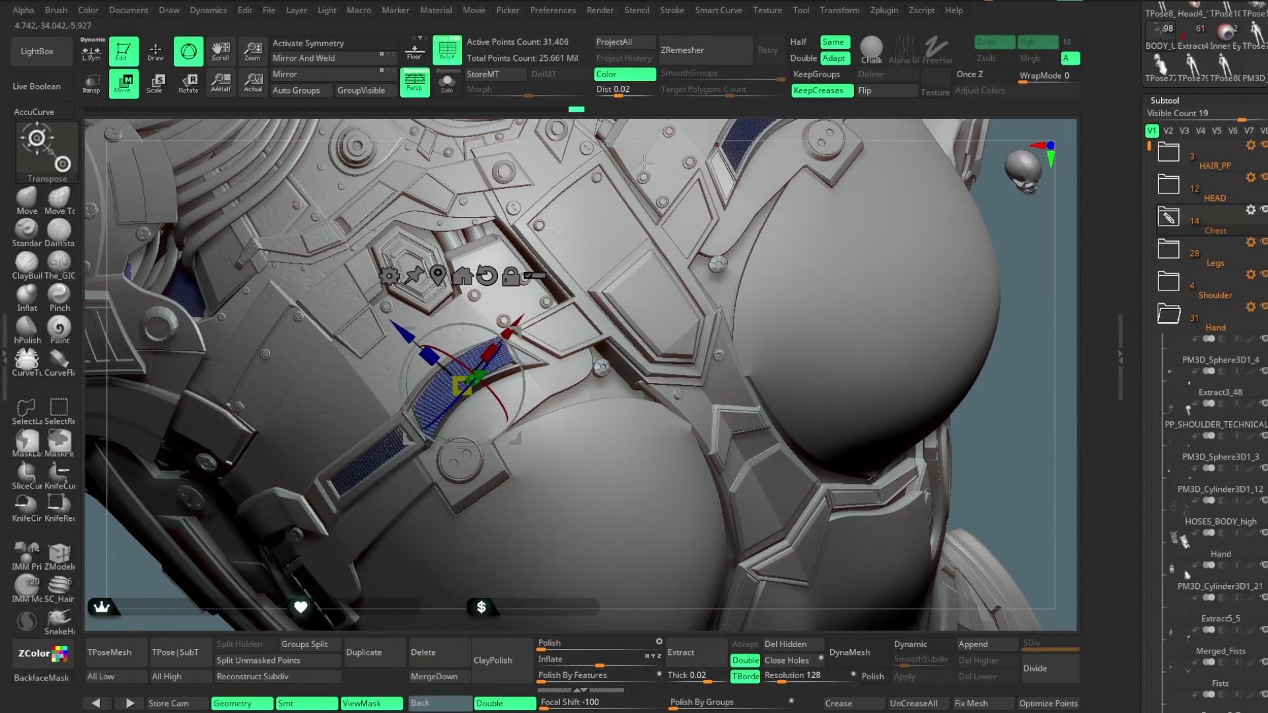
drag(649, 148, 480, 441)
scroll(481, 441, up, 5)
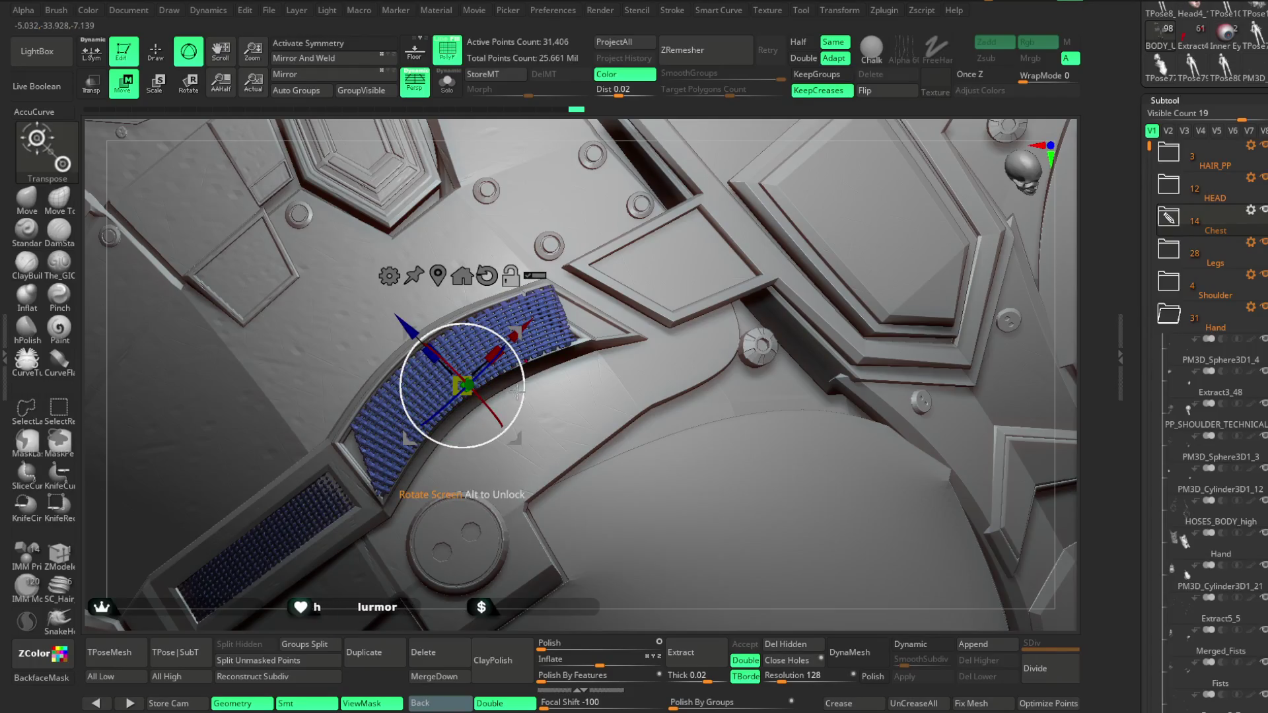
drag(654, 132, 475, 318)
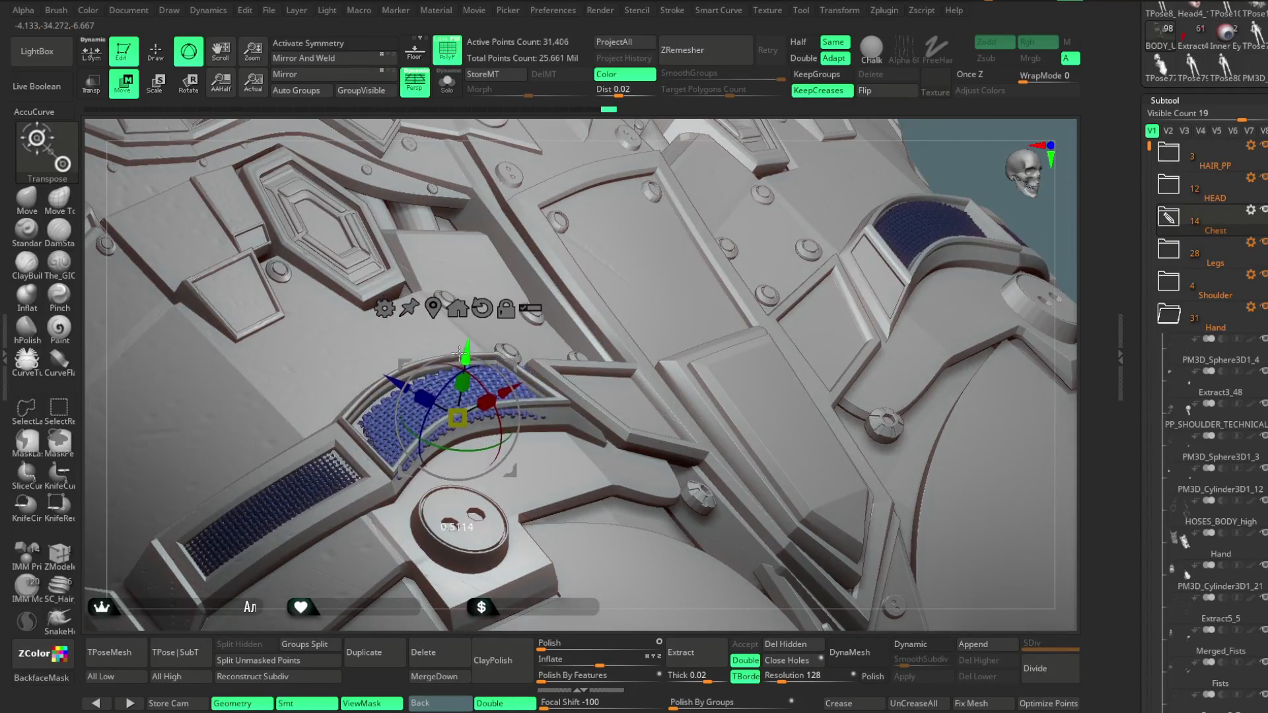
drag(644, 133, 488, 438)
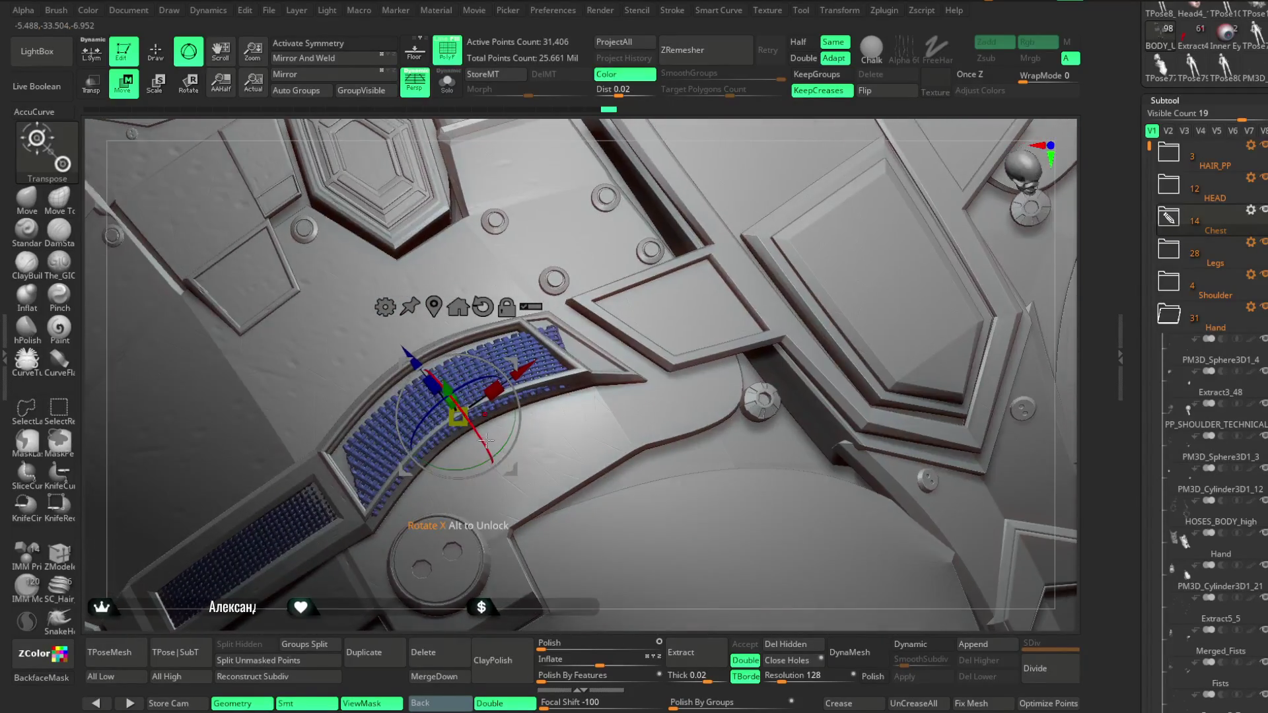
drag(609, 149, 493, 350)
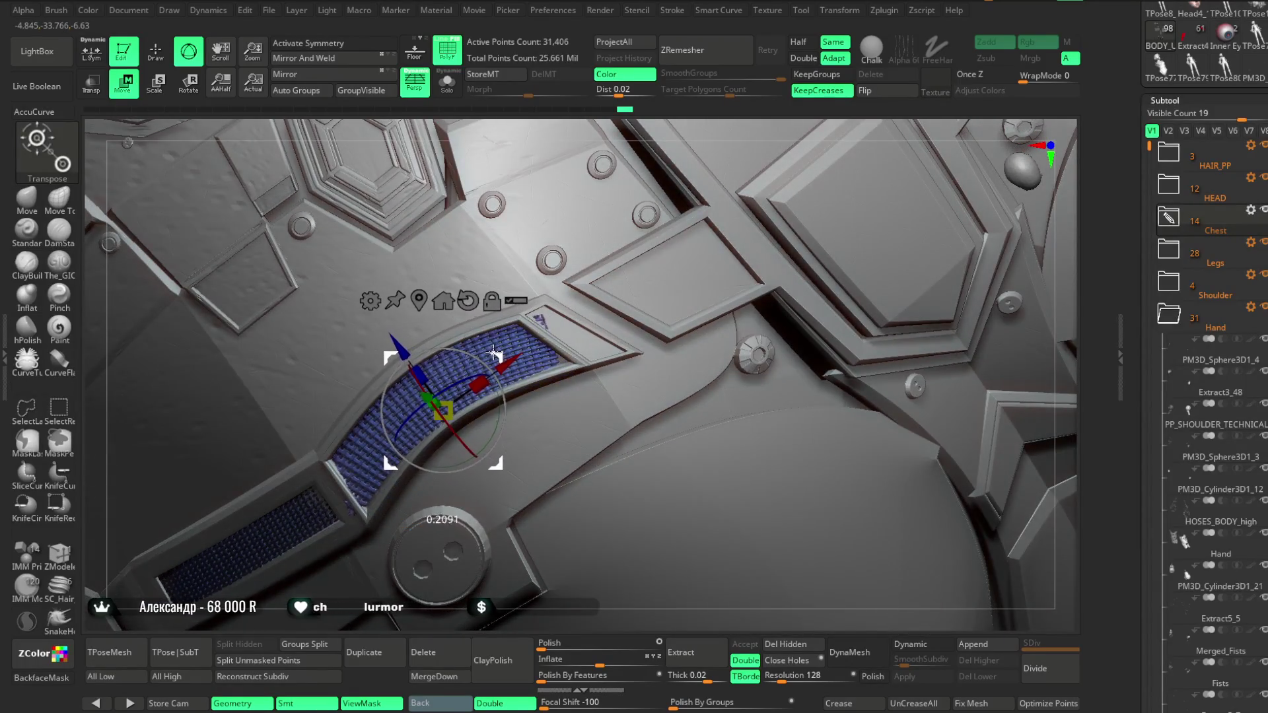
mouse_move(652, 137)
mouse_down()
mouse_move(645, 65)
mouse_move(560, 256)
mouse_up()
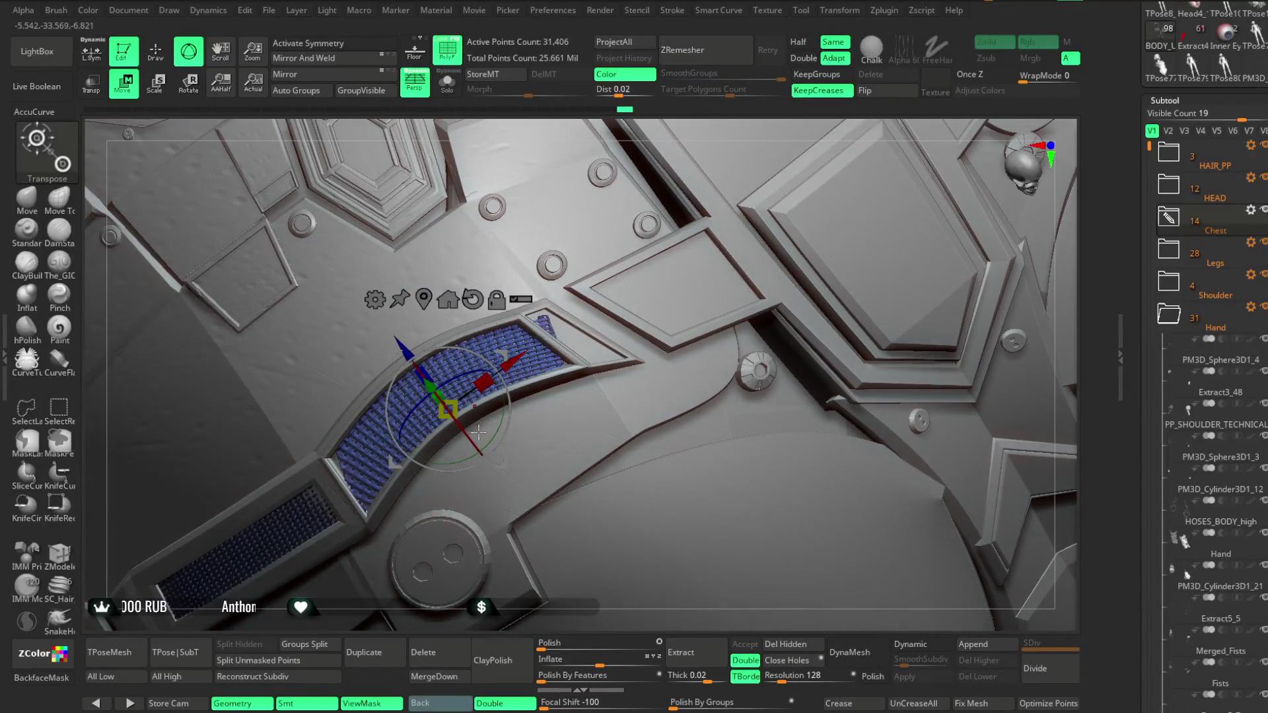
drag(501, 401, 500, 415)
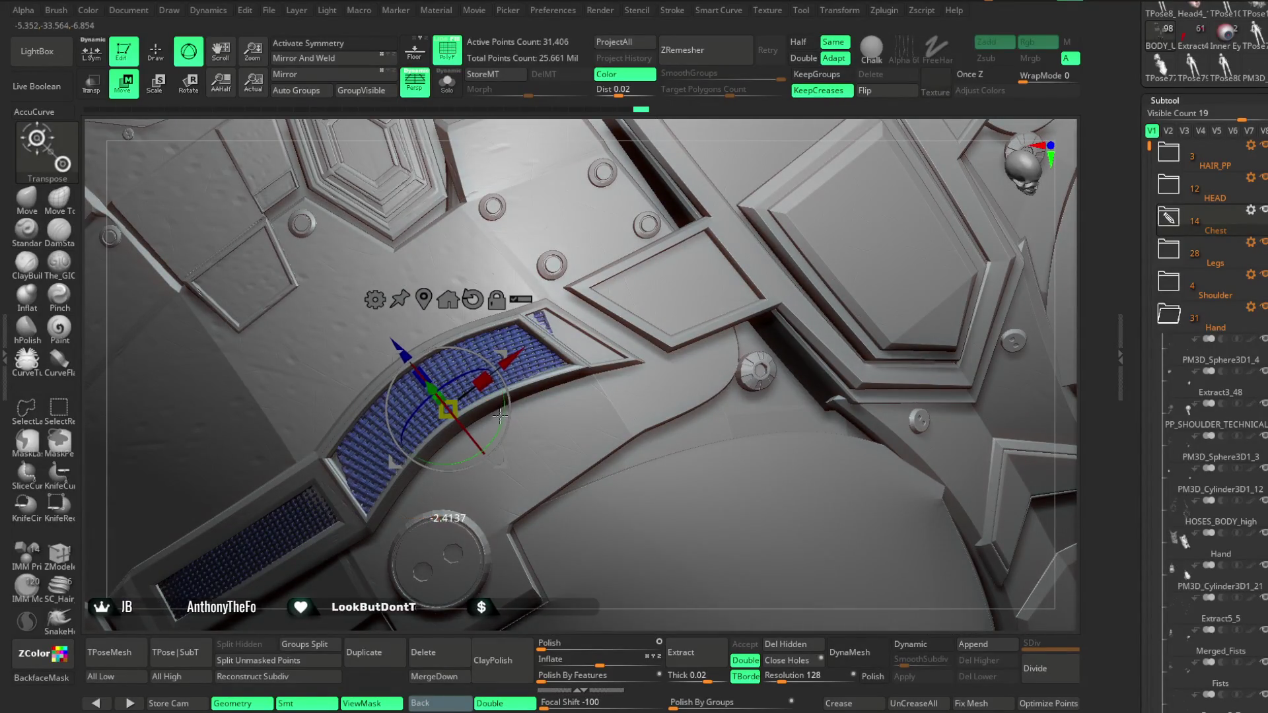
drag(508, 360, 512, 361)
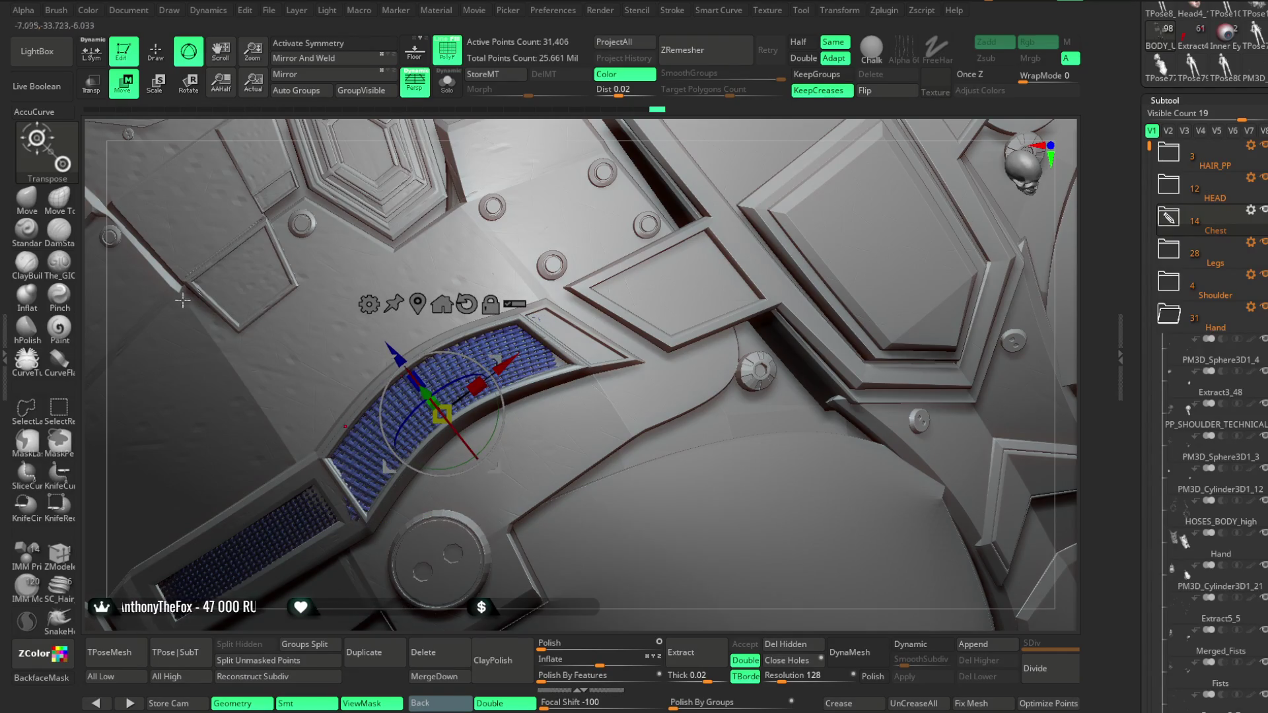
key(q)
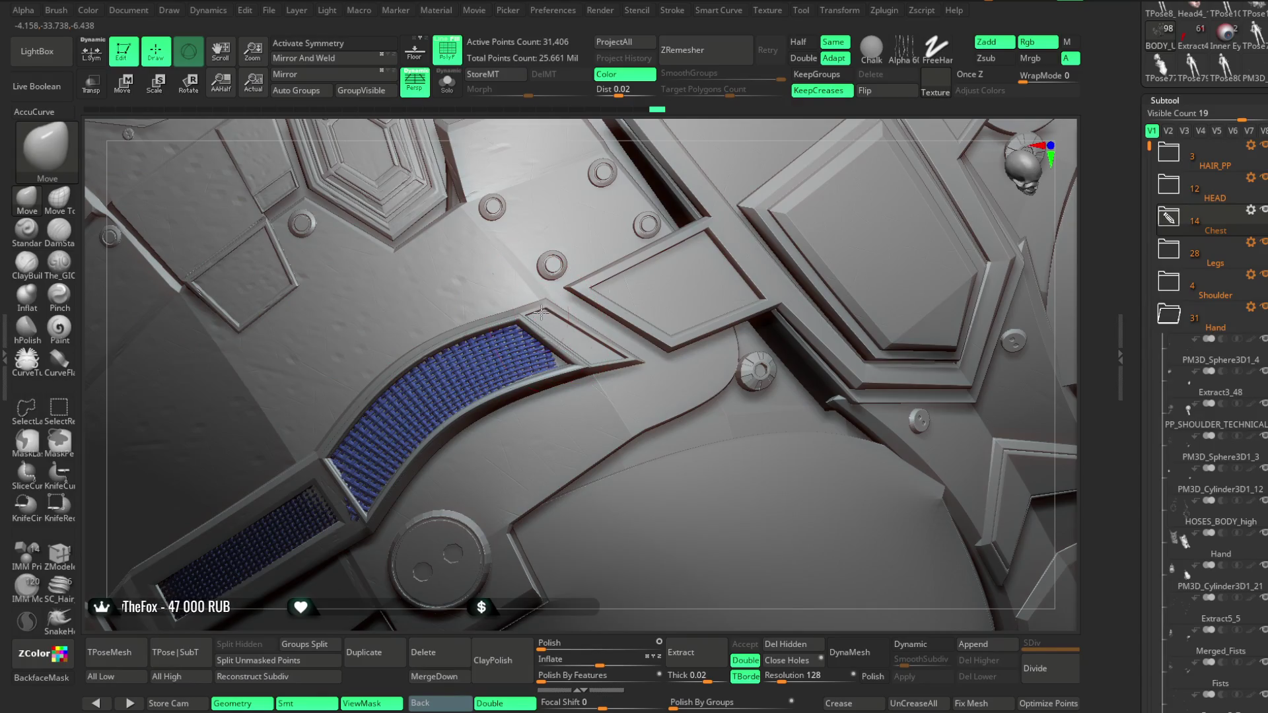
Zoom out to a frontal view of head, shoulders and chest and reopen LightBox
key(space)
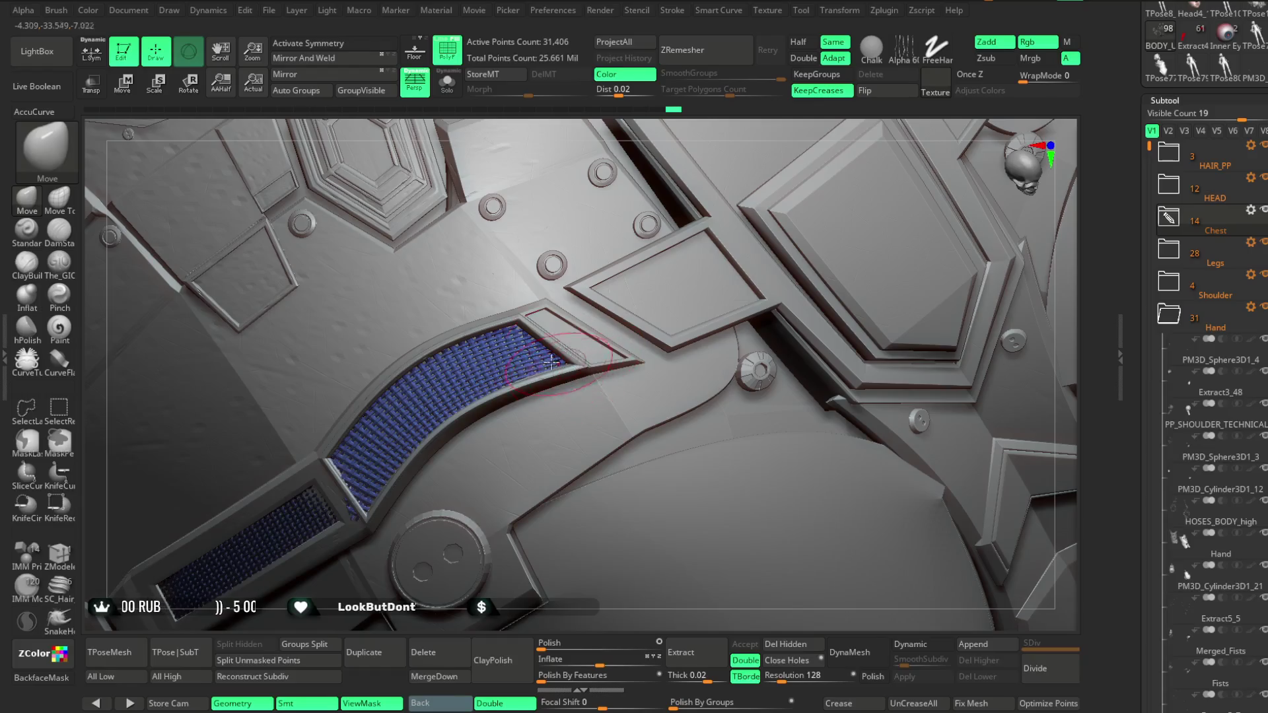
drag(424, 620, 389, 562)
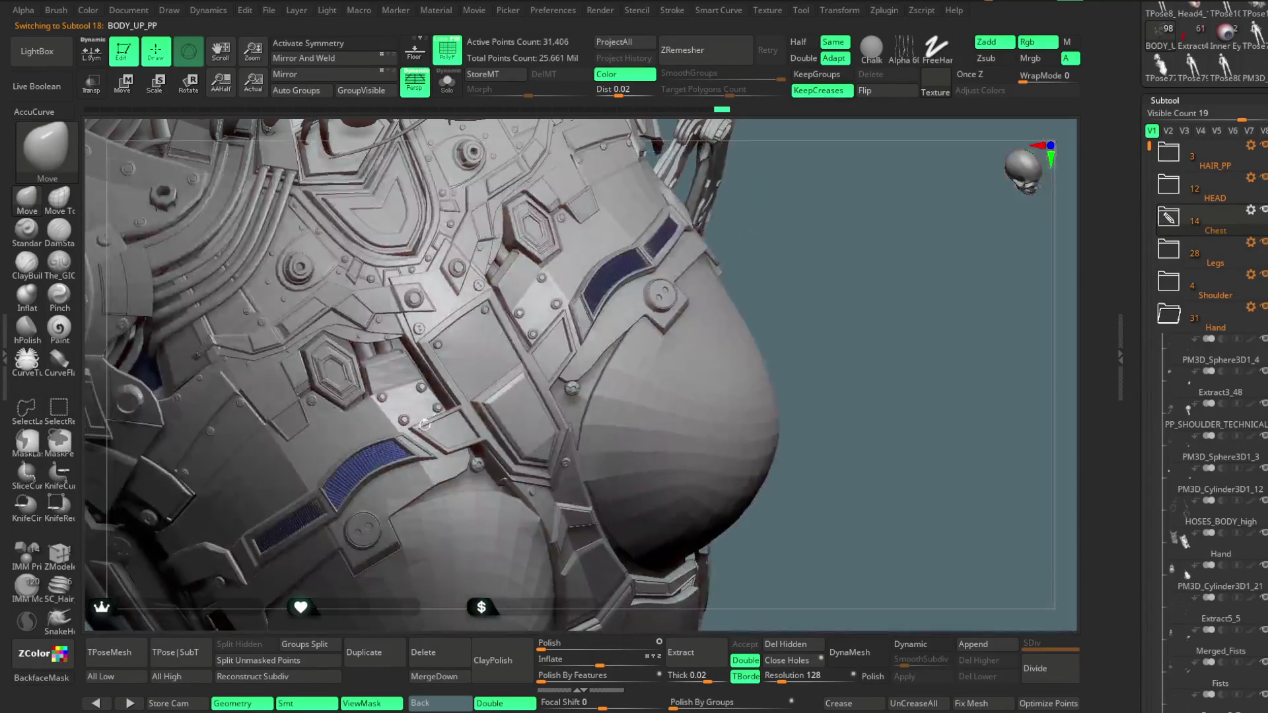
mouse_move(807, 204)
mouse_down()
mouse_move(816, 170)
mouse_move(328, 510)
mouse_up()
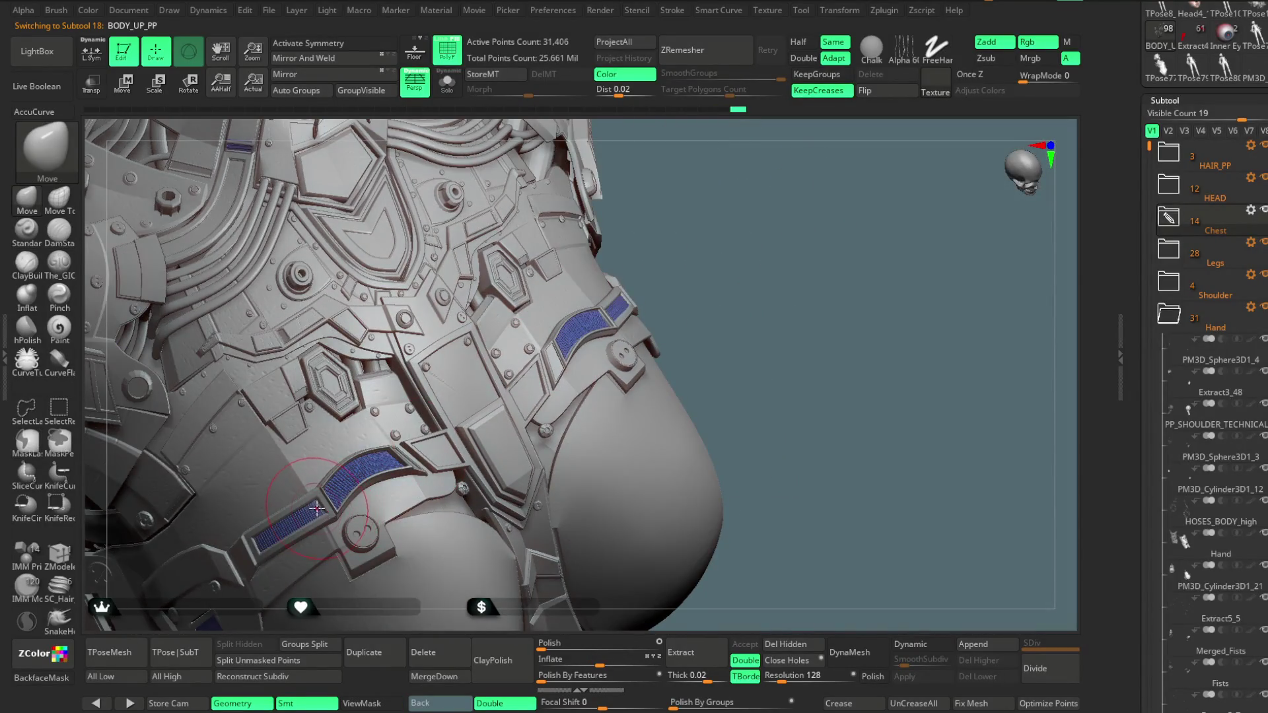
mouse_move(762, 259)
mouse_down()
mouse_move(730, 235)
mouse_move(699, 280)
mouse_move(694, 264)
mouse_move(716, 241)
mouse_move(699, 198)
mouse_move(680, 251)
mouse_move(490, 112)
mouse_up()
mouse_move(617, 284)
mouse_down()
mouse_move(614, 232)
mouse_move(601, 244)
mouse_move(606, 278)
mouse_move(646, 223)
mouse_move(612, 294)
mouse_up()
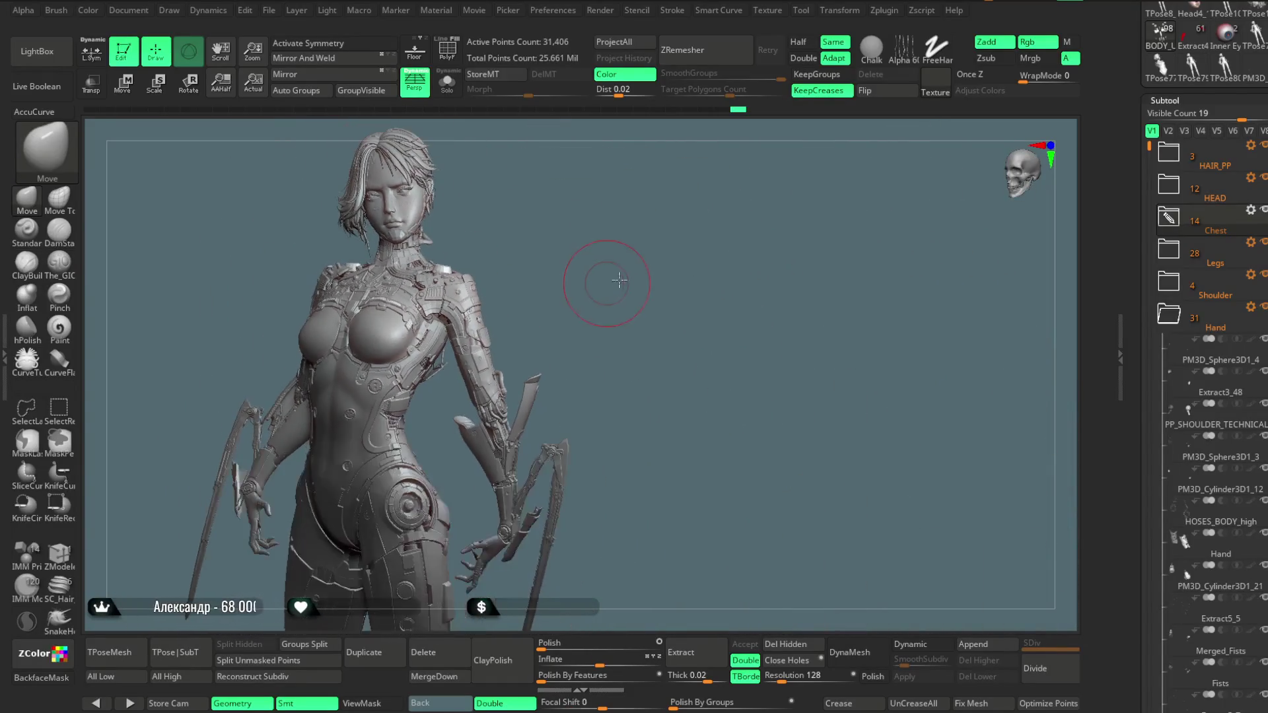
click(56, 58)
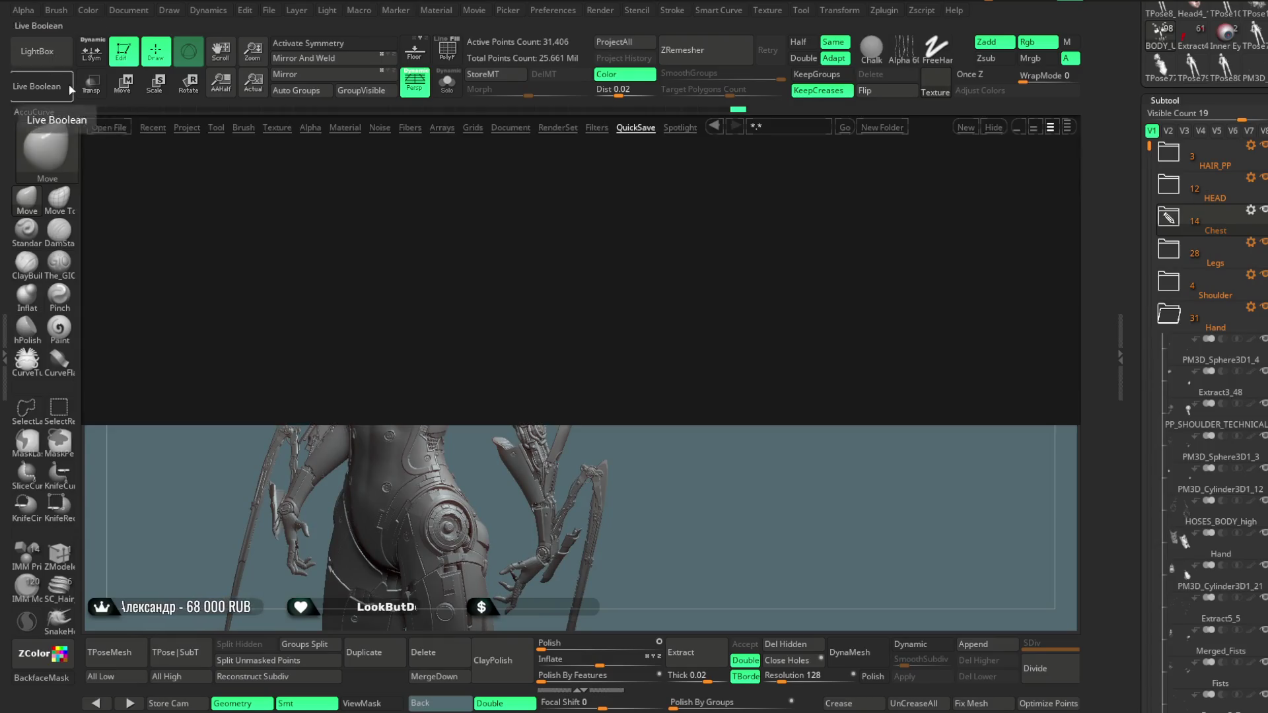
Apply mah_castom.zmt from LightBox's Base materials, close LightBox and solo the hose subtool
click(344, 127)
click(191, 180)
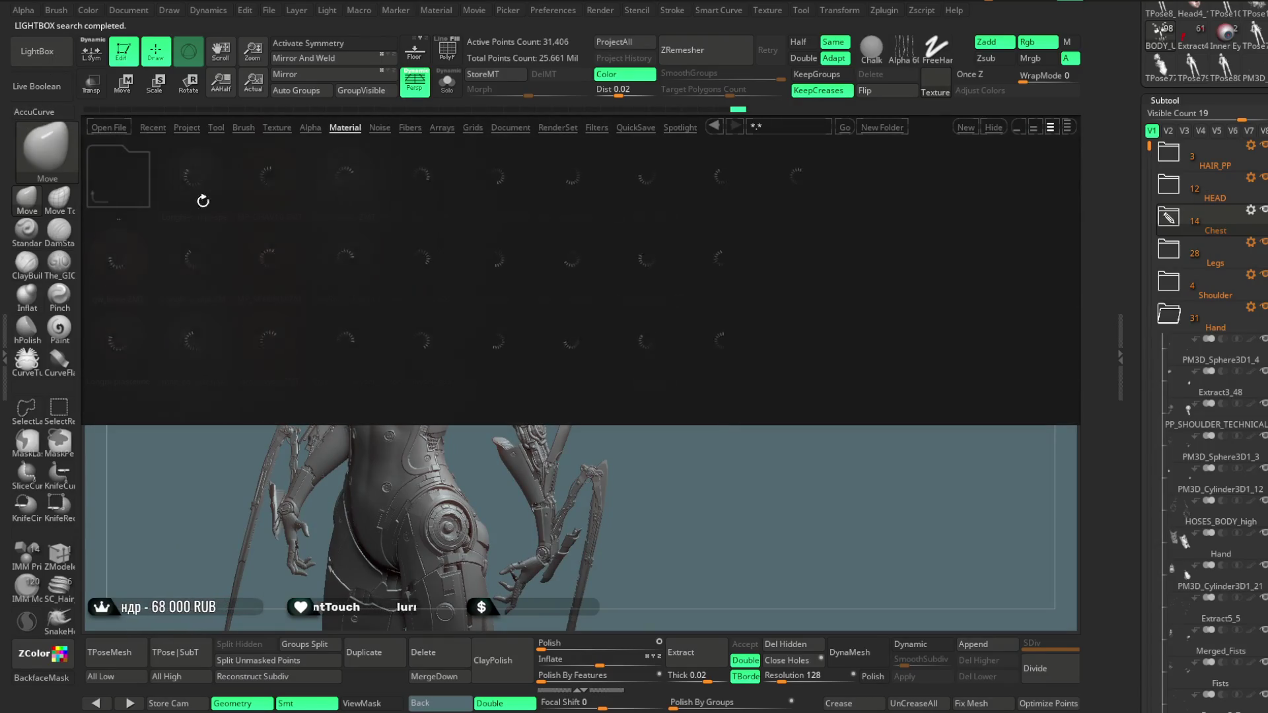
double_click(202, 185)
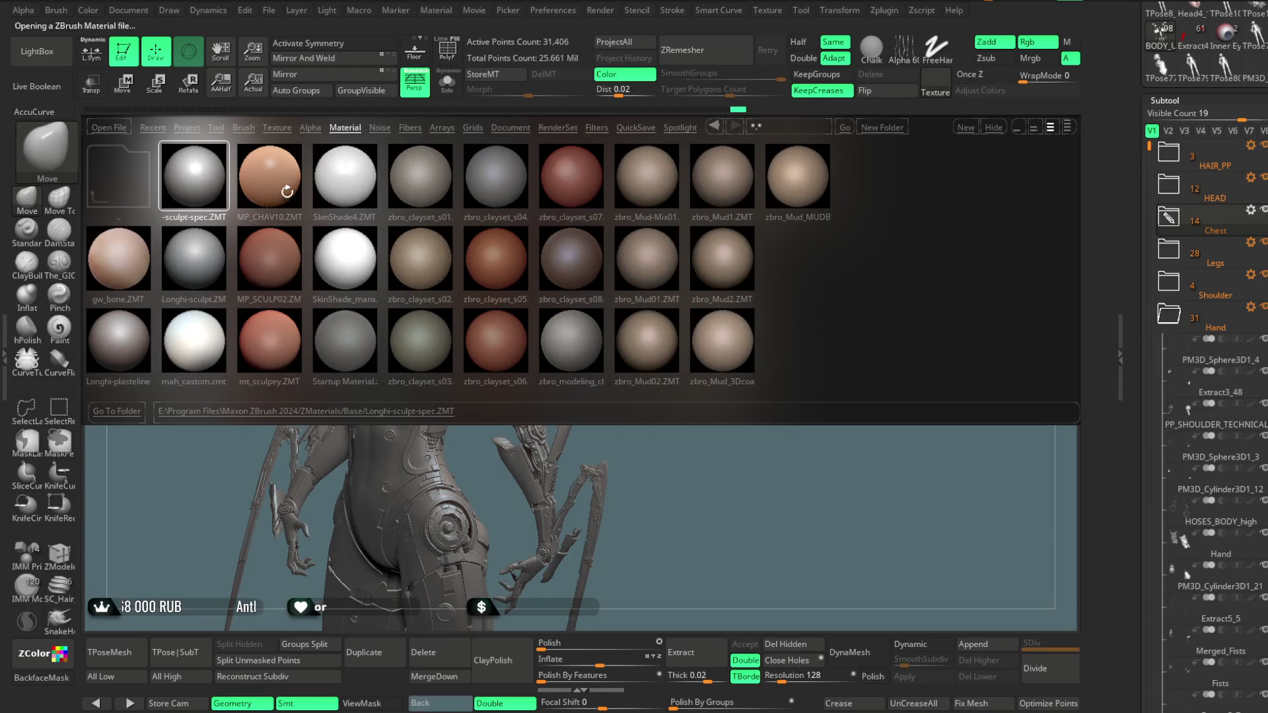
double_click(192, 356)
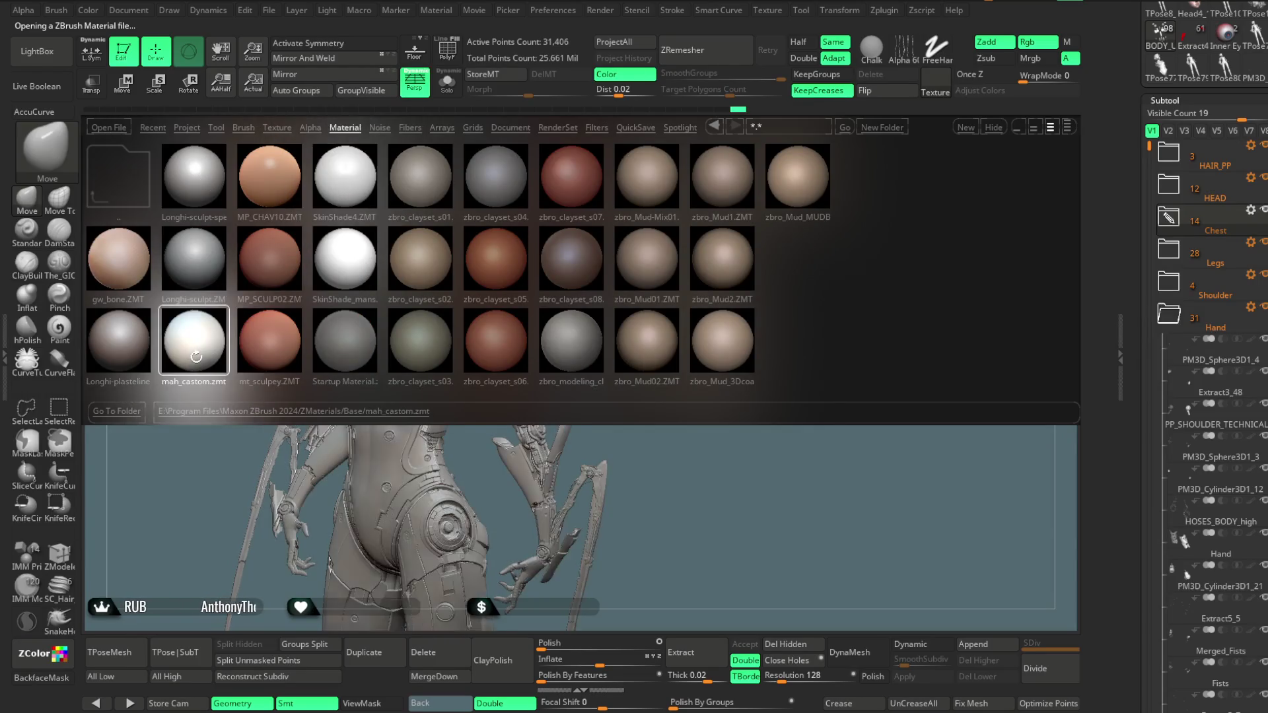
click(71, 59)
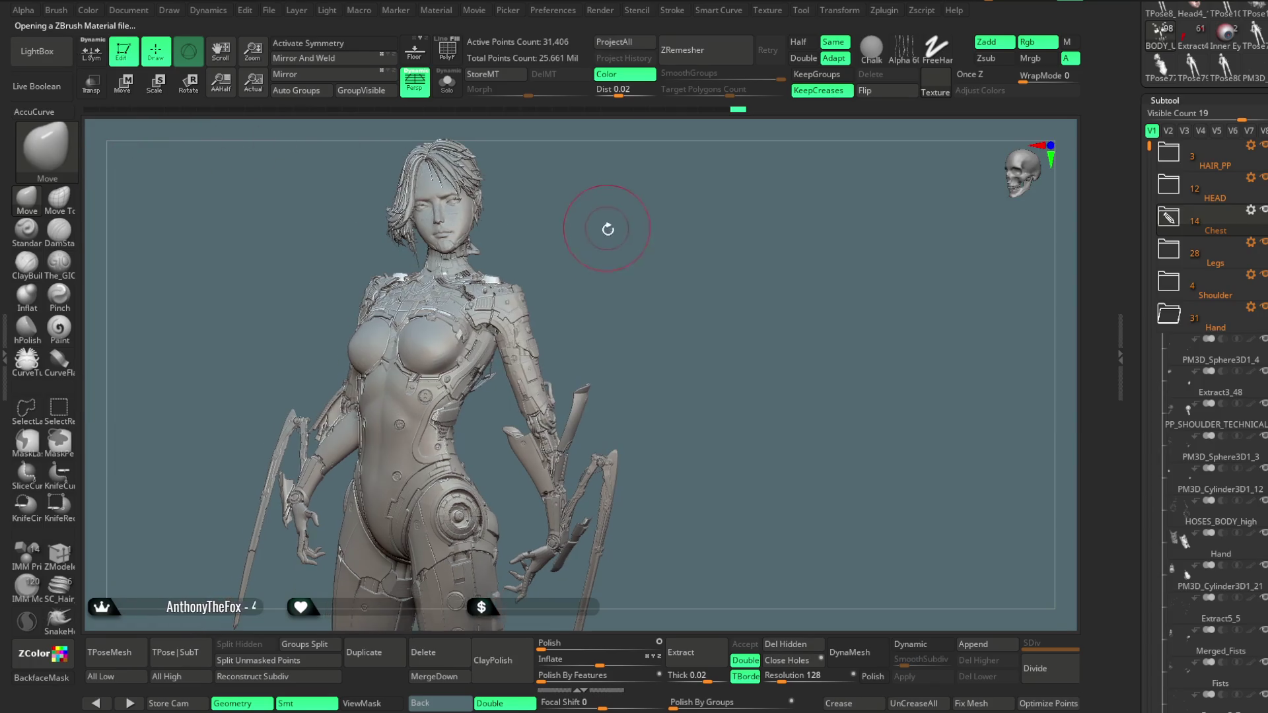
mouse_move(611, 266)
mouse_down()
mouse_move(623, 277)
mouse_move(674, 247)
mouse_move(654, 217)
mouse_move(672, 192)
mouse_move(673, 239)
mouse_move(702, 198)
mouse_move(715, 207)
mouse_move(578, 327)
mouse_move(679, 232)
mouse_move(660, 218)
mouse_up()
click(447, 81)
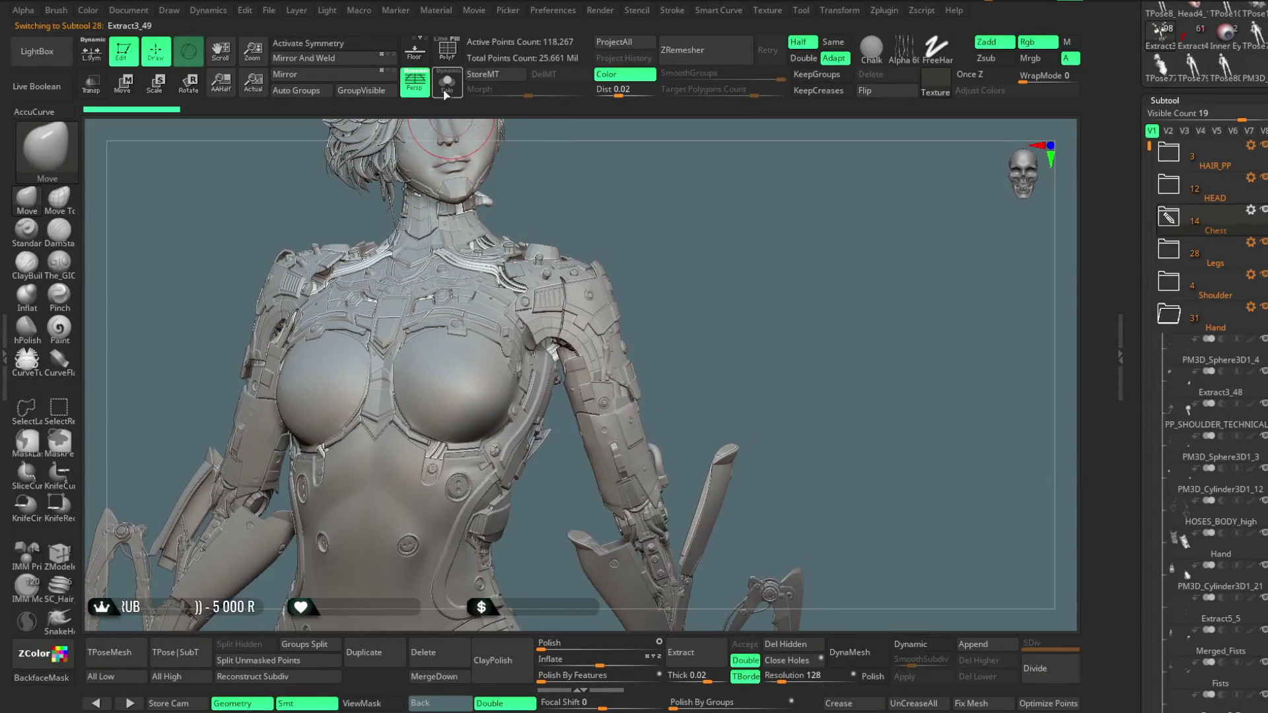
Lasso-mask one chest hose and invert the mask, then undo and turn Solo off
mouse_move(566, 184)
mouse_down()
mouse_move(682, 232)
mouse_move(473, 117)
mouse_up()
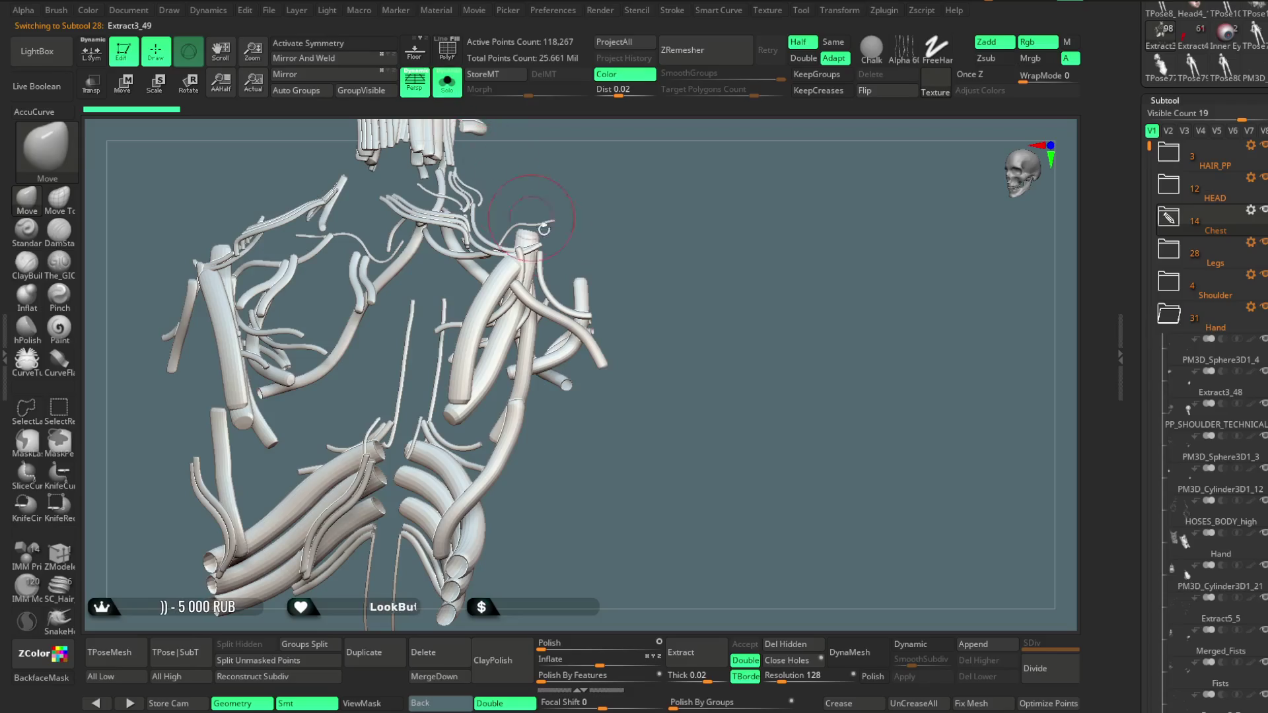
ctrl+shift+click(582, 328)
ctrl+click(651, 260)
ctrl+shift+click(658, 264)
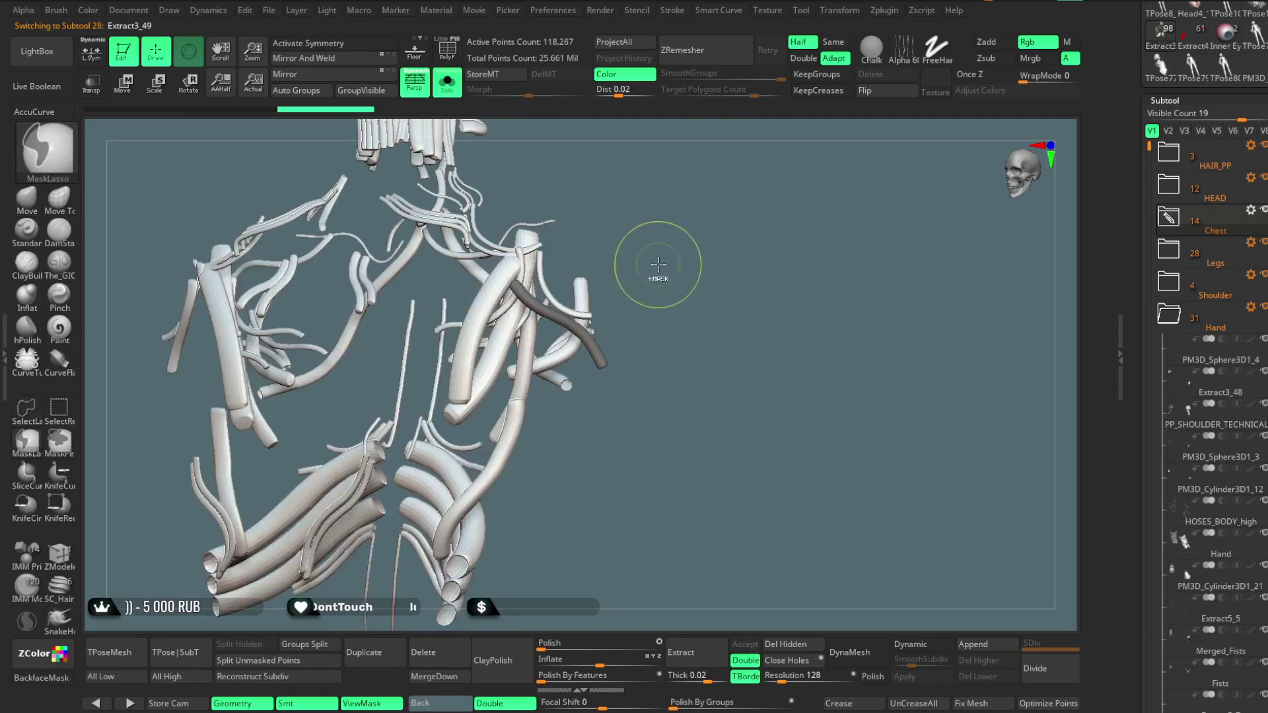
ctrl+click(658, 265)
click(27, 197)
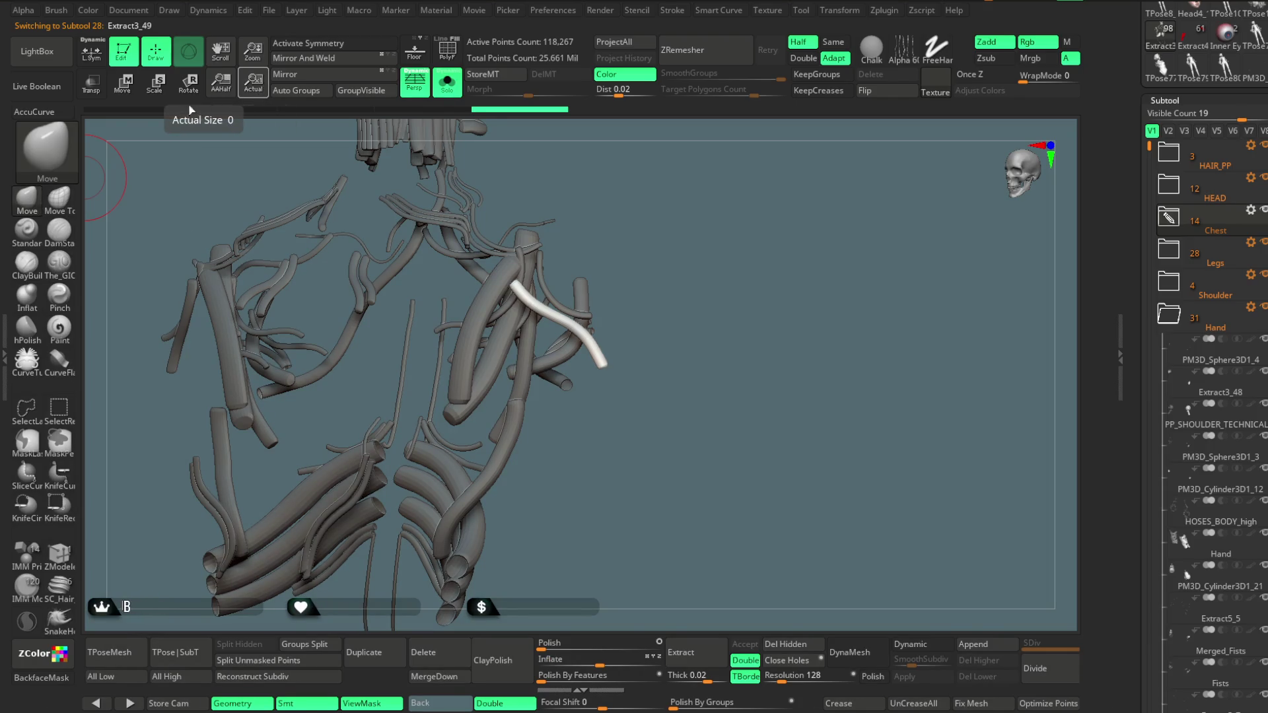
key(ctrl+z)
click(448, 82)
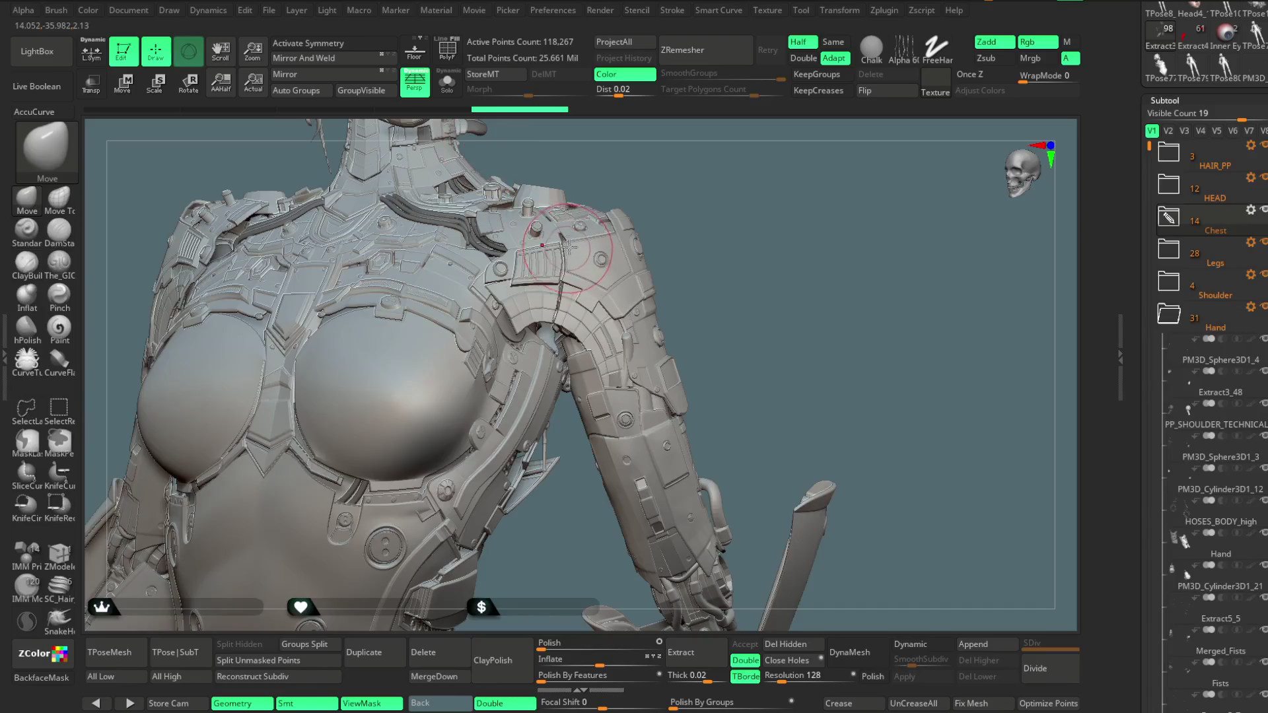
Adjust the brush Draw Size and lower Light Intensity to 0.58625
key(space)
drag(598, 218, 687, 218)
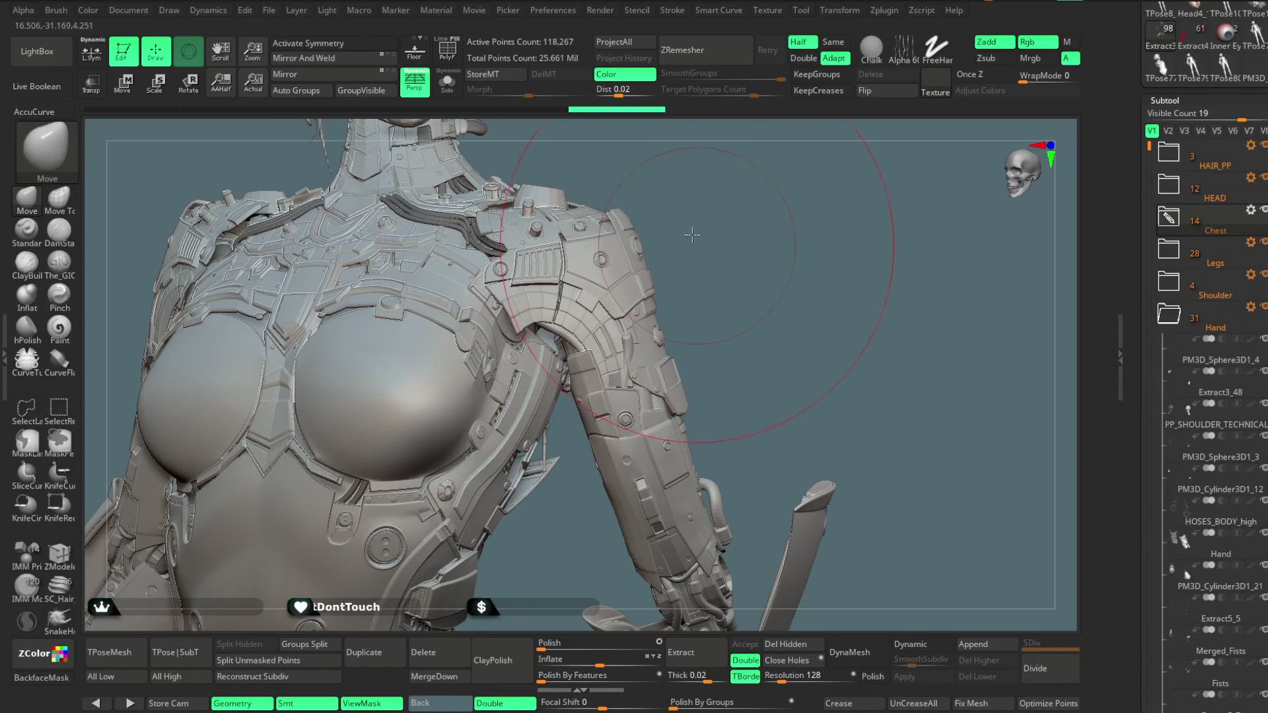
scroll(681, 205, down, 5)
scroll(681, 206, down, 5)
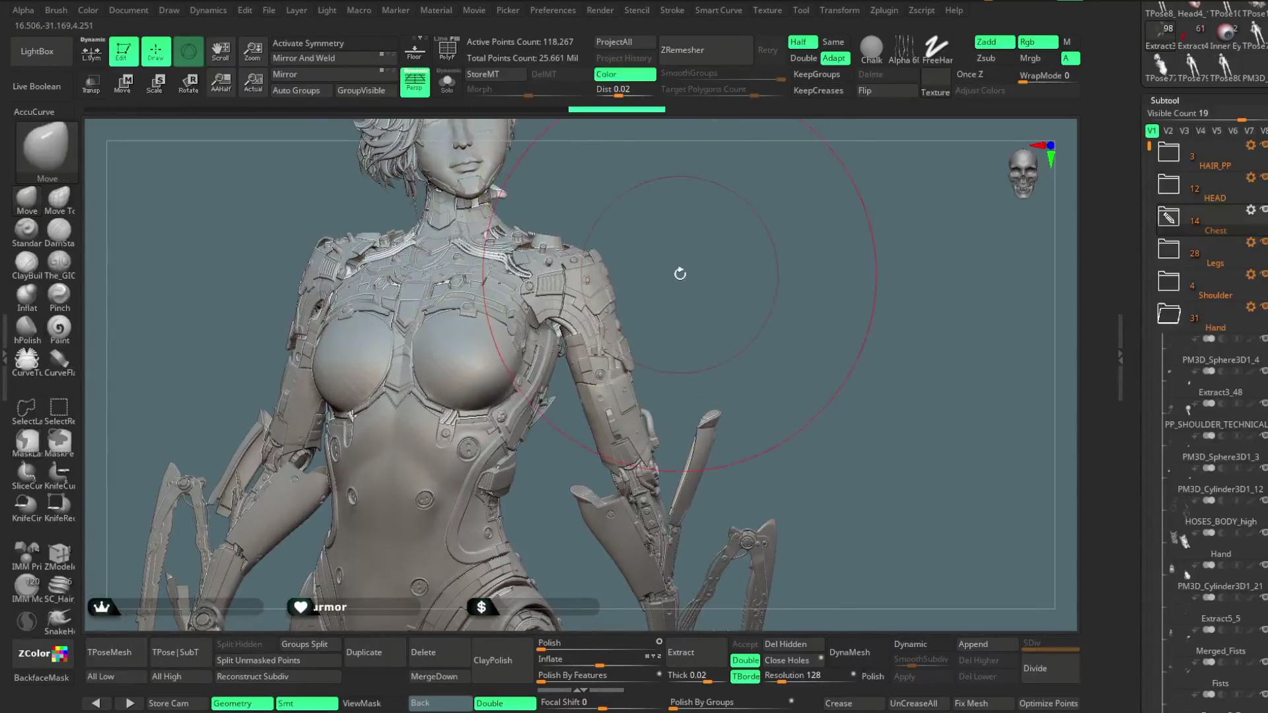
scroll(658, 227, up, 3)
key(space)
drag(726, 228, 667, 228)
click(327, 10)
drag(436, 165, 420, 169)
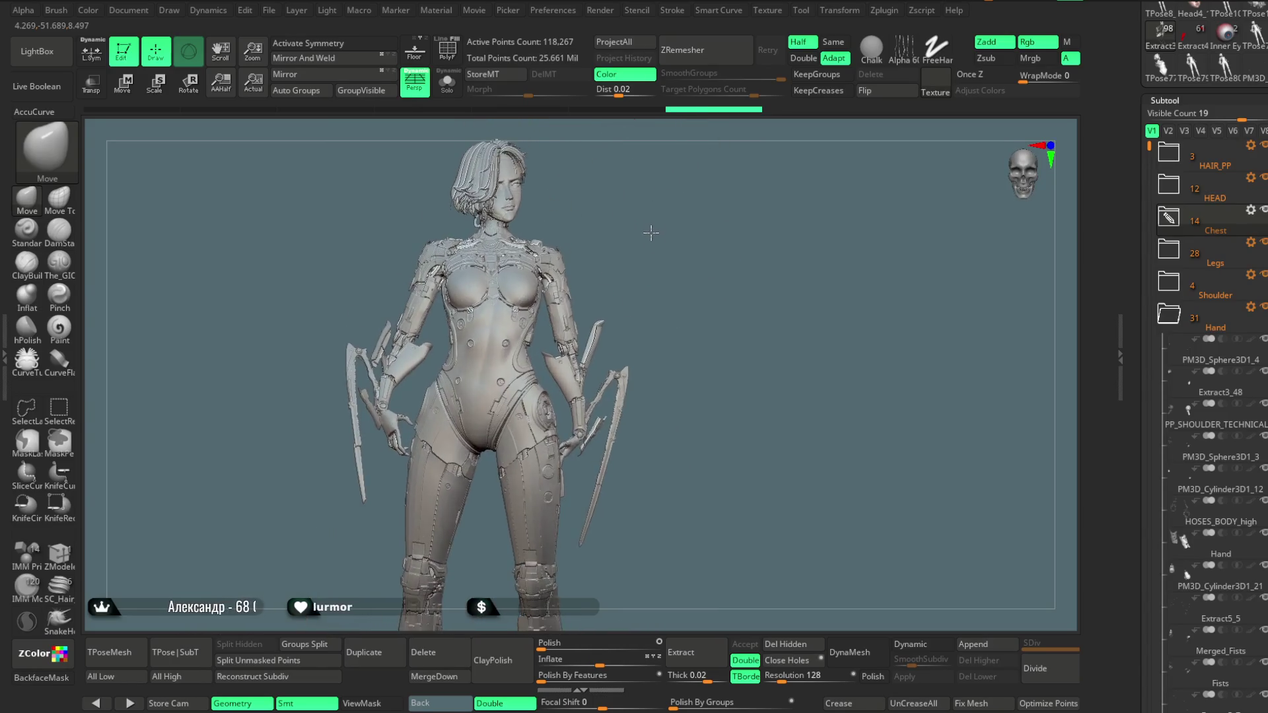
Load the SkinShade_mans material from LightBox and set the main colour to white
click(37, 50)
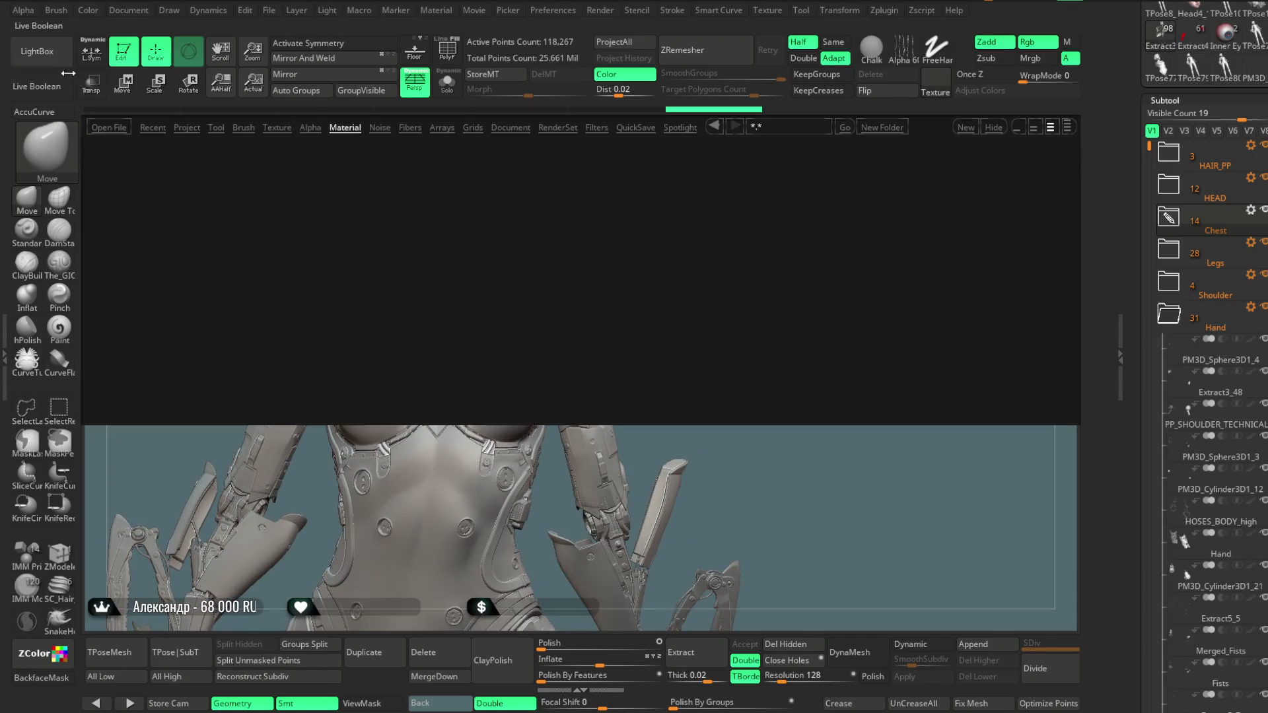
click(243, 127)
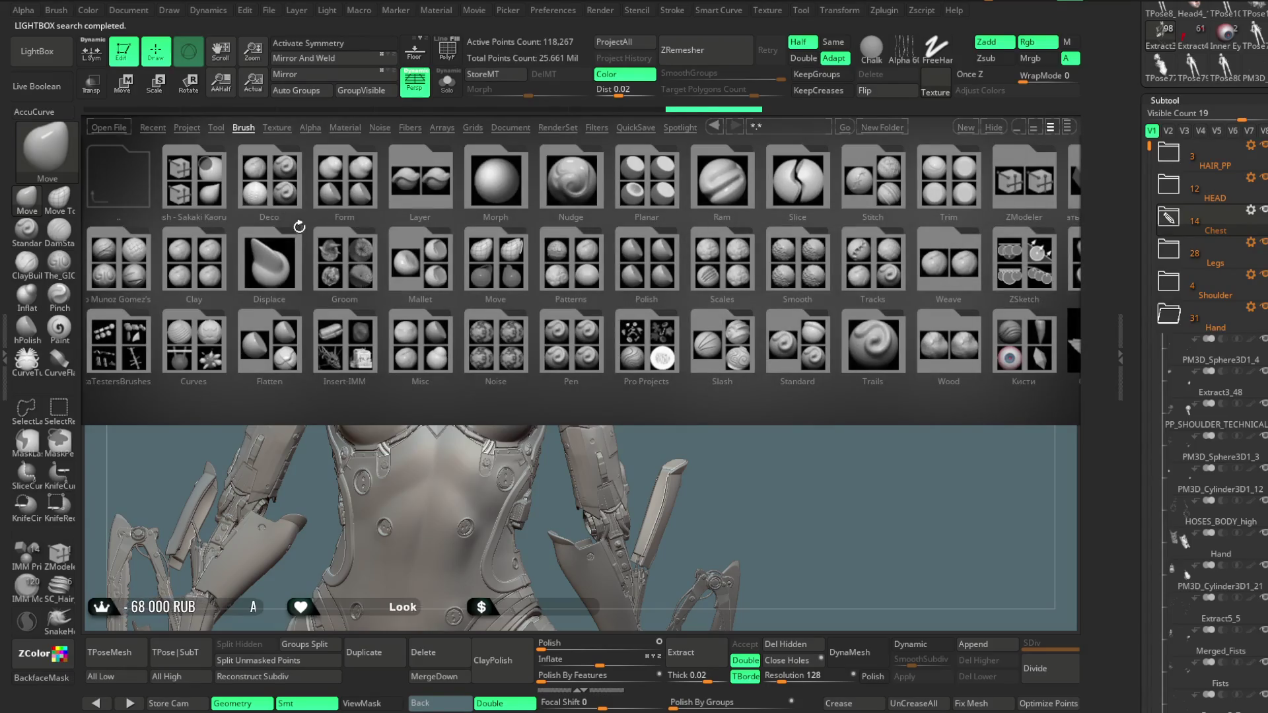
click(352, 130)
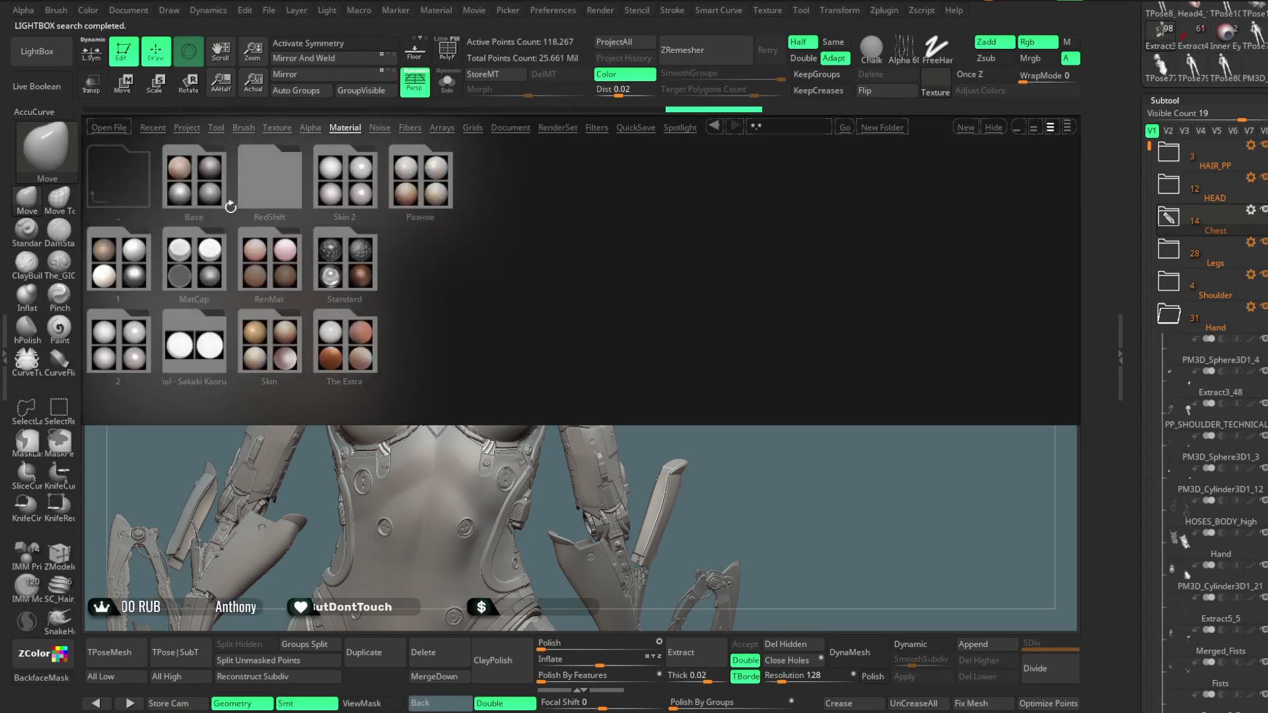
double_click(337, 272)
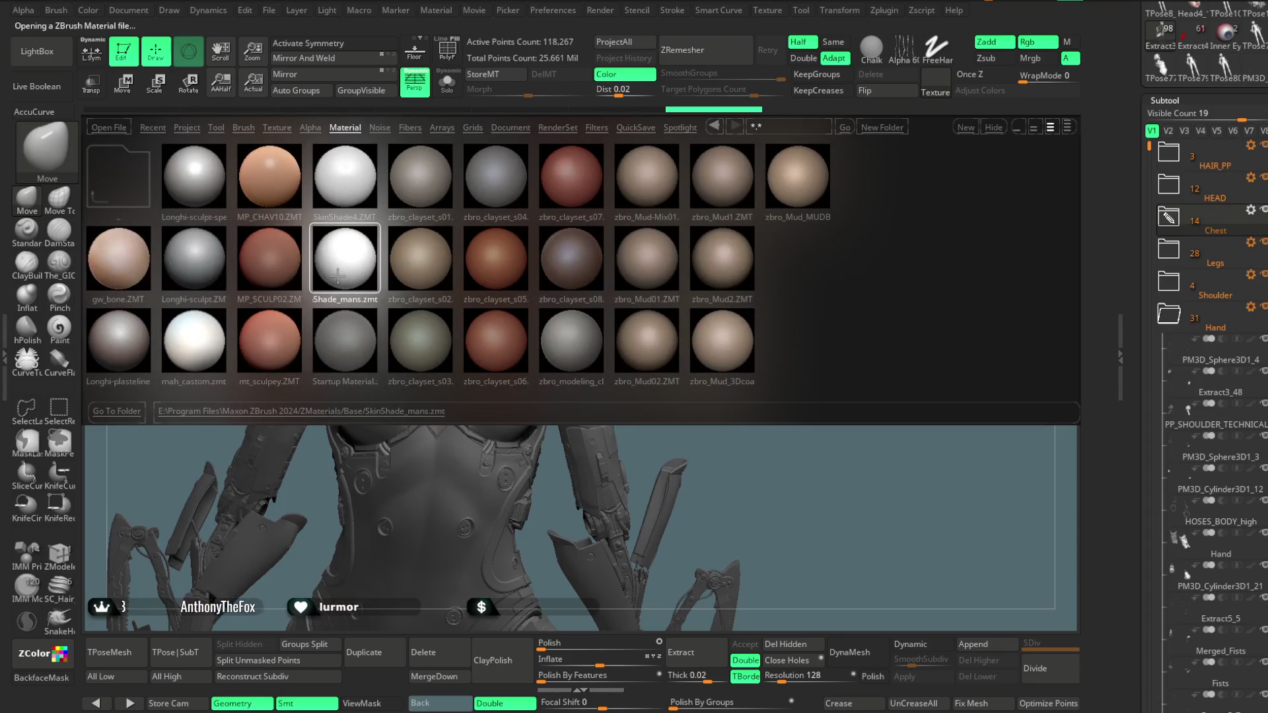
click(37, 51)
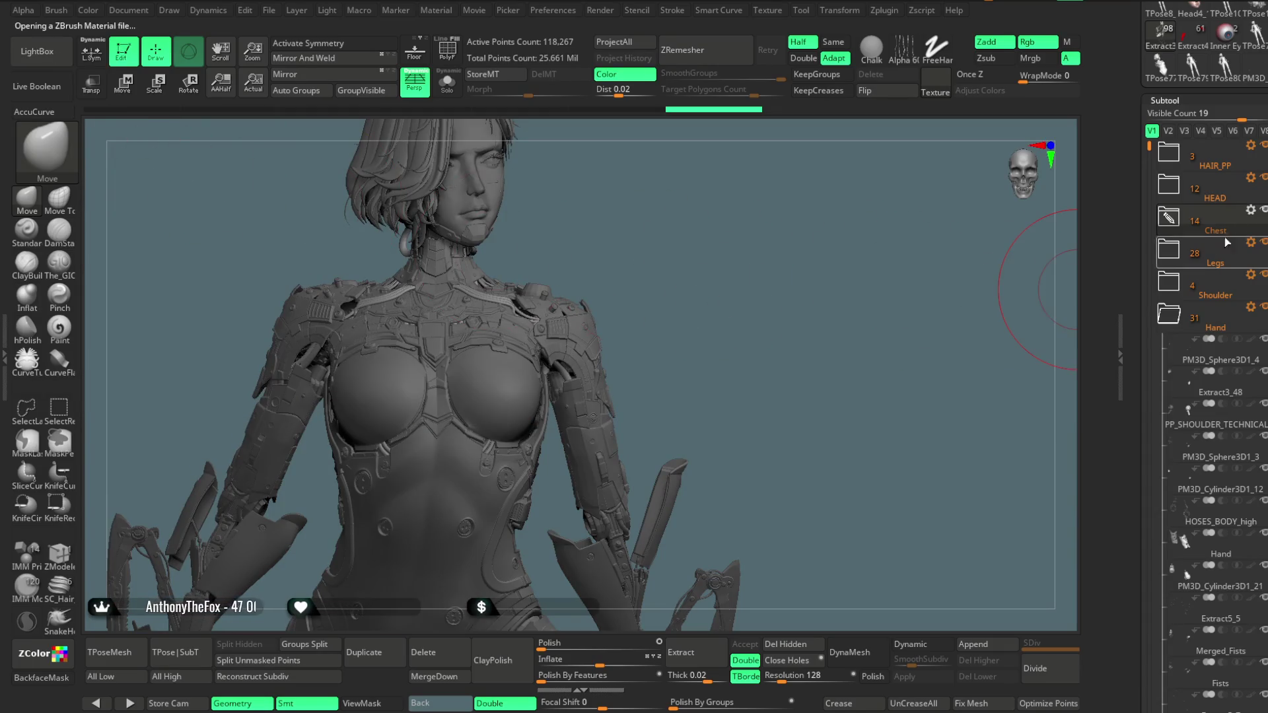
scroll(1253, 340, up, 10)
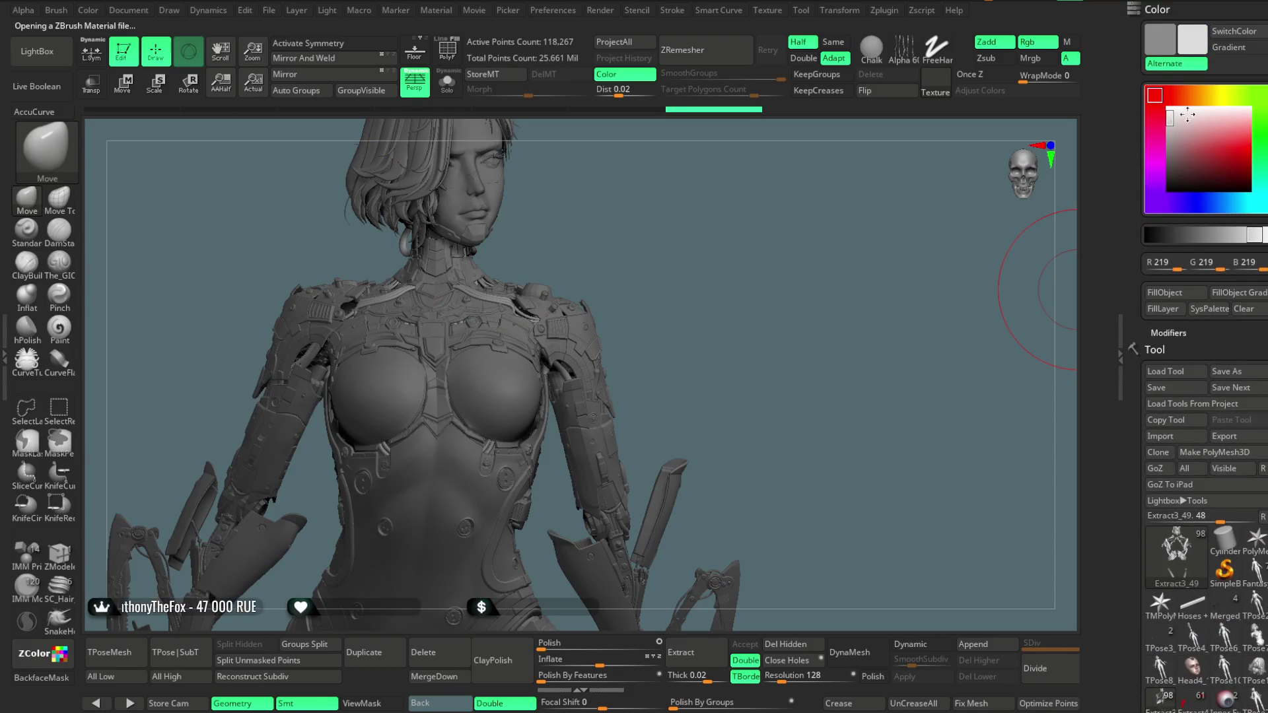
click(1161, 102)
mouse_move(892, 264)
mouse_down()
mouse_move(380, 132)
mouse_move(389, 166)
mouse_move(422, 170)
mouse_up()
Raise SkinShade_mans specular in Material Modifiers from about 0.047 to roughly 0.36
click(326, 10)
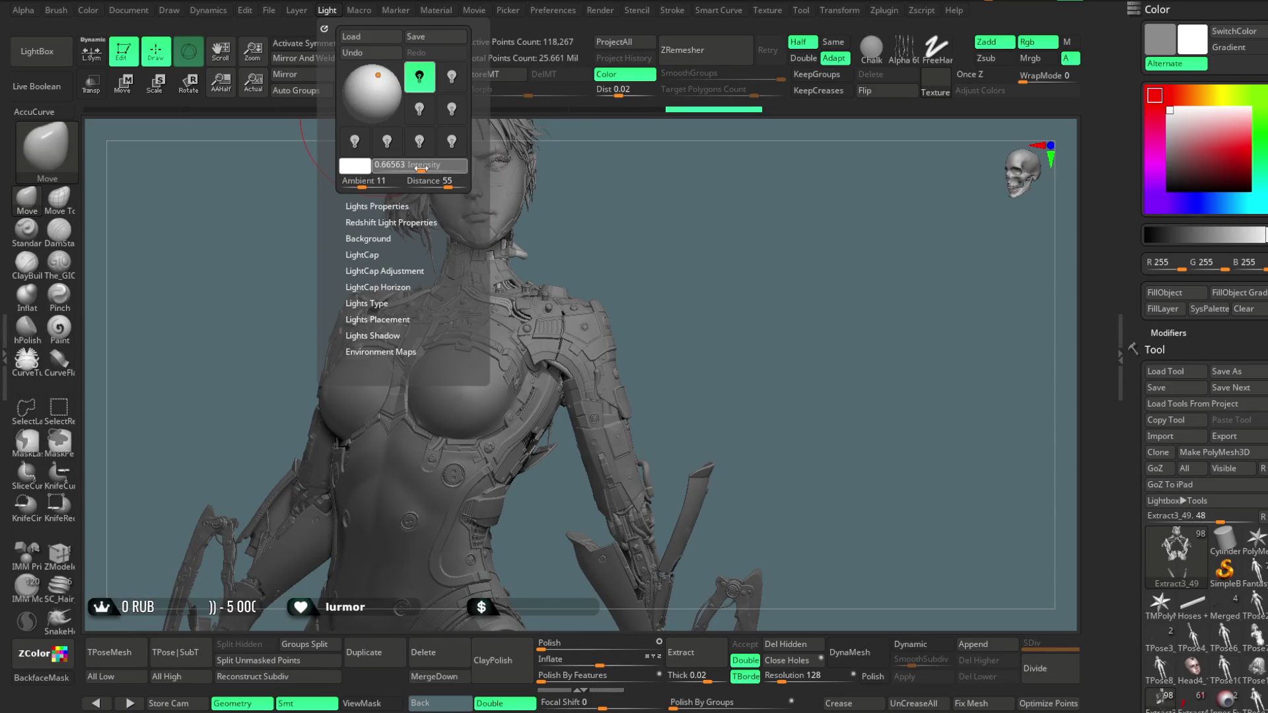
click(56, 58)
click(58, 63)
drag(674, 193, 304, 156)
click(433, 11)
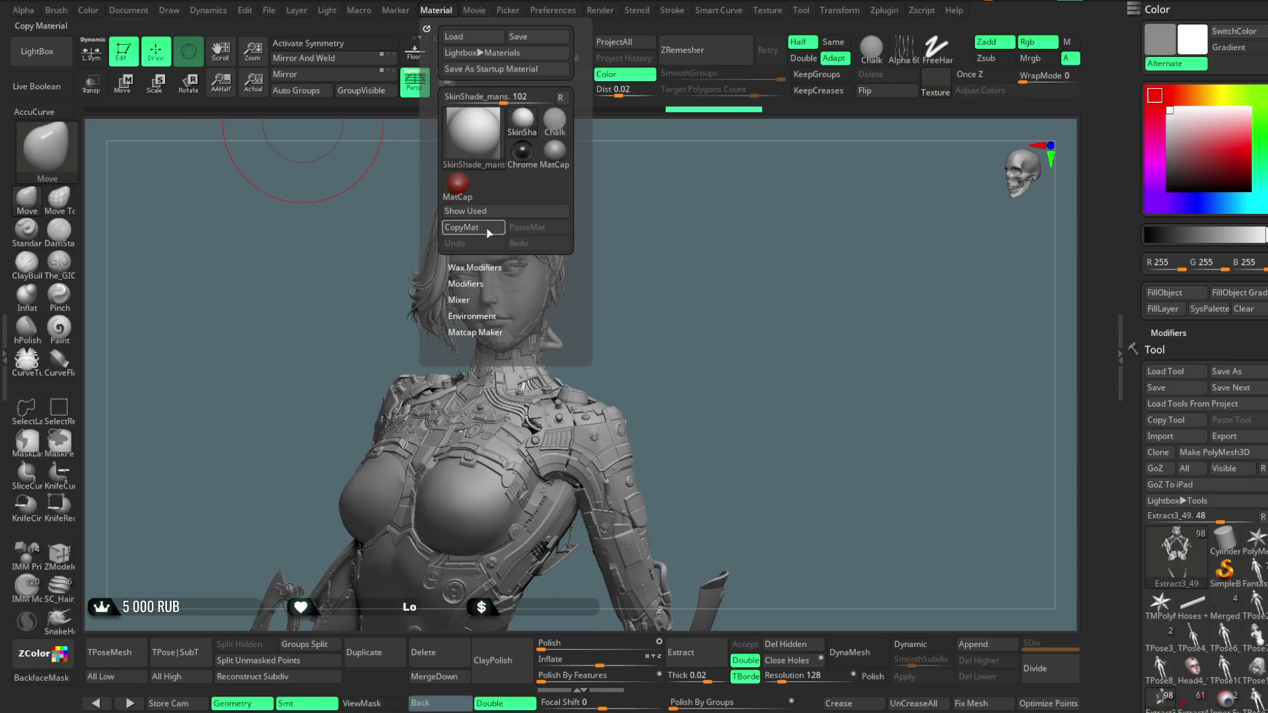
click(473, 267)
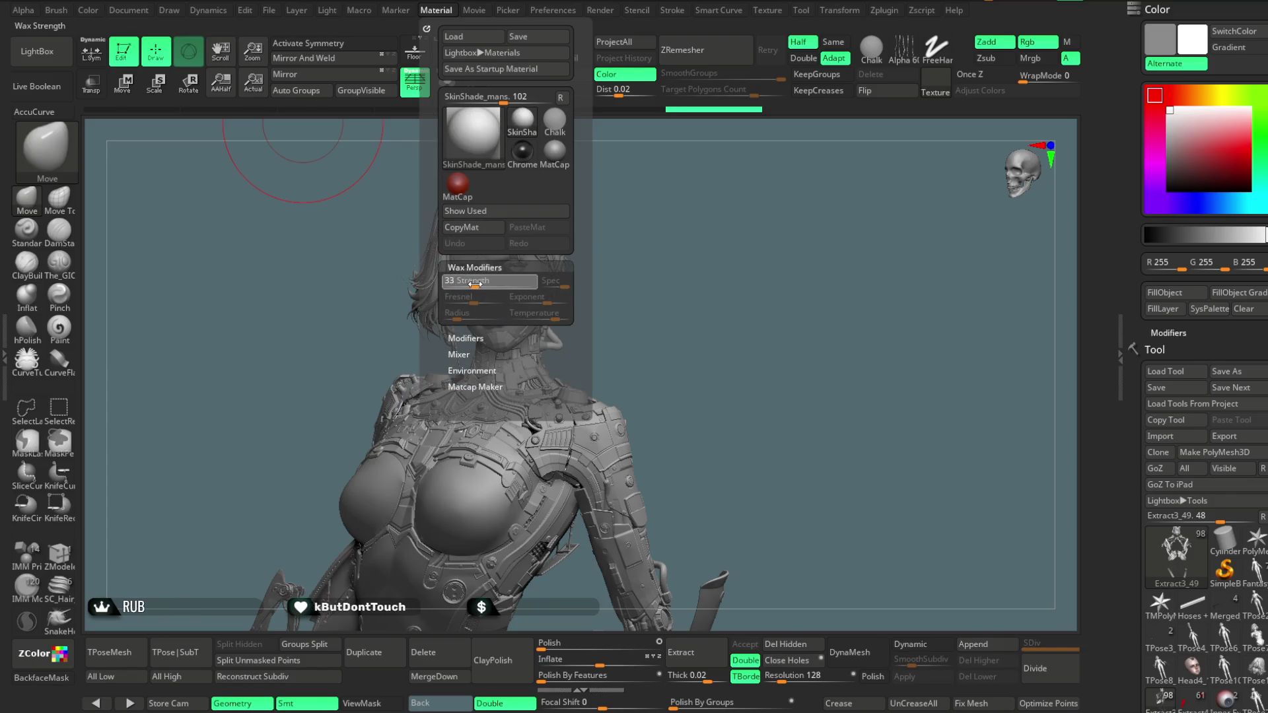
click(465, 338)
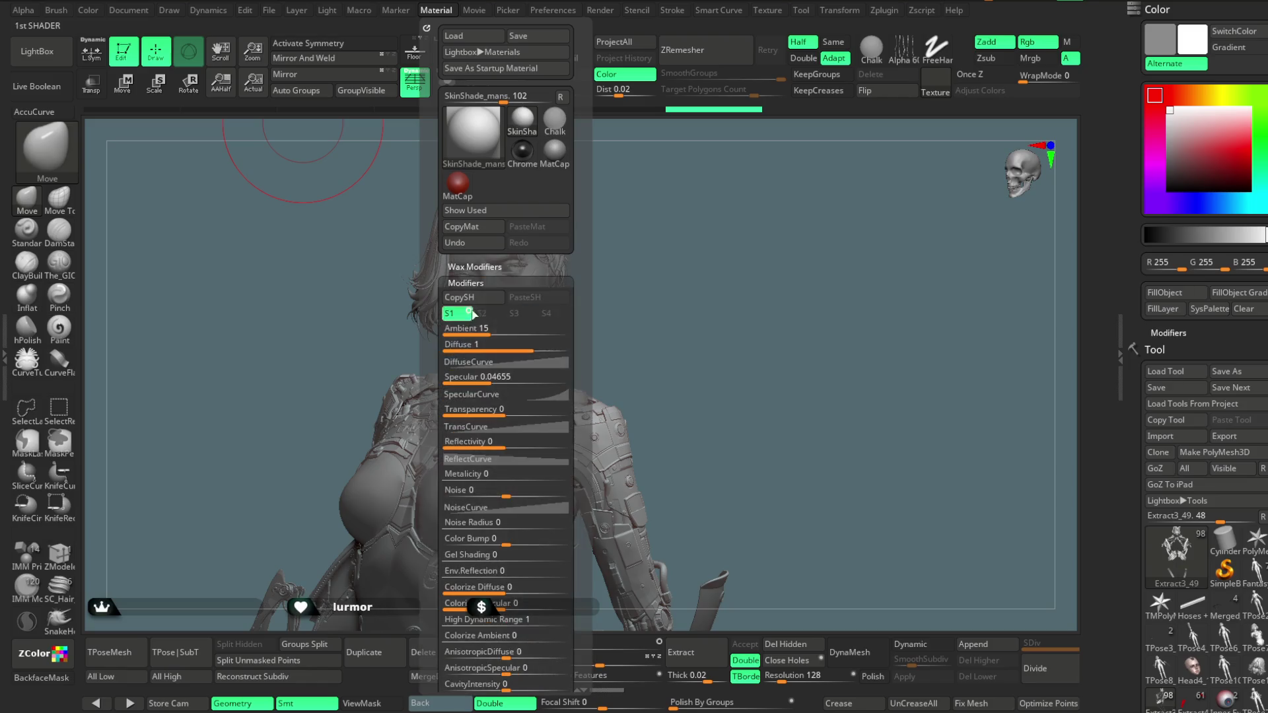
drag(495, 380, 509, 380)
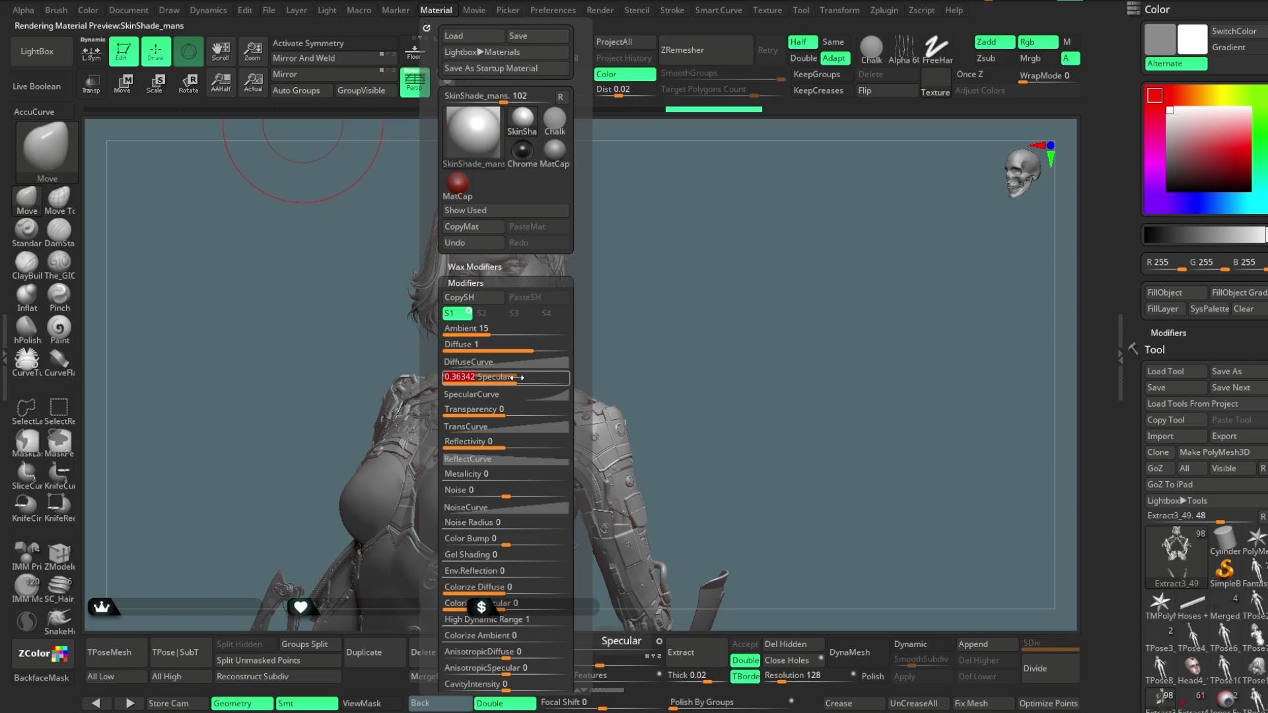
drag(660, 235, 651, 211)
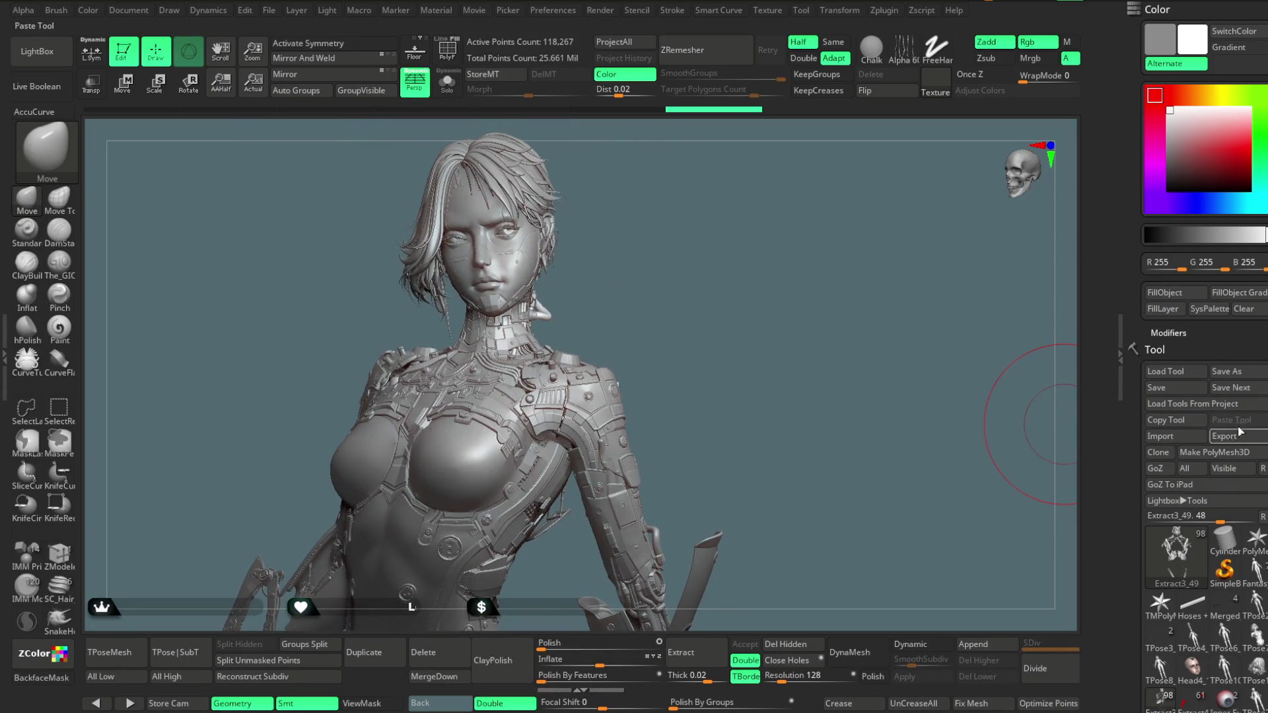
Turn colour display back on and select and solo the HEAD subtool
scroll(1230, 430, down, 5)
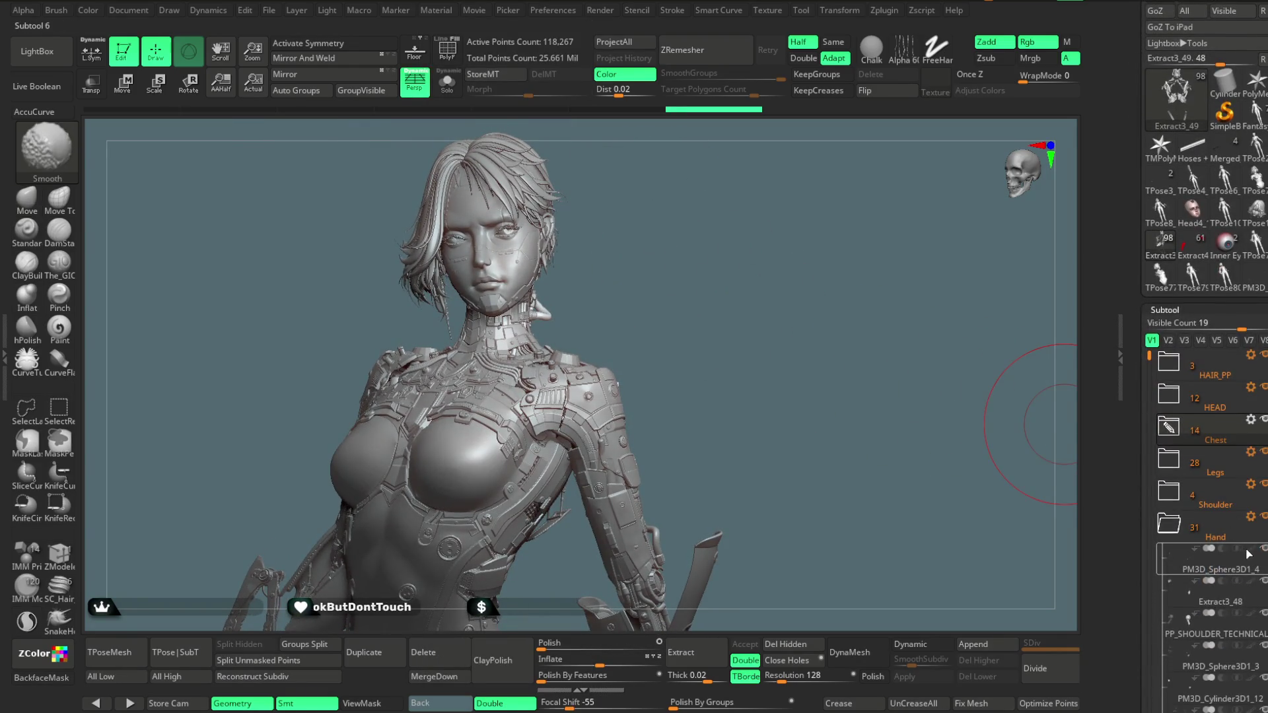
click(1248, 554)
drag(674, 261, 581, 284)
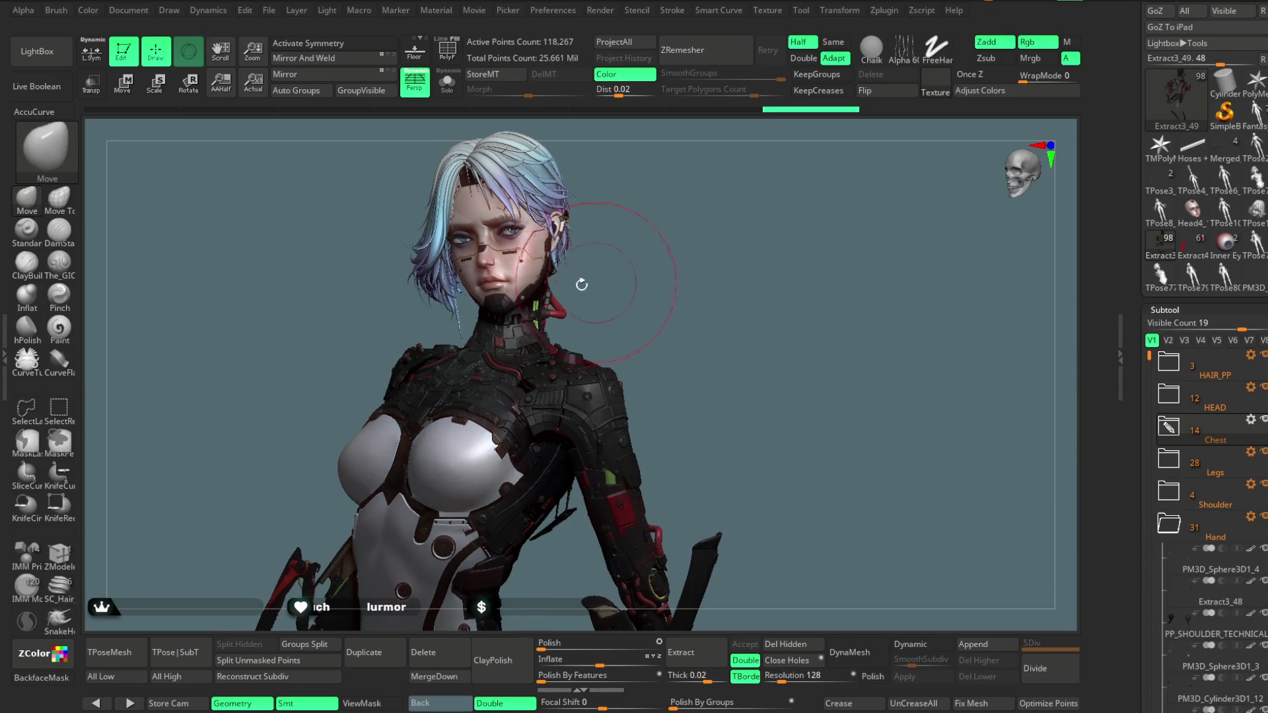
alt+click(525, 272)
click(448, 82)
mouse_move(655, 405)
alt+mouse_down()
mouse_move(713, 246)
mouse_move(744, 326)
mouse_move(784, 244)
alt+mouse_up()
Paint dark eyeshadow over the right upper eyelid with a colour-only Paint brush
key(space)
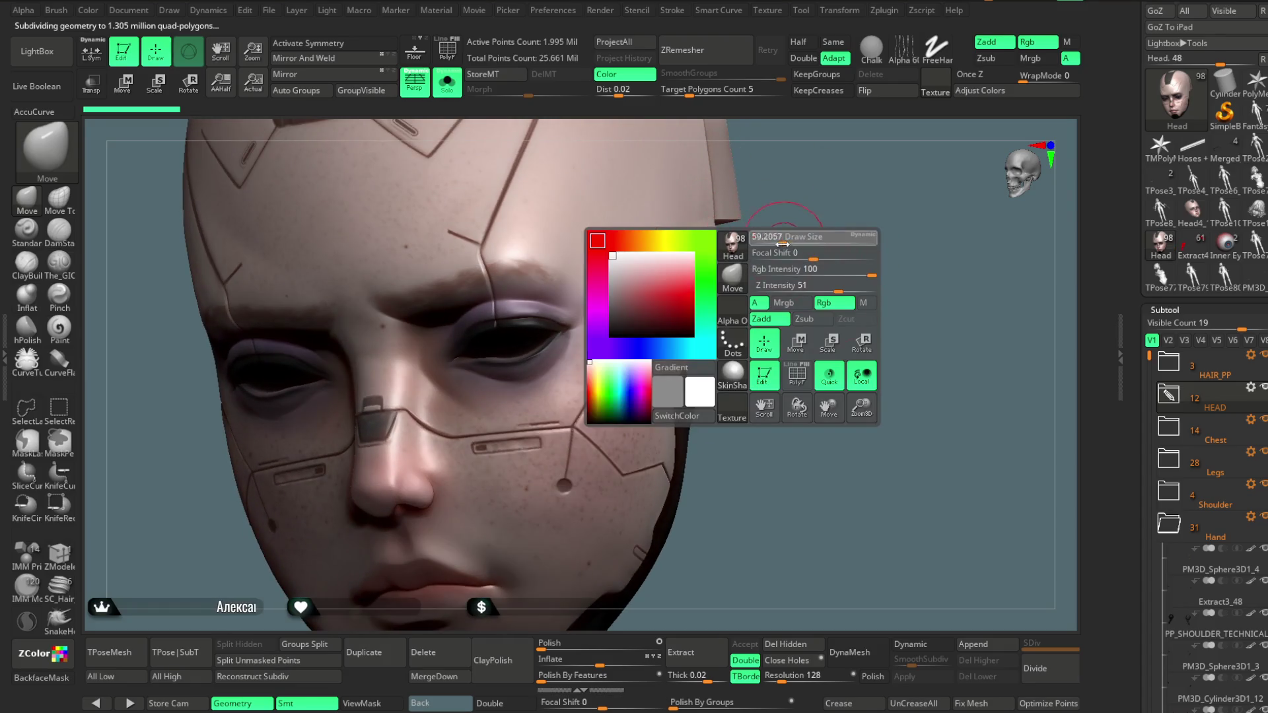
ctrl+right_drag(784, 244, 544, 298)
click(68, 331)
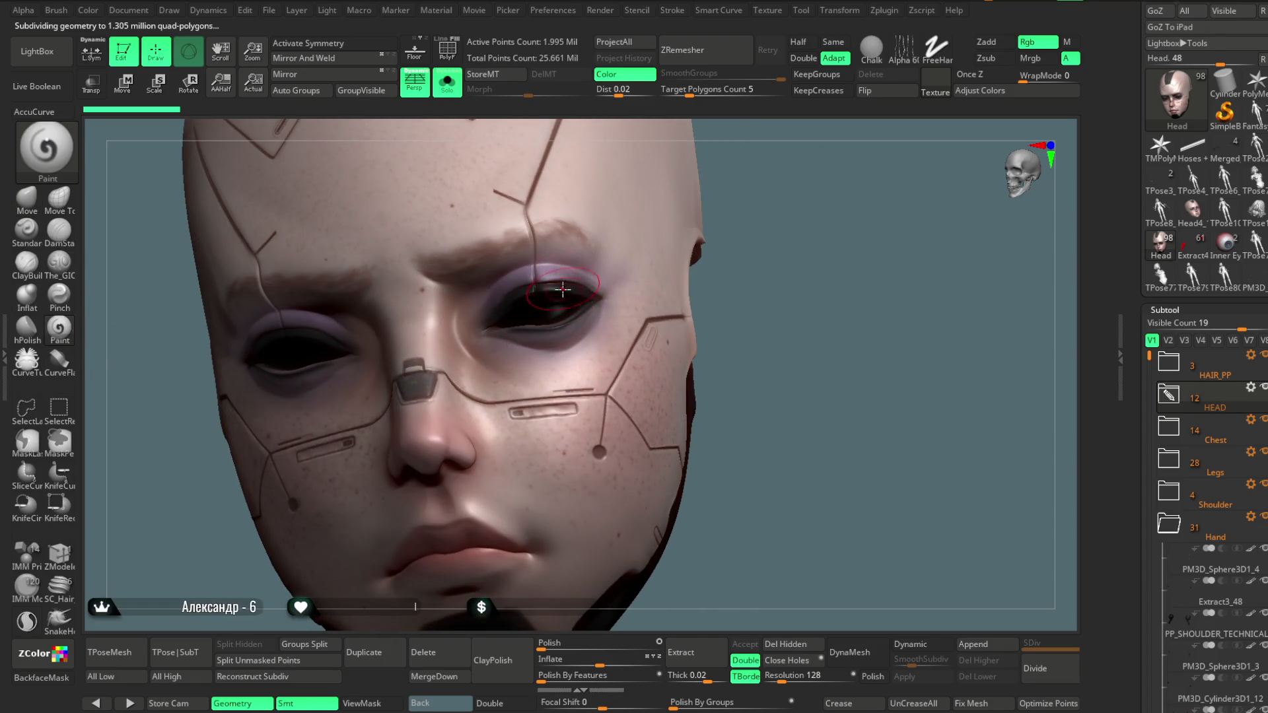
mouse_move(779, 192)
right_down()
mouse_move(849, 165)
mouse_move(764, 238)
right_up()
key(space)
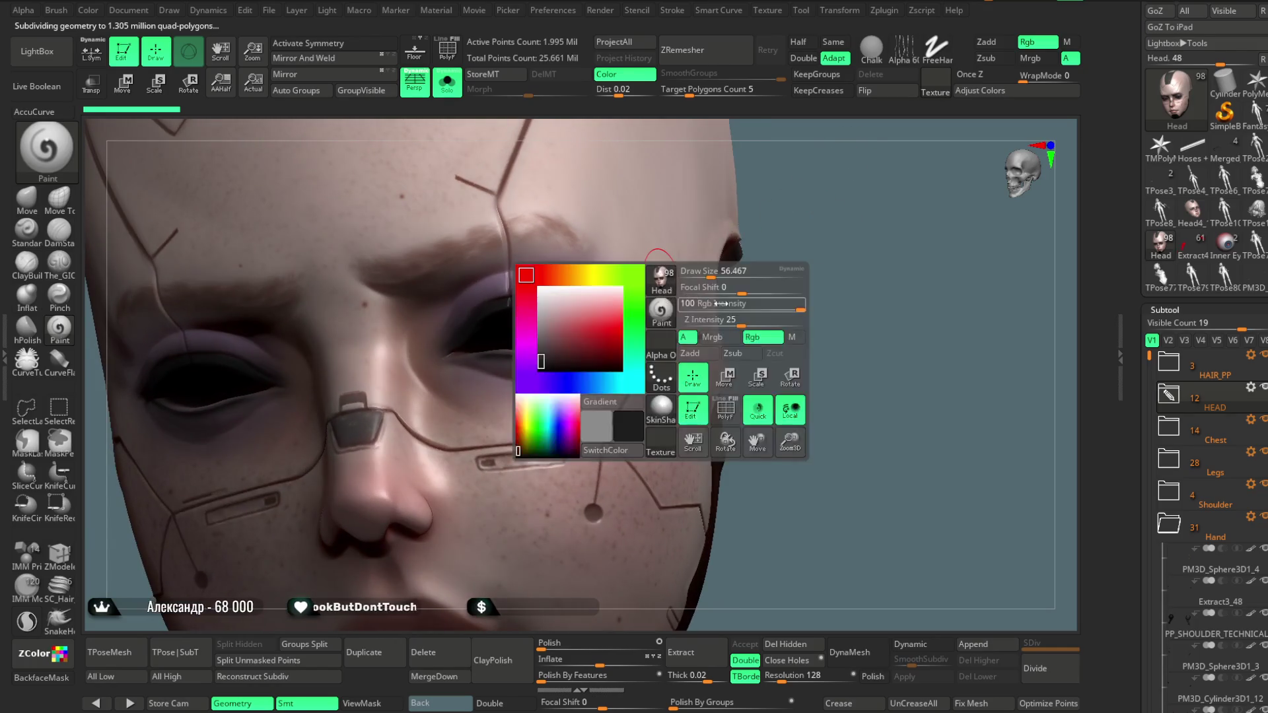
right_drag(717, 303, 725, 231)
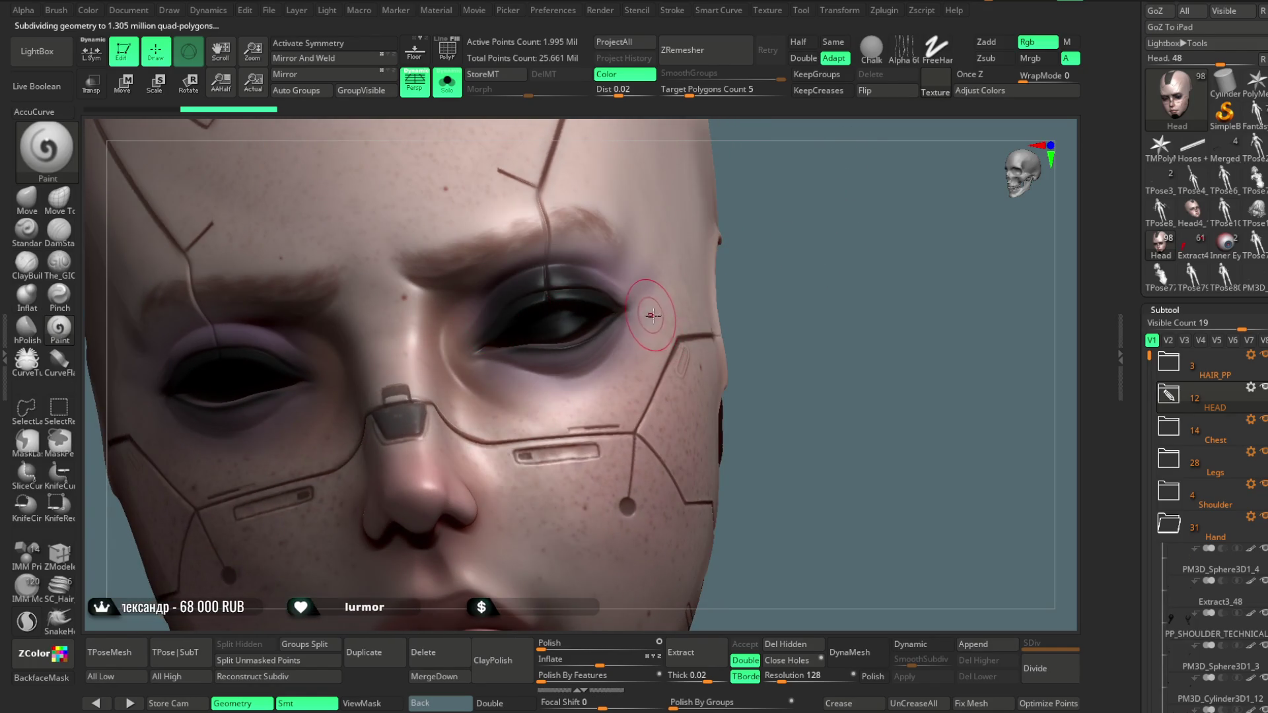
key(space)
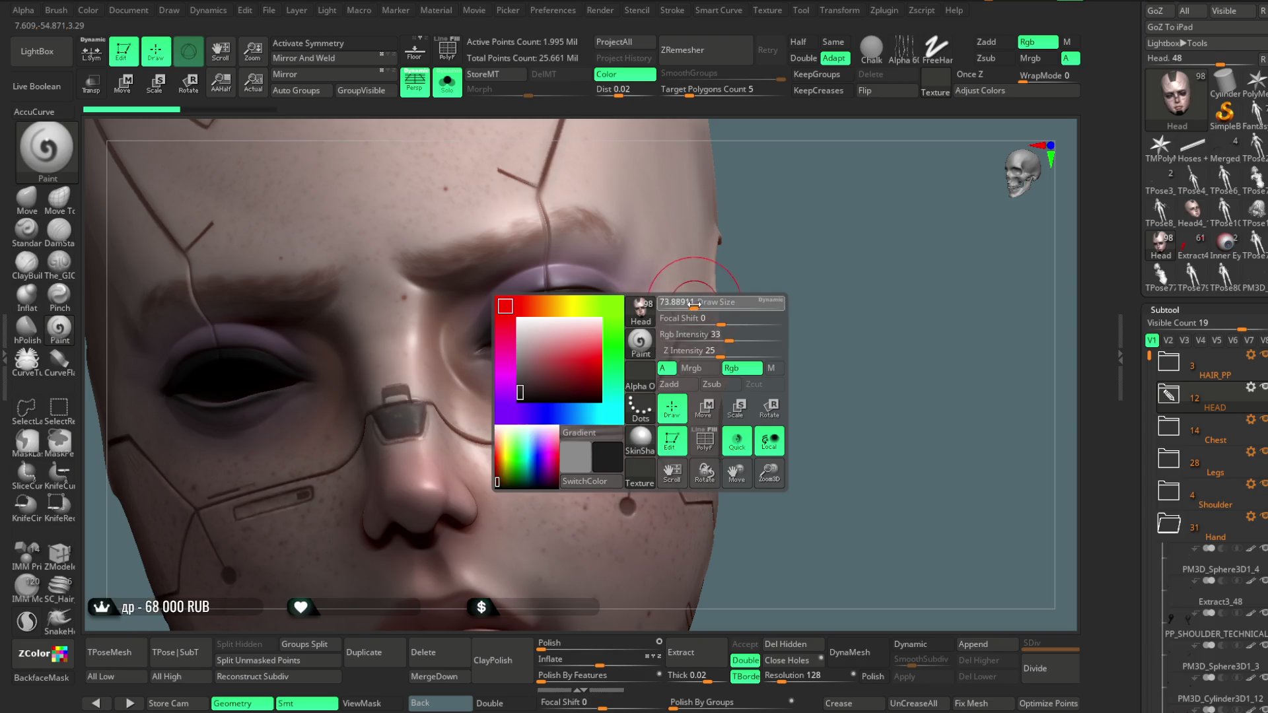
ctrl+drag(509, 295, 603, 309)
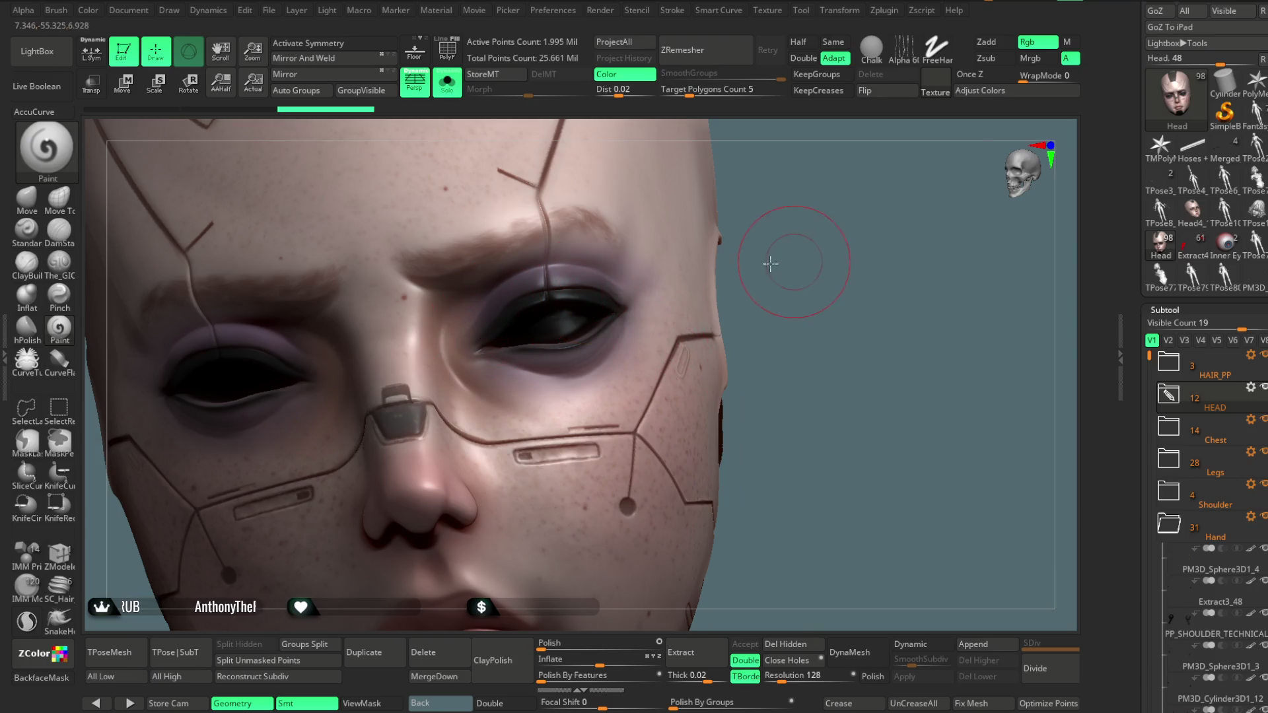
Rotate the head to check the eyeshadow, then turn Solo off to show the full character
key(f)
mouse_move(905, 382)
mouse_down()
mouse_move(912, 334)
mouse_move(945, 295)
mouse_move(473, 329)
mouse_up()
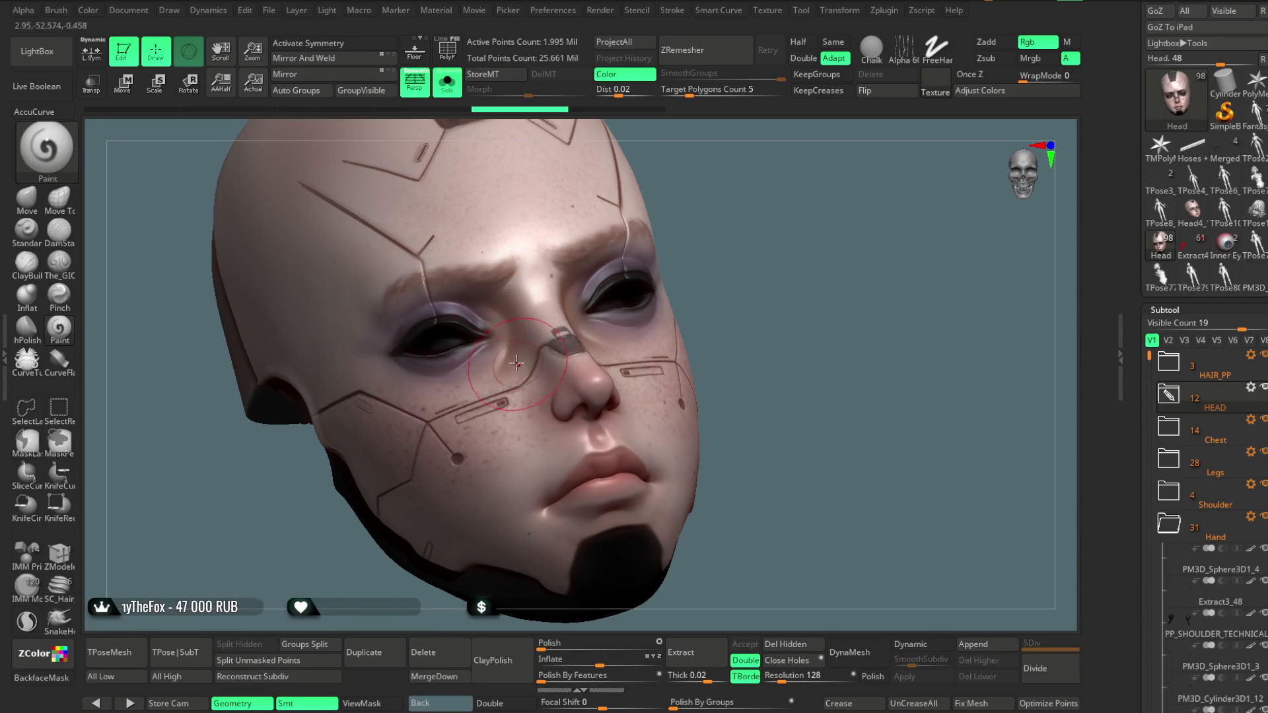
mouse_move(700, 185)
mouse_down()
mouse_move(713, 192)
mouse_move(688, 201)
mouse_up()
scroll(688, 201, up, 3)
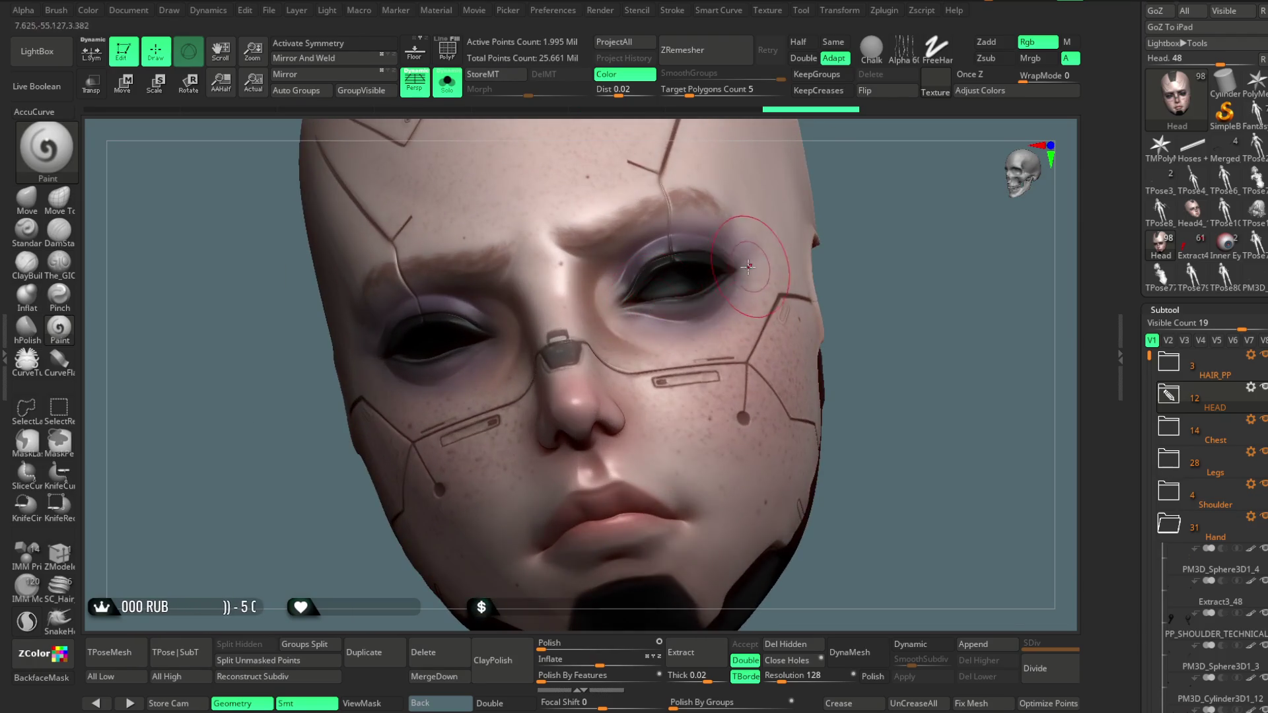
scroll(842, 284, down, 3)
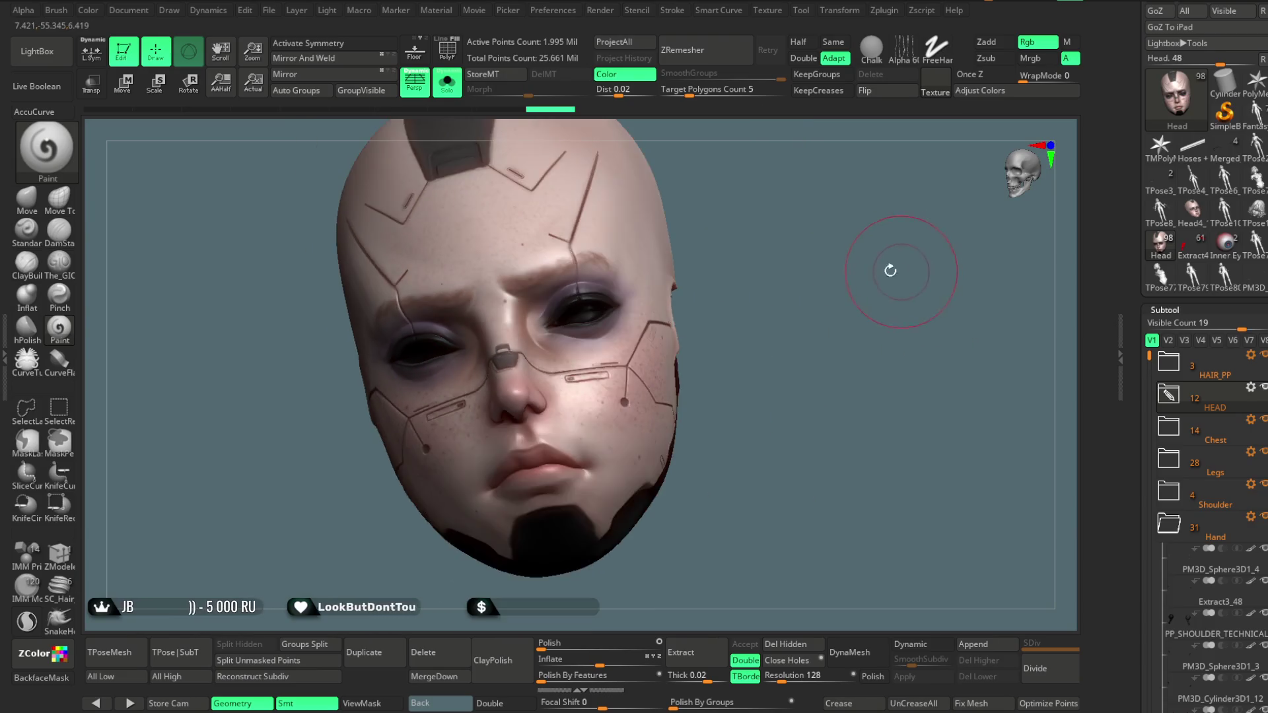
drag(891, 269, 739, 251)
click(454, 93)
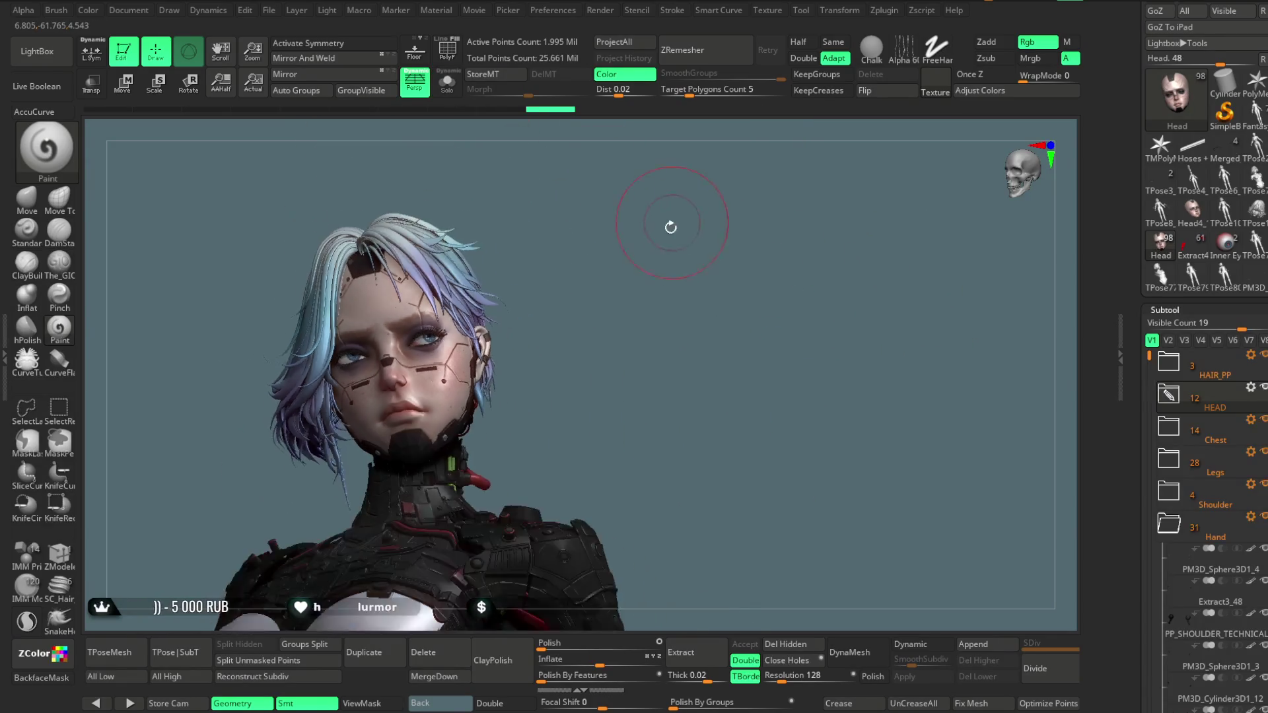
Move the light on the preview sphere to brighten the character, then zoom onto the head and shoulders
mouse_move(604, 276)
mouse_down()
mouse_move(651, 283)
mouse_move(631, 257)
mouse_up()
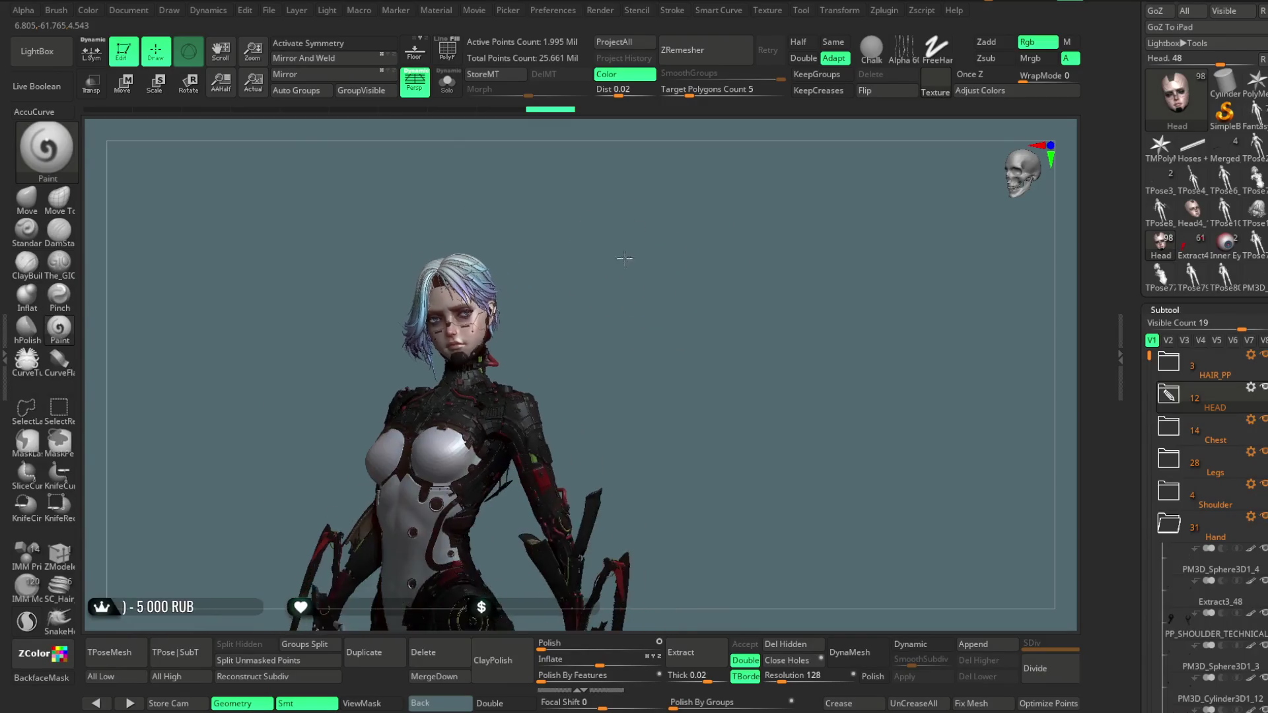
click(327, 10)
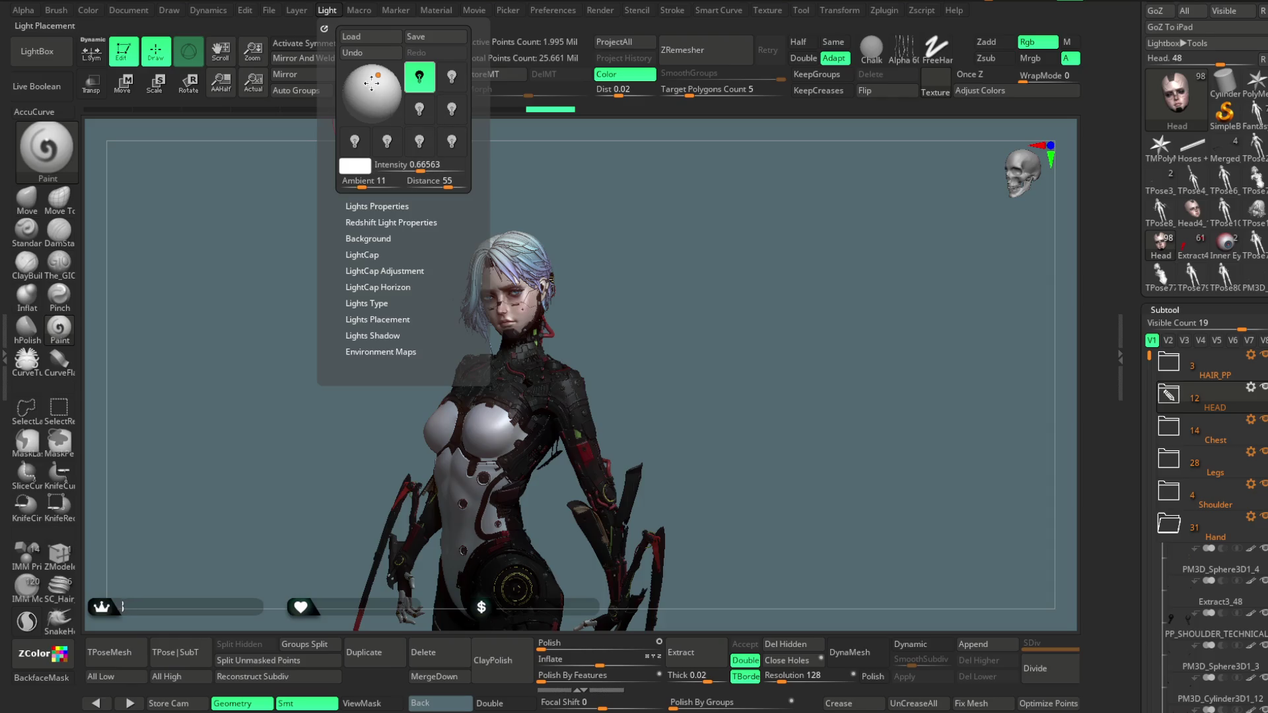
drag(363, 88, 371, 99)
mouse_move(664, 274)
mouse_down()
mouse_move(667, 260)
mouse_move(655, 265)
mouse_move(657, 303)
mouse_move(654, 246)
mouse_move(709, 333)
mouse_up()
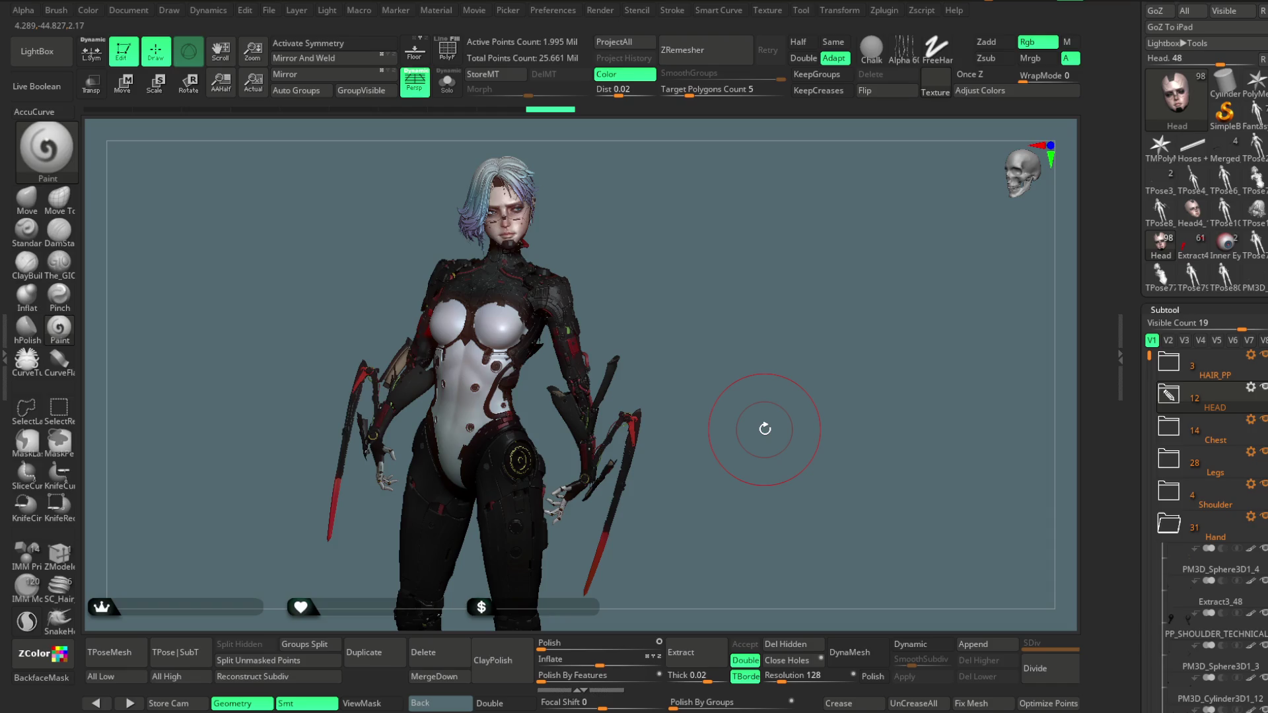
mouse_move(624, 200)
alt+mouse_down()
mouse_move(634, 218)
mouse_move(680, 188)
mouse_move(645, 297)
mouse_move(542, 248)
alt+mouse_up()
Isolate the hair piece, merge it into a single polygroup, and show the whole character again
alt+click(541, 248)
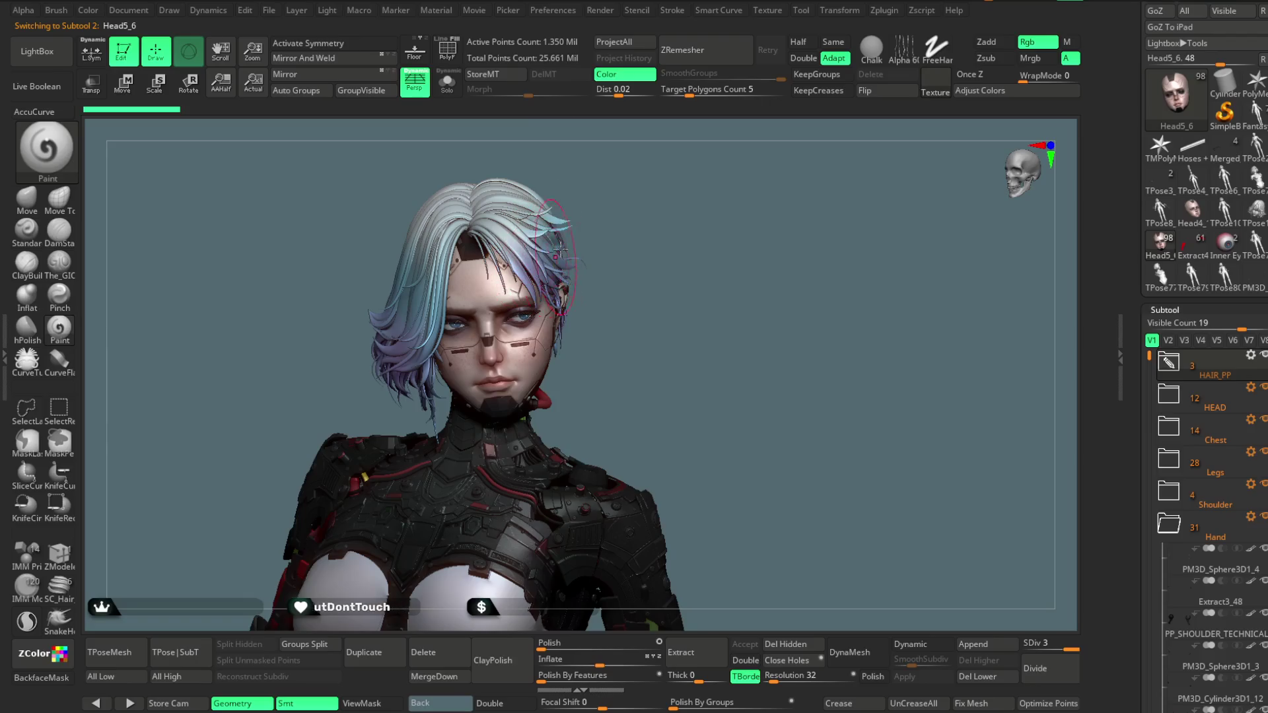
click(449, 79)
click(453, 63)
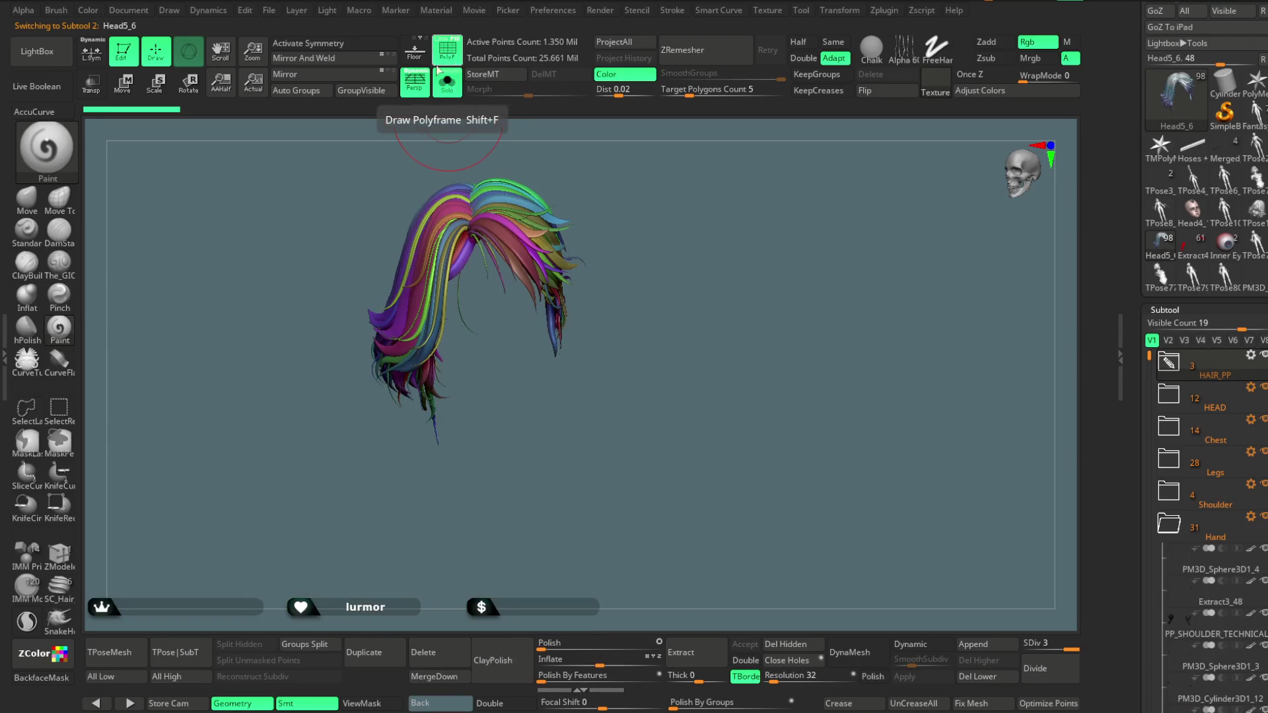
click(362, 90)
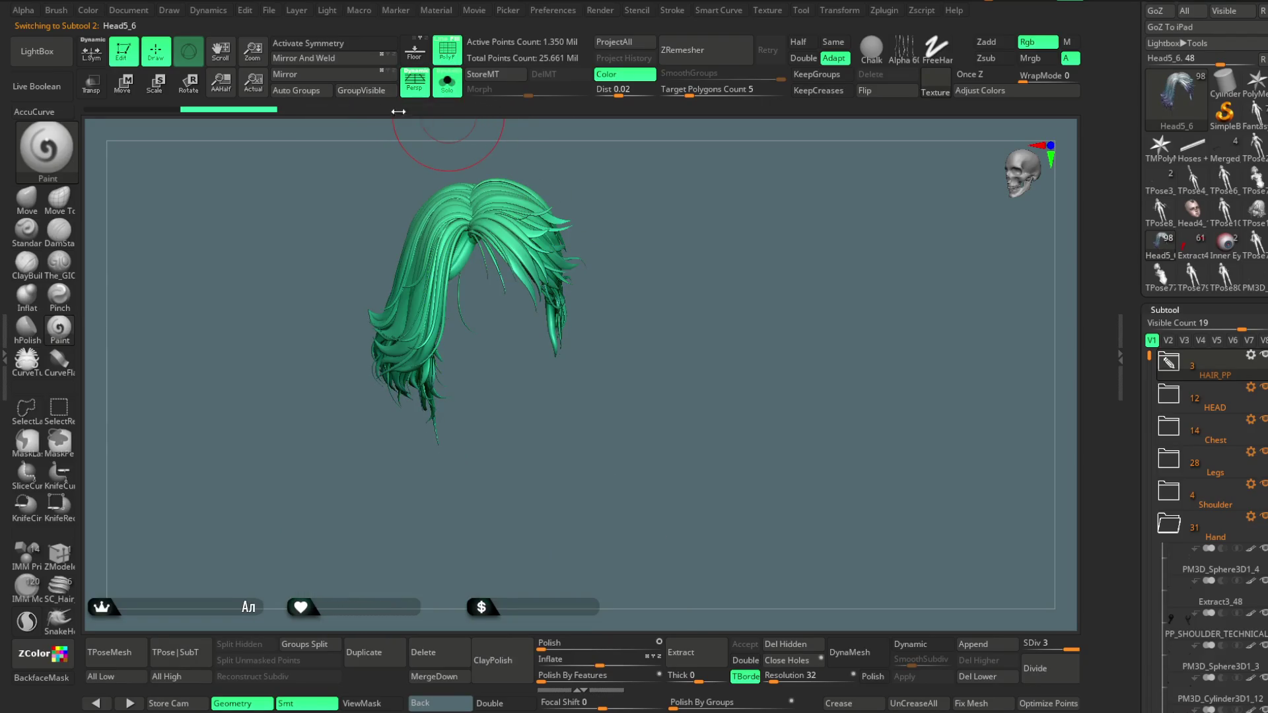
click(447, 82)
Switch to the Move brush and turn off PolyF so the hair shows its painted colours
mouse_move(630, 218)
mouse_down()
mouse_move(643, 184)
mouse_move(541, 166)
mouse_move(657, 170)
mouse_move(644, 251)
mouse_move(628, 235)
mouse_up()
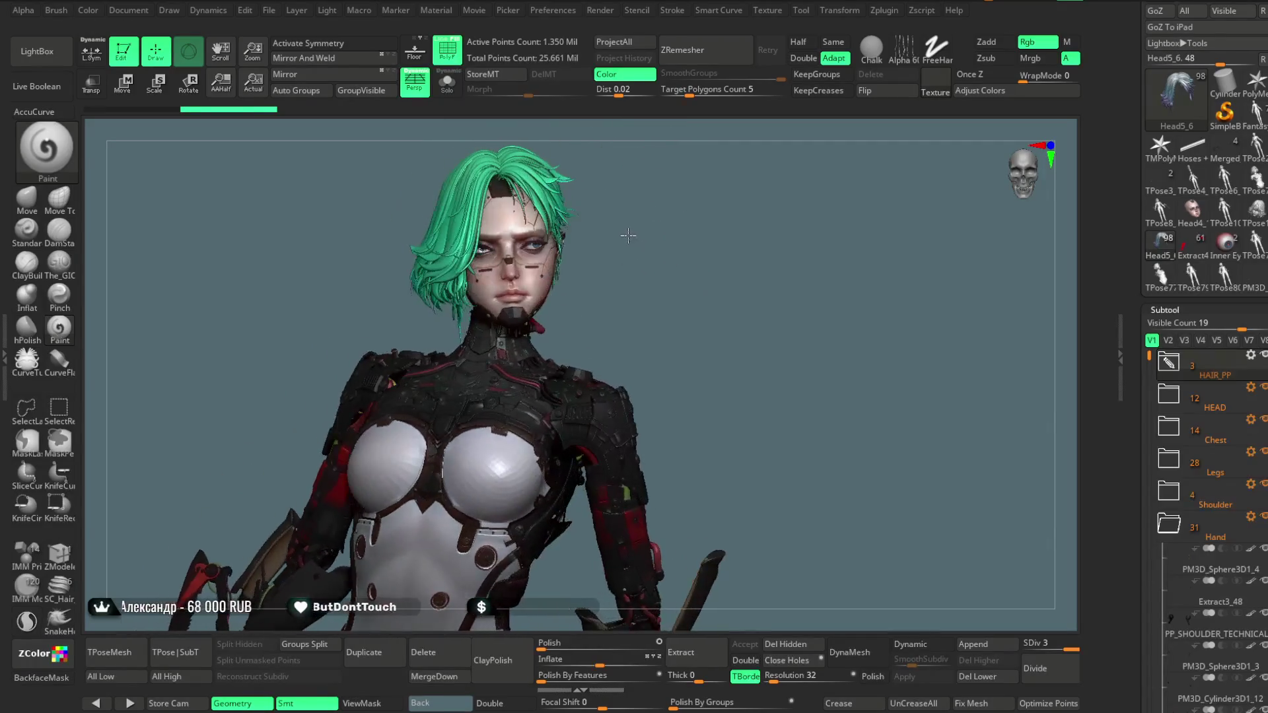
drag(628, 177, 585, 182)
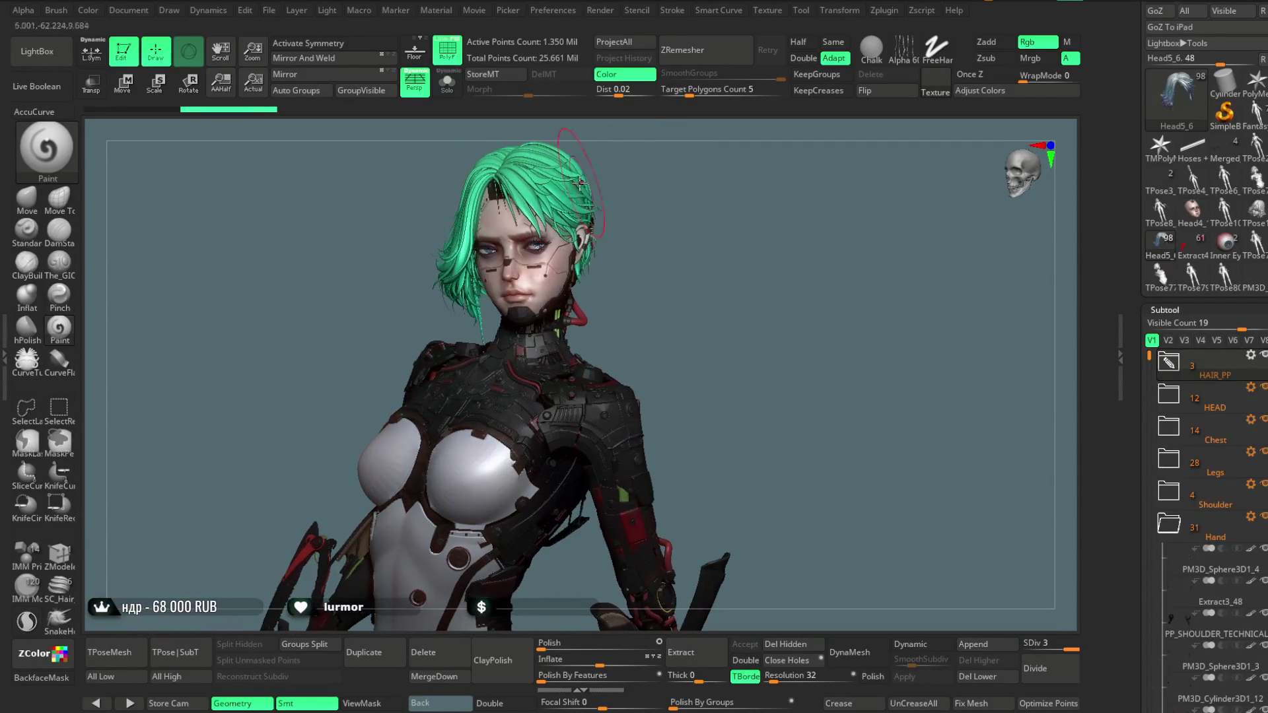
click(26, 198)
key(space)
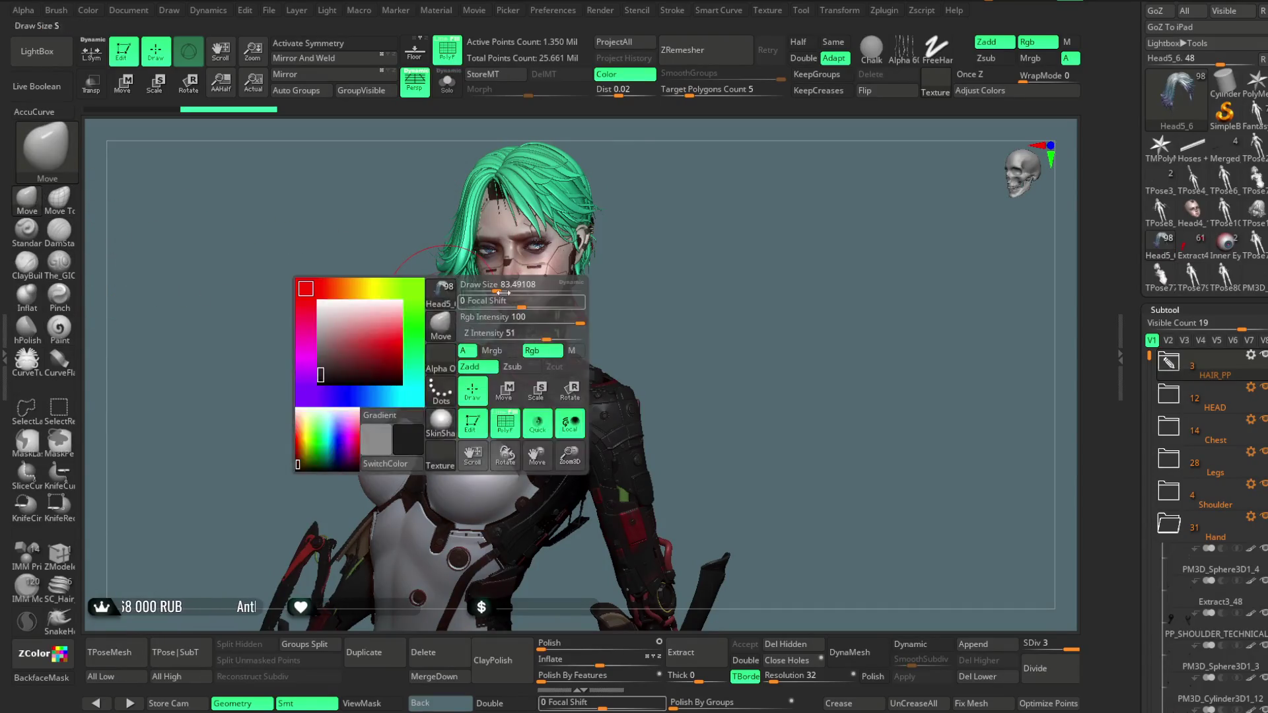
mouse_move(631, 187)
mouse_down()
mouse_move(673, 223)
mouse_move(490, 316)
mouse_move(477, 338)
mouse_move(659, 195)
mouse_move(634, 196)
mouse_move(686, 194)
mouse_move(600, 255)
mouse_move(586, 257)
mouse_move(590, 231)
mouse_move(575, 215)
mouse_move(581, 292)
mouse_move(612, 237)
mouse_move(614, 286)
mouse_up()
click(447, 50)
key(space)
Select the Chest subtool and show it solo
drag(599, 236, 592, 255)
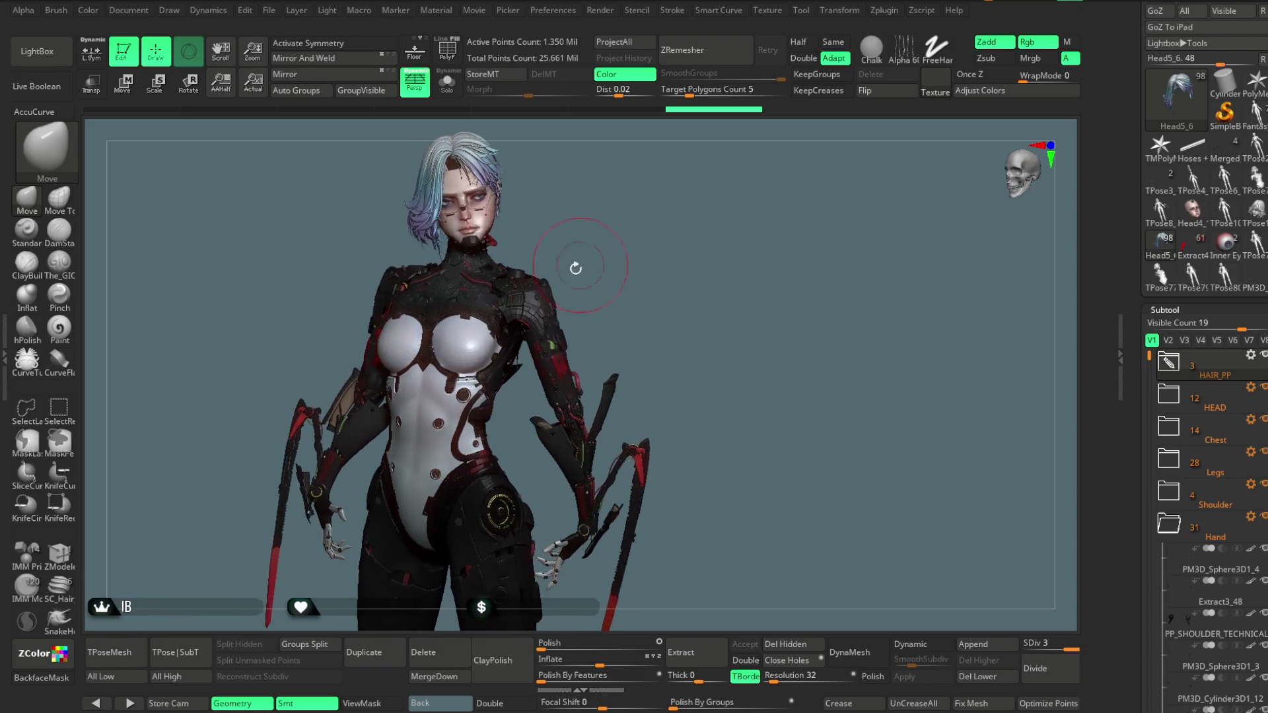
alt+click(482, 277)
click(447, 83)
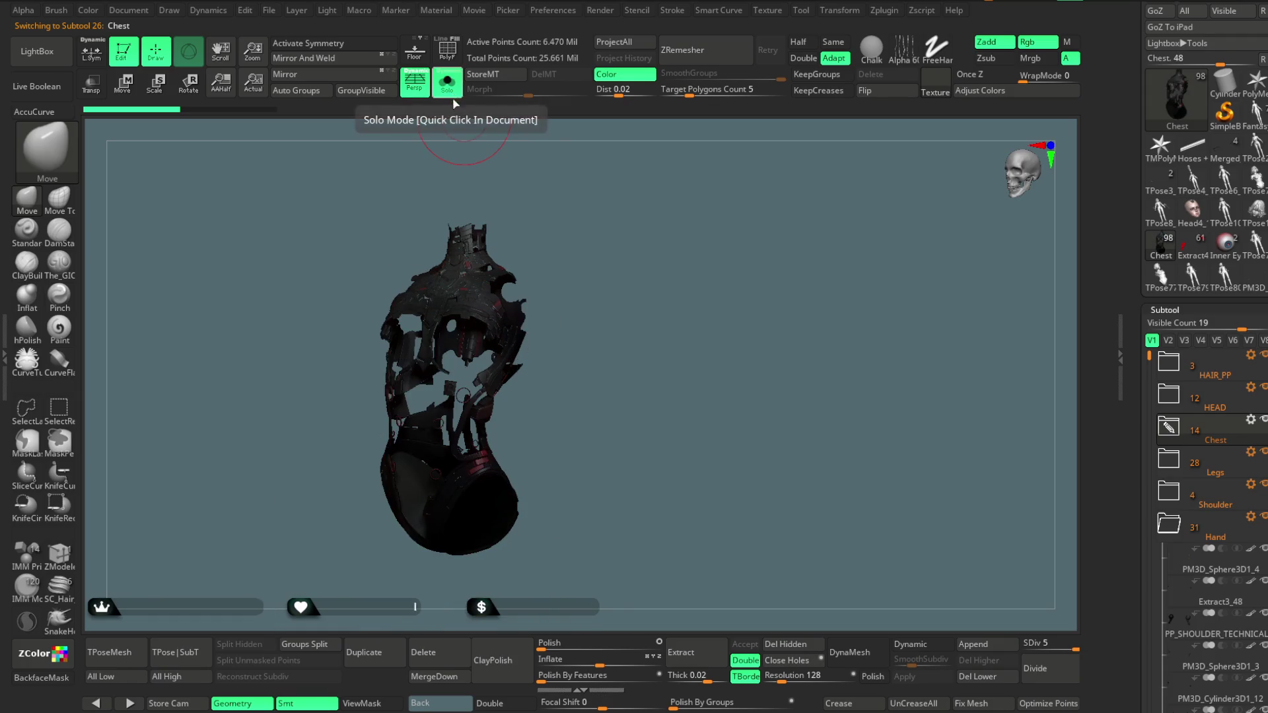
mouse_move(712, 229)
mouse_down()
mouse_move(716, 258)
mouse_move(724, 221)
mouse_move(713, 235)
mouse_move(706, 193)
mouse_up()
Lower the Chest's Rgb Intensity in Adjust Colors to near black, then turn Solo off
click(987, 92)
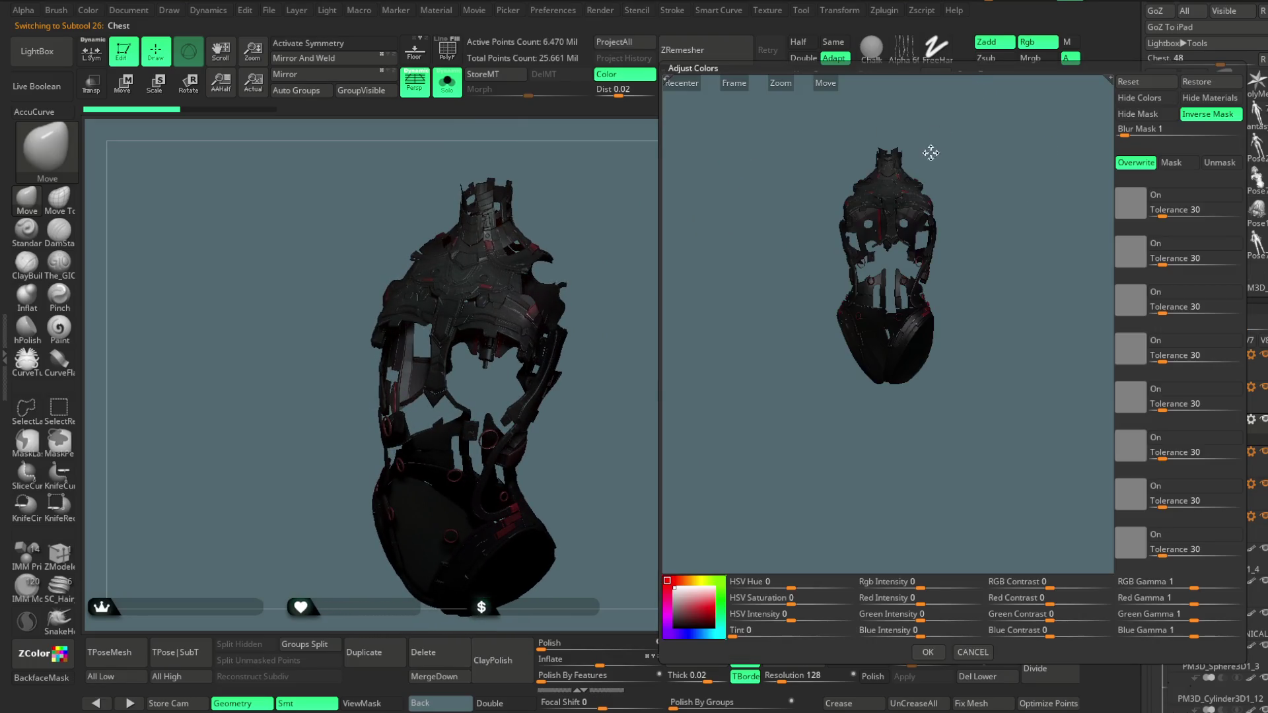
mouse_move(976, 345)
mouse_down()
mouse_move(968, 404)
mouse_move(977, 325)
mouse_move(1002, 345)
mouse_up()
drag(920, 588, 927, 588)
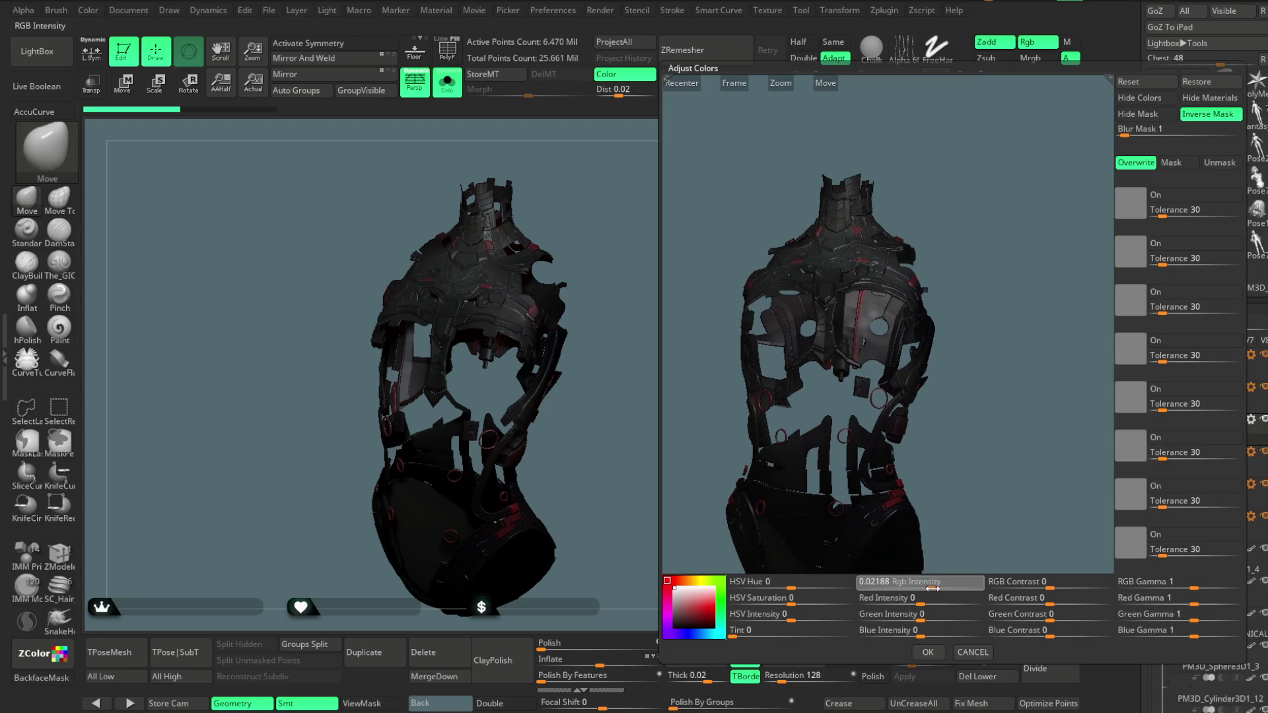
click(928, 652)
drag(680, 311, 700, 304)
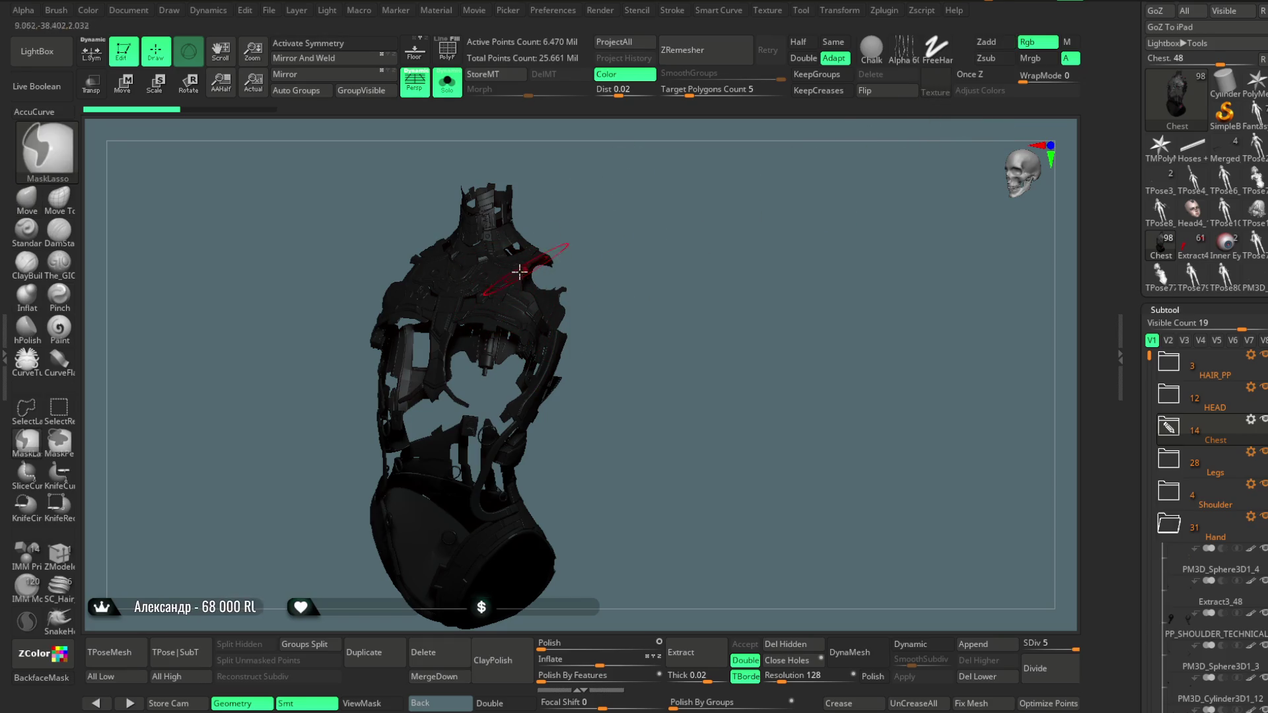
click(447, 82)
Switch to the Paint brush and expand the Chest folder's subtools
click(59, 328)
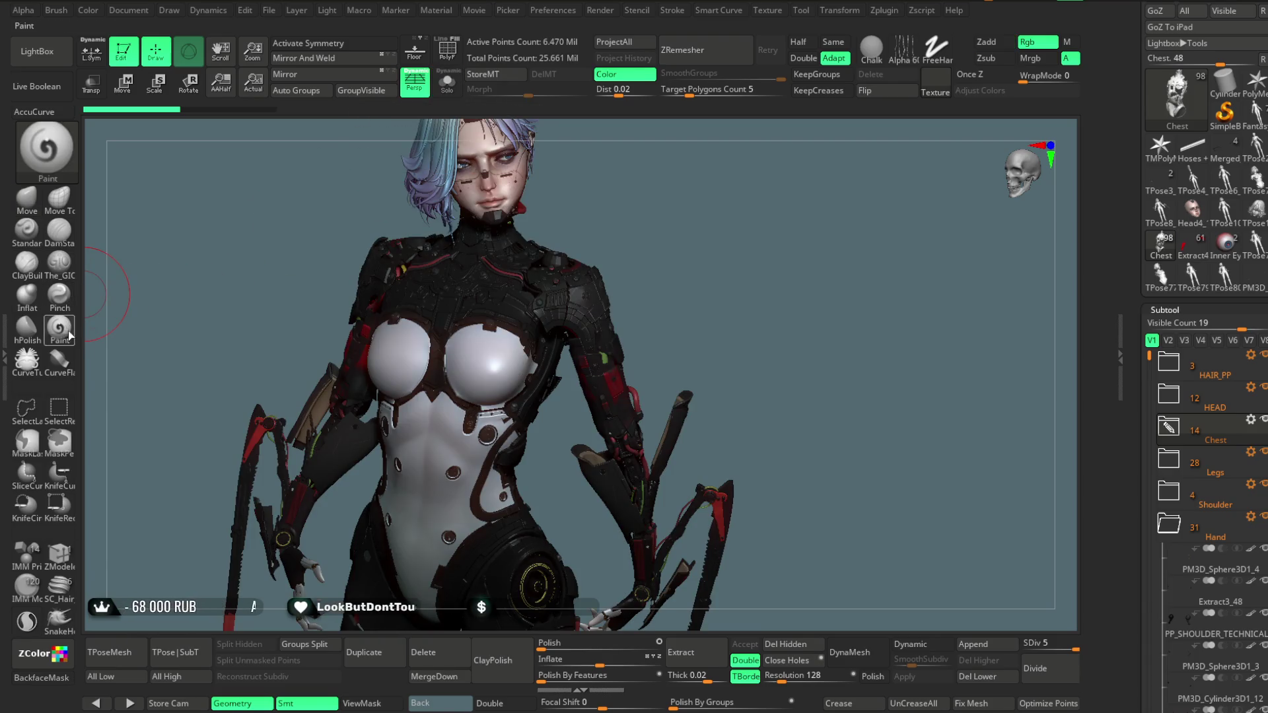
drag(694, 277, 779, 285)
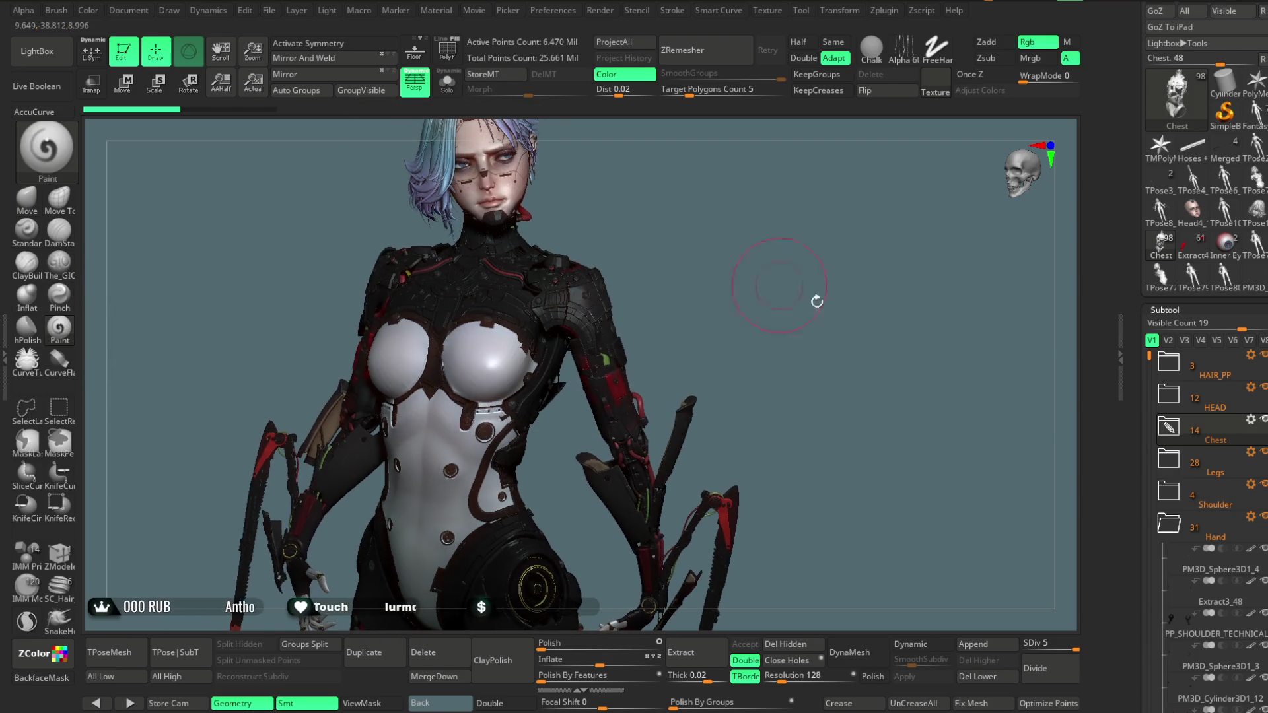
click(1168, 427)
scroll(1222, 397, down, 5)
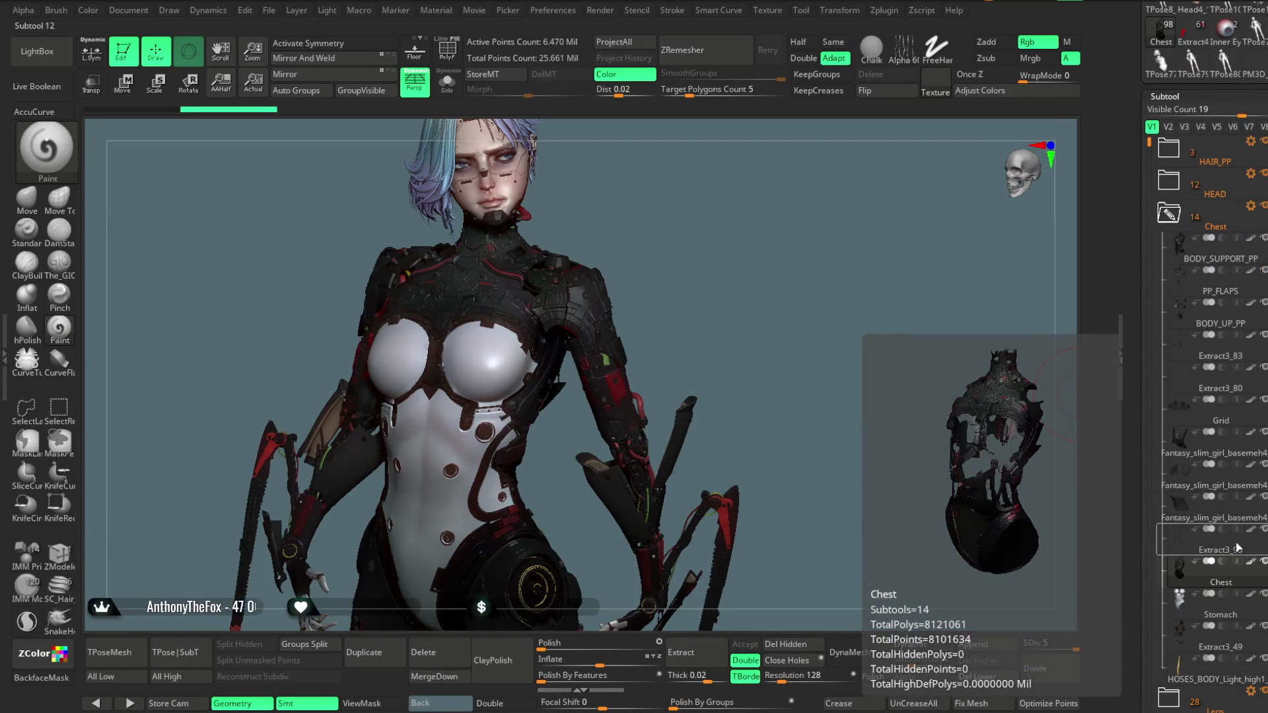
Try higher Contrast and Gamma on the Chest in Adjust Colors, then cancel
click(981, 91)
mouse_move(990, 239)
mouse_down()
mouse_move(976, 249)
mouse_move(984, 458)
mouse_up()
mouse_move(1047, 587)
mouse_down()
mouse_move(1088, 588)
mouse_move(1048, 586)
mouse_up()
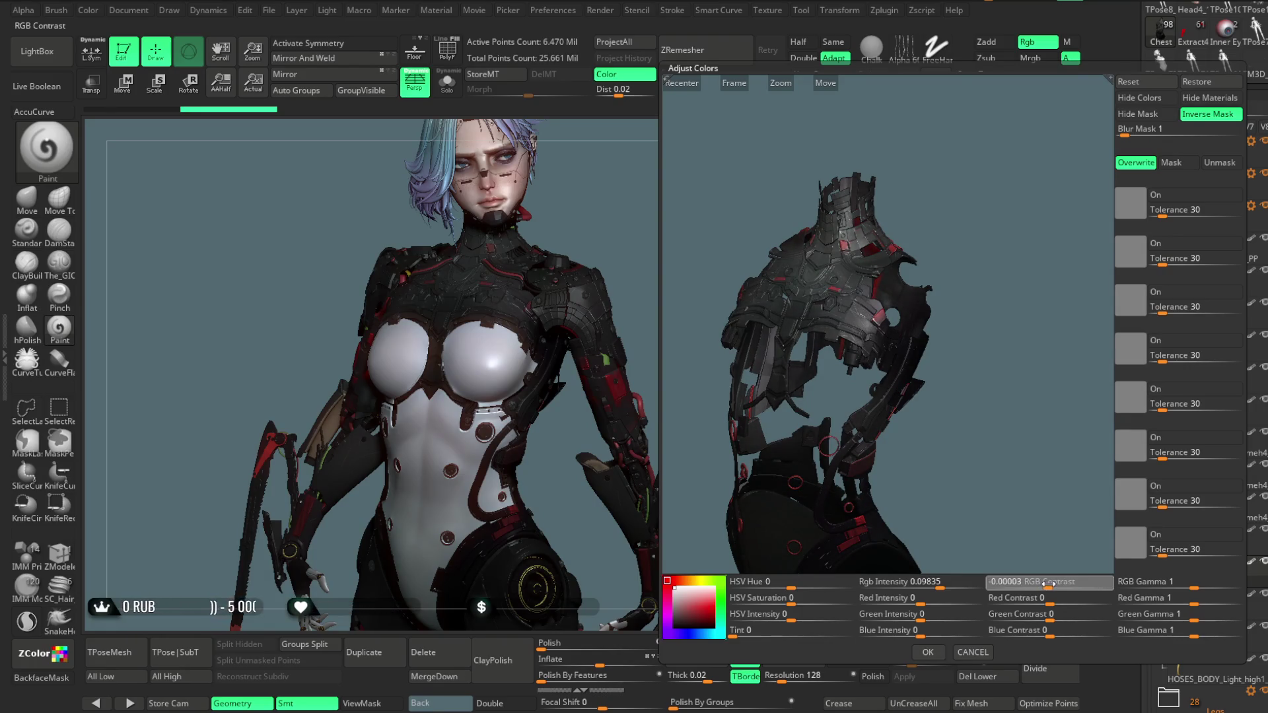
drag(1194, 586, 1206, 586)
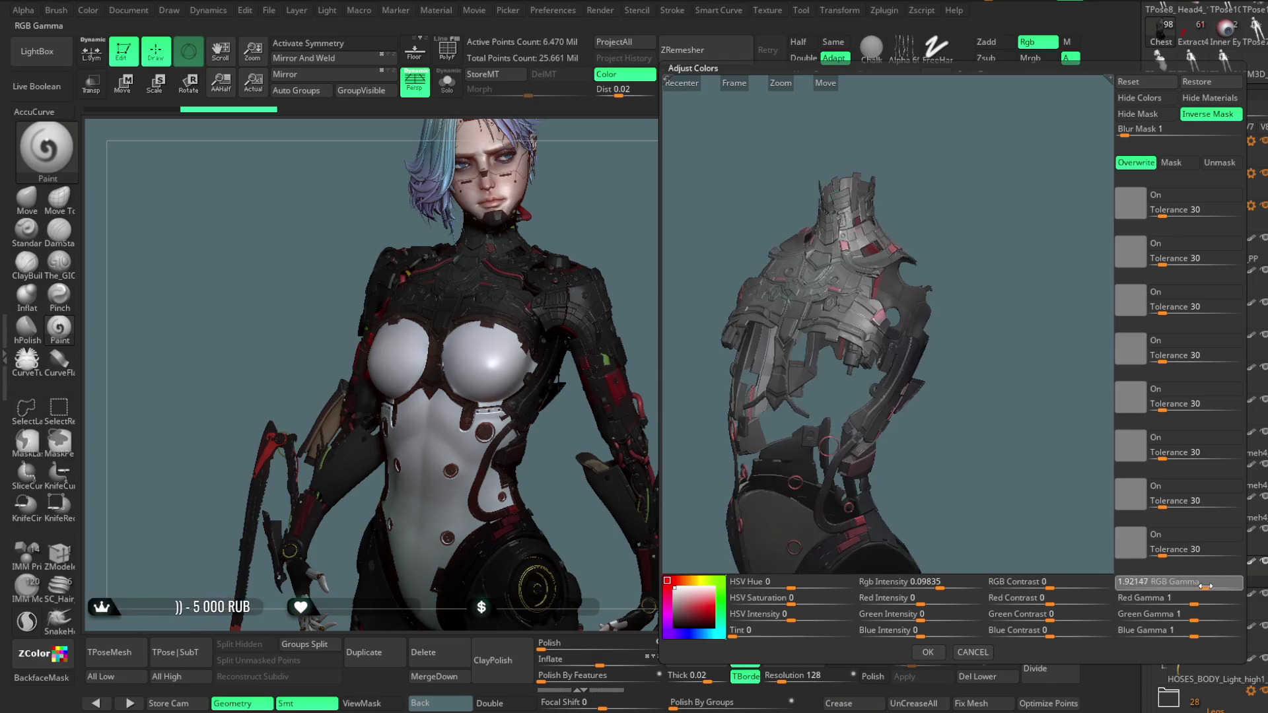
click(971, 652)
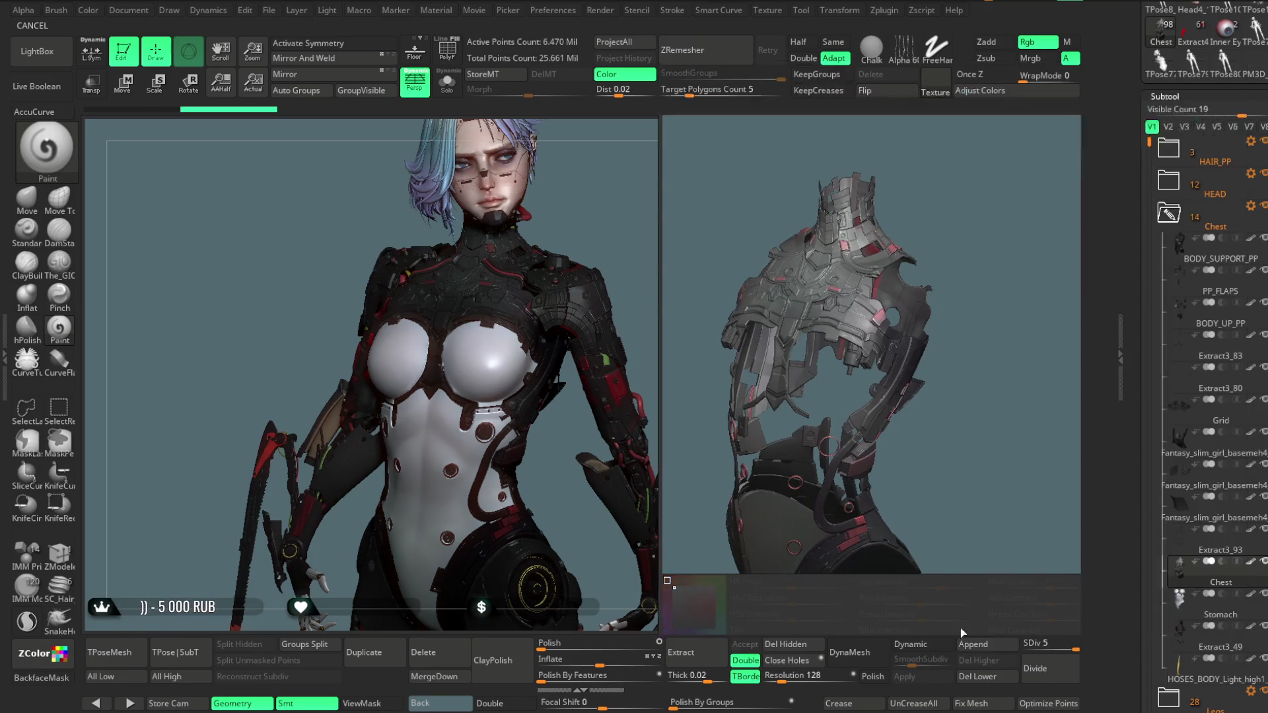
Show the Chest subtool solo and bring the Color palette into view
key(alt+s)
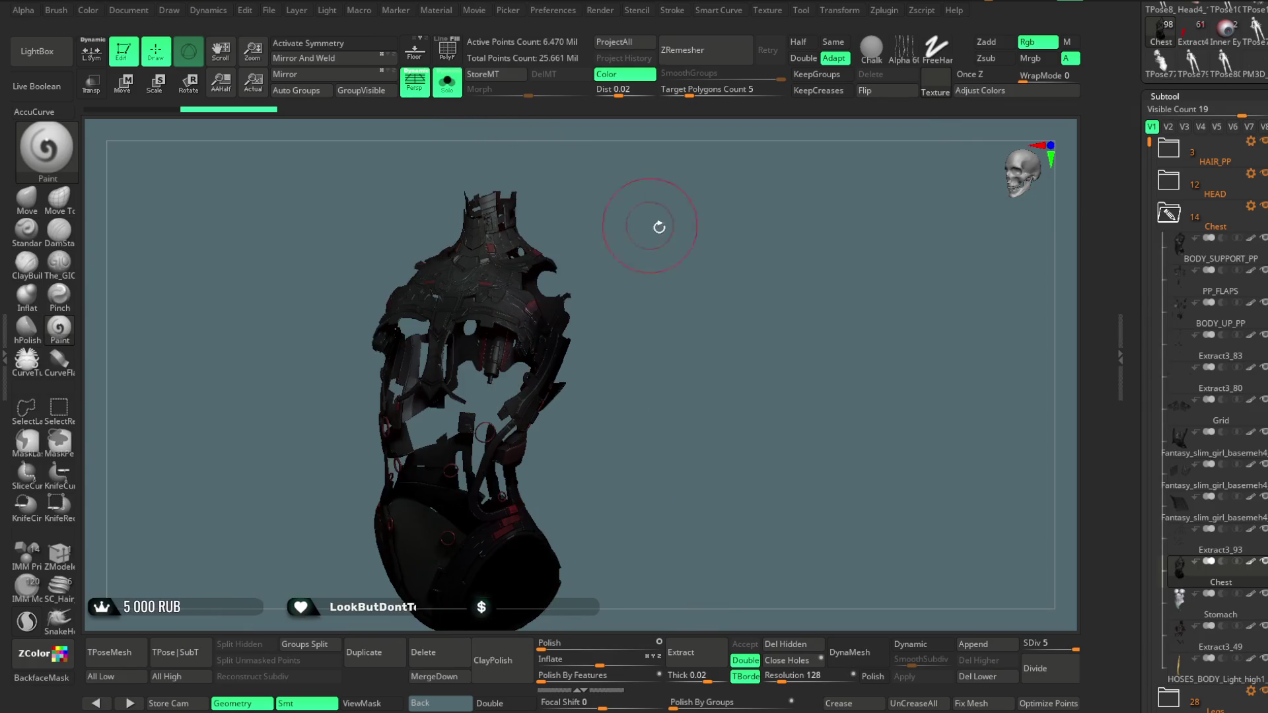
drag(693, 253, 694, 246)
scroll(1202, 198, up, 5)
scroll(1189, 198, up, 3)
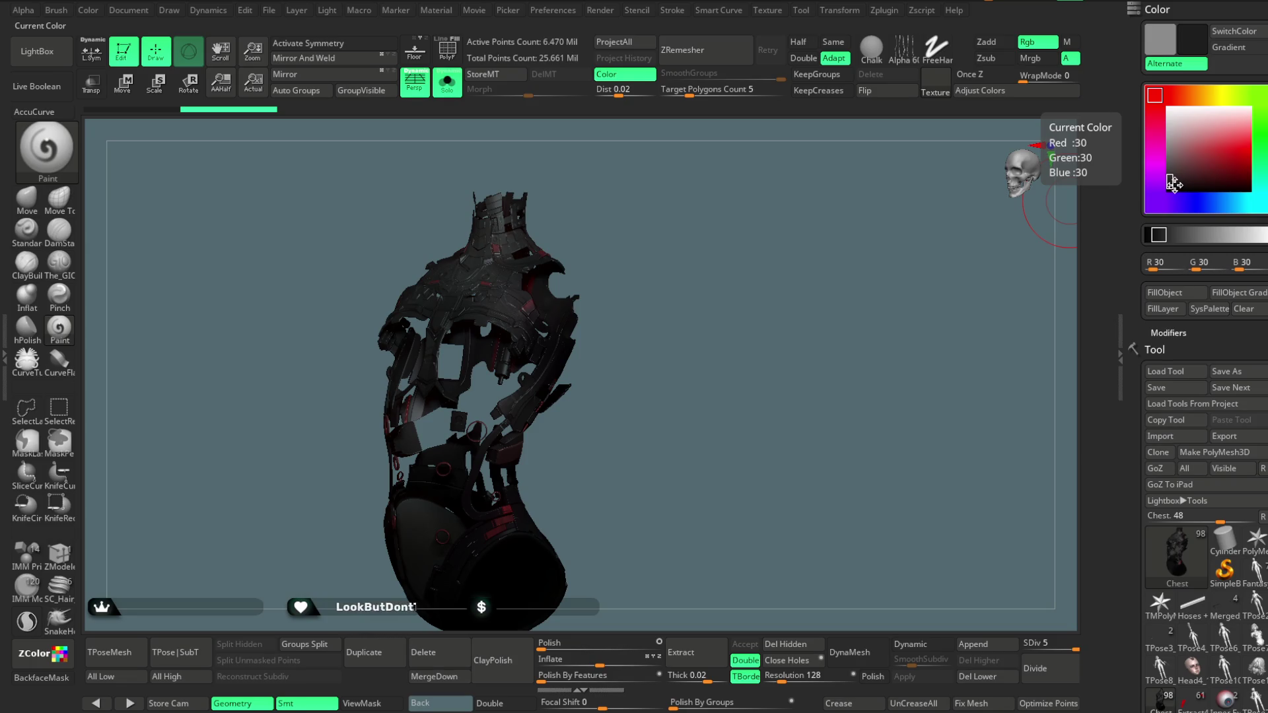
Fill the chest armour with blue-grey, then refill it with a darker grey
click(1232, 203)
click(1181, 154)
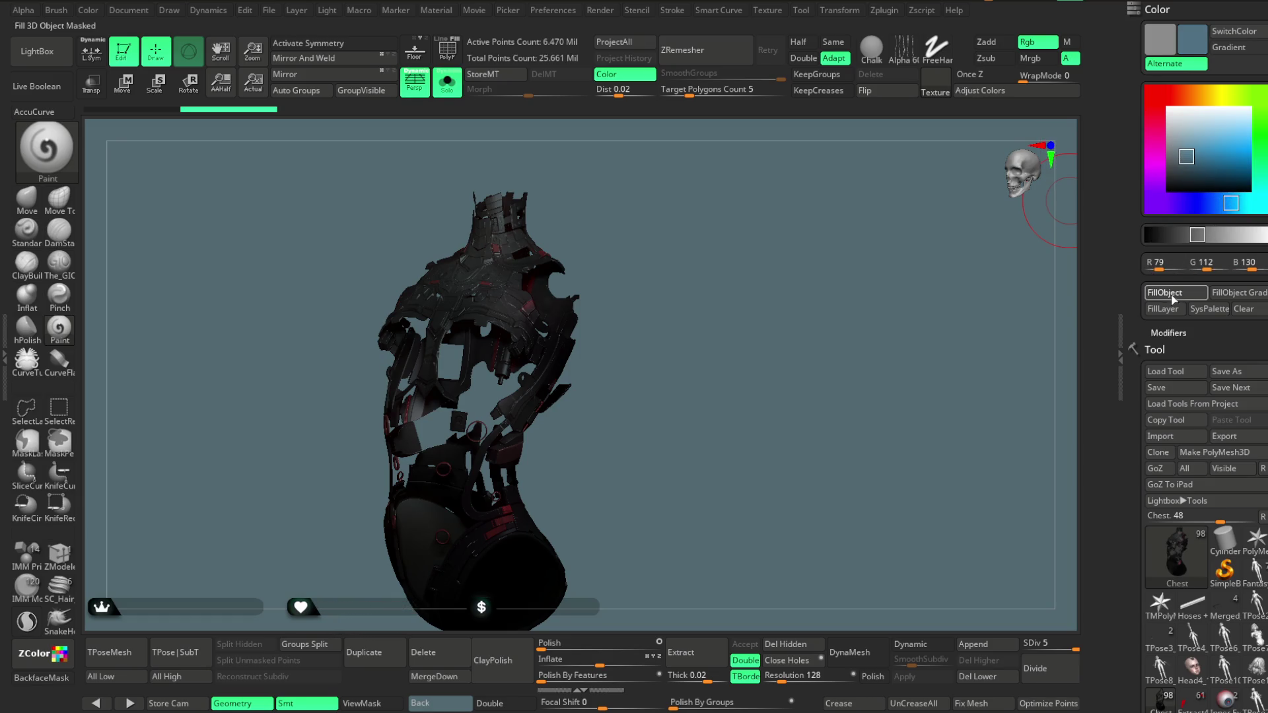
click(1174, 296)
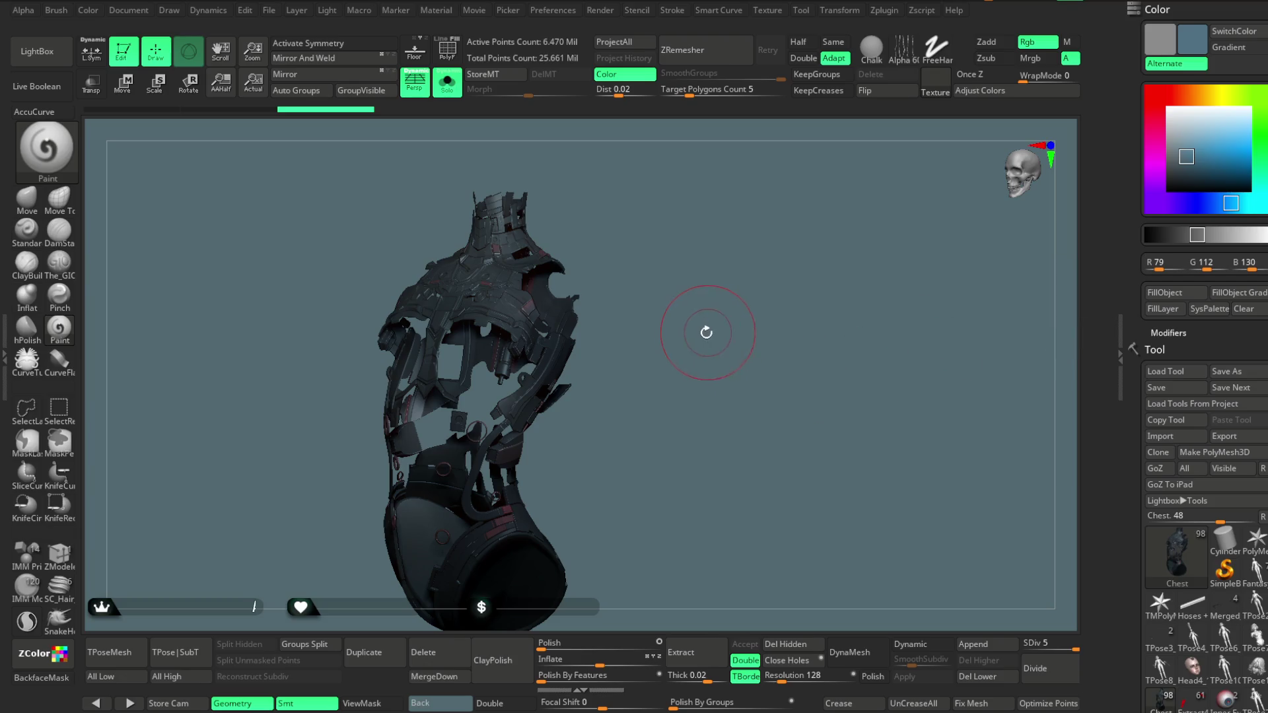
key(space)
click(1167, 301)
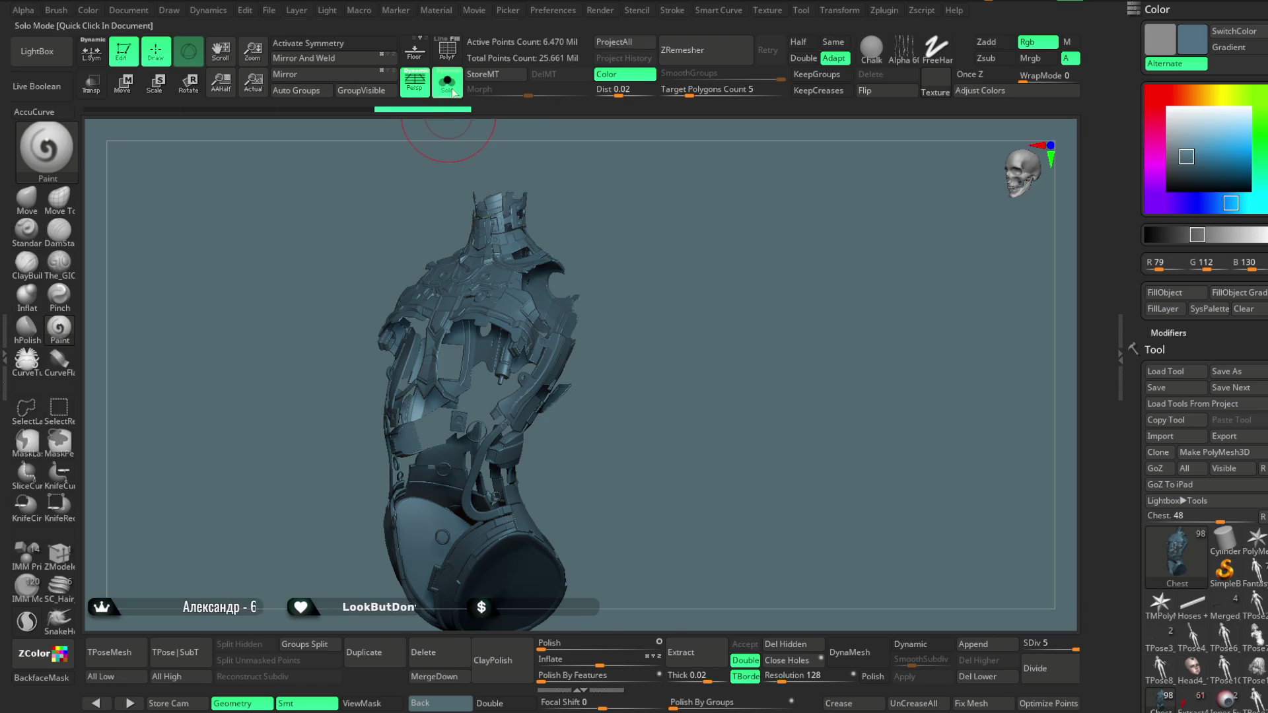
key(shift+ctrl+s)
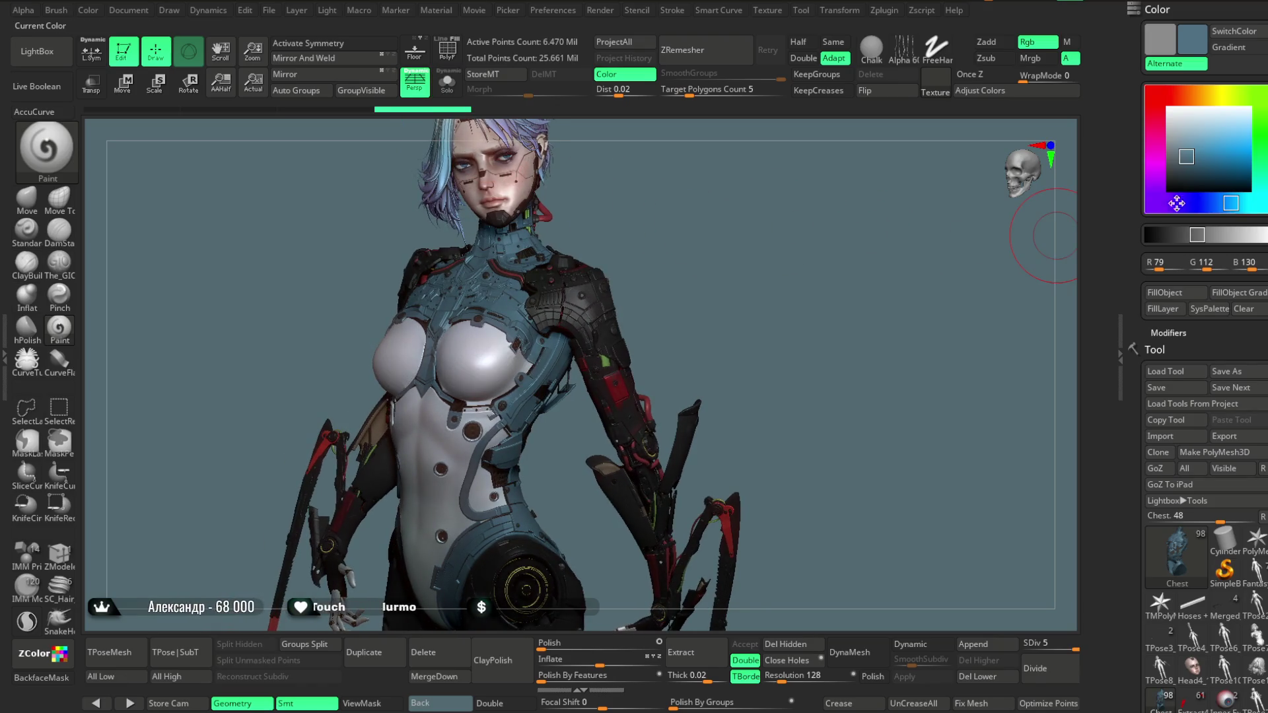
click(1175, 161)
click(1168, 296)
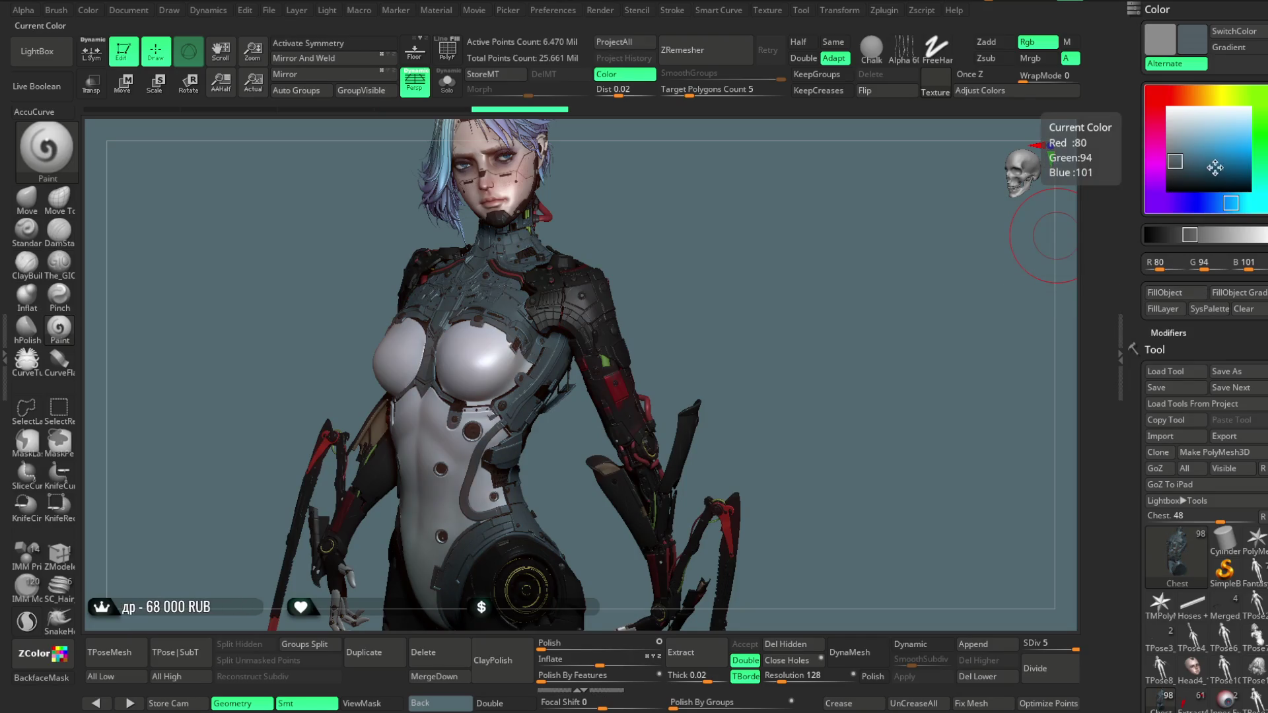
Try purple and reddish-brown fills on the armour, undoing both
click(1155, 179)
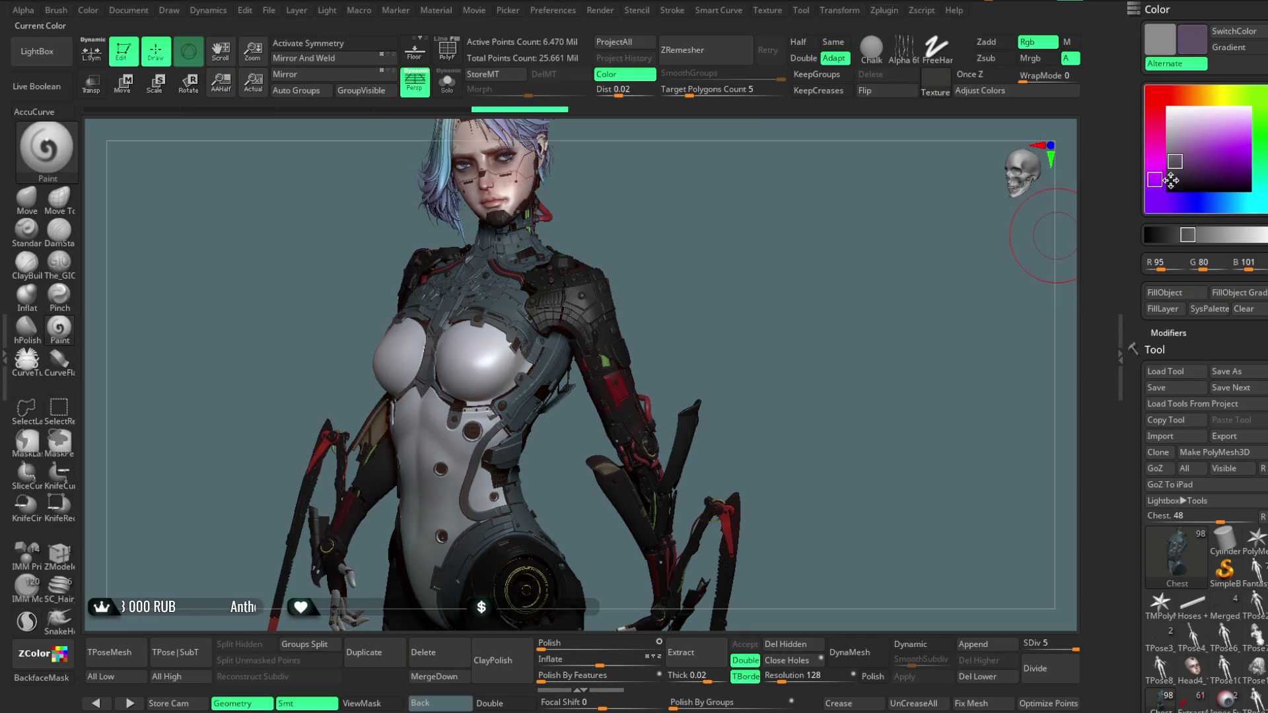
click(1175, 297)
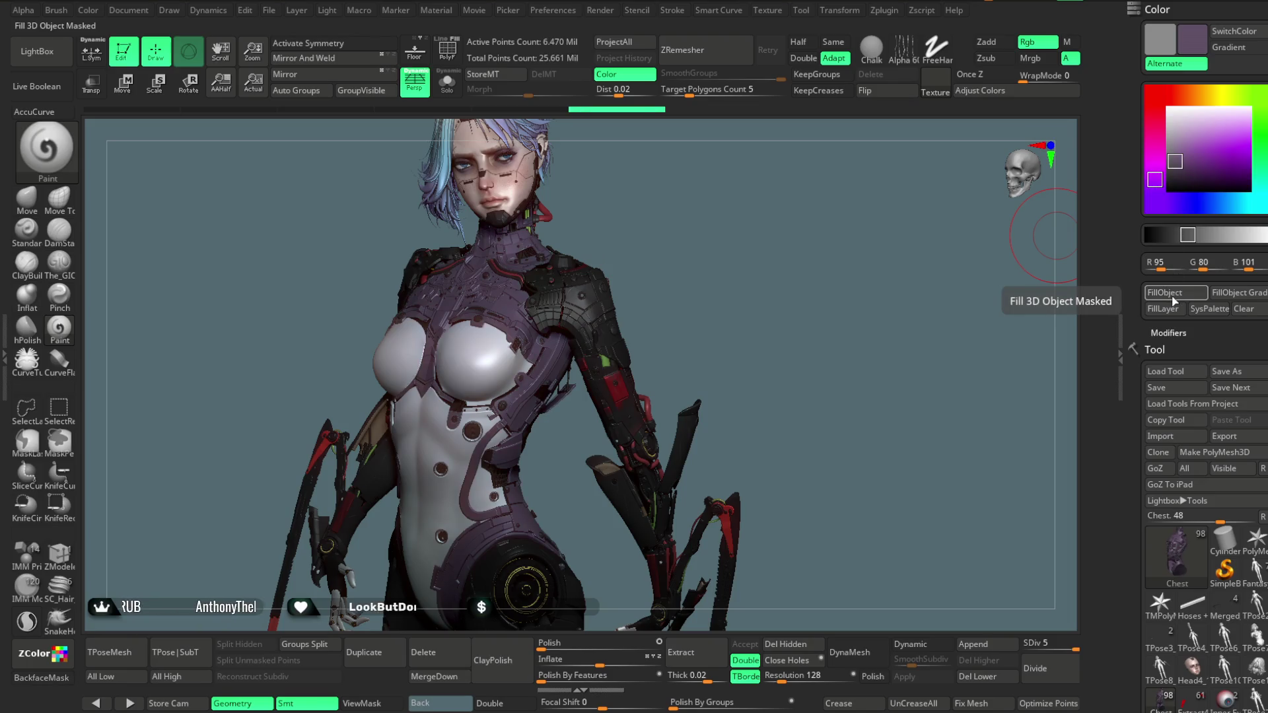
key(ctrl)
key(ctrl+z)
click(1167, 95)
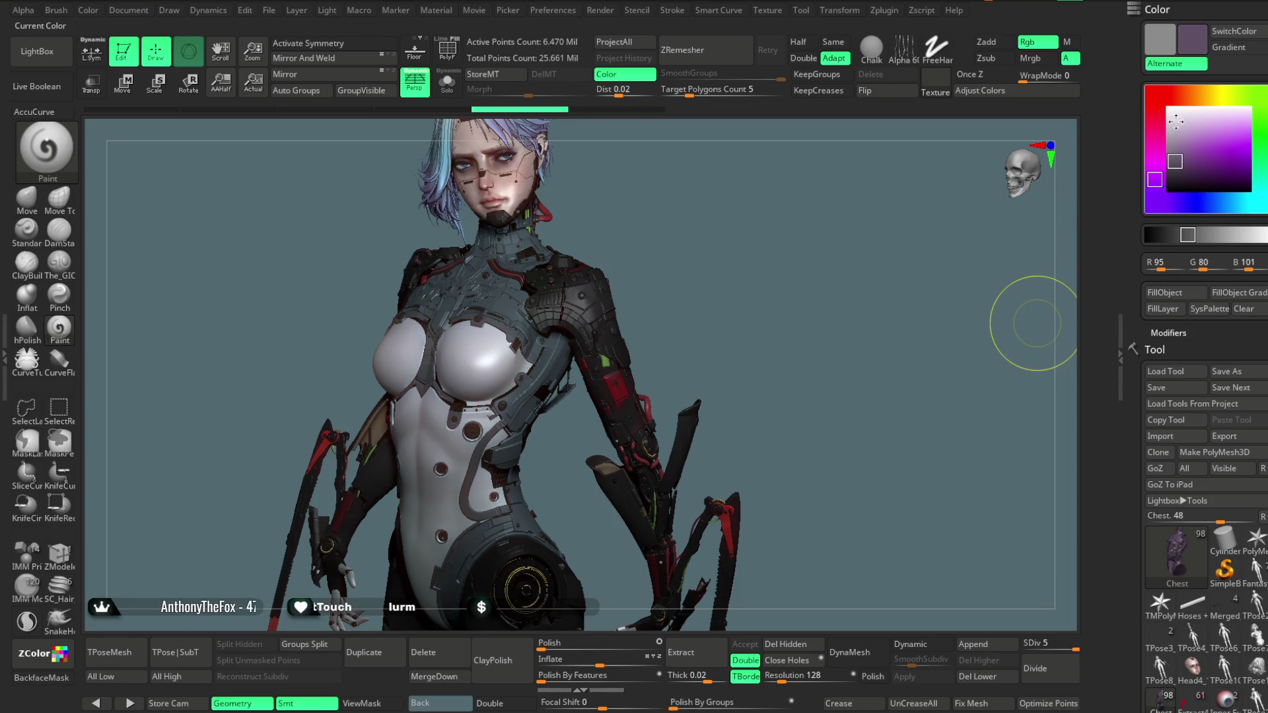
click(1171, 297)
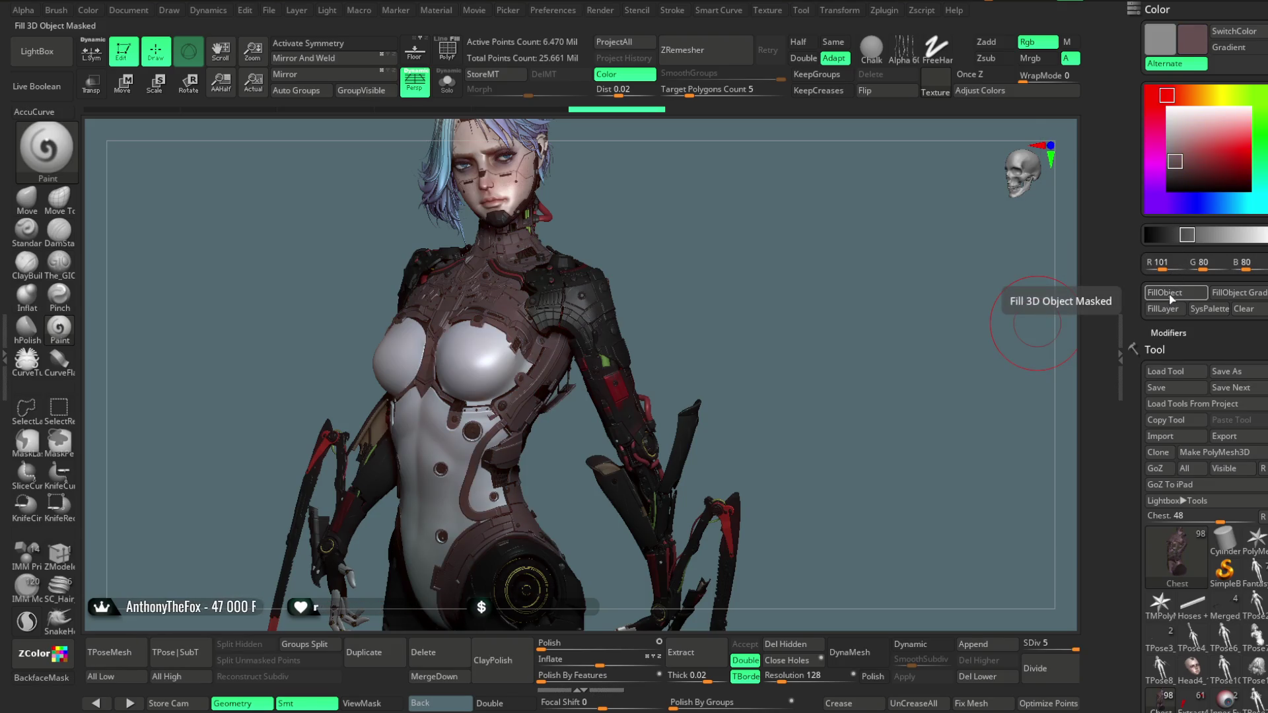
key(ctrl+z)
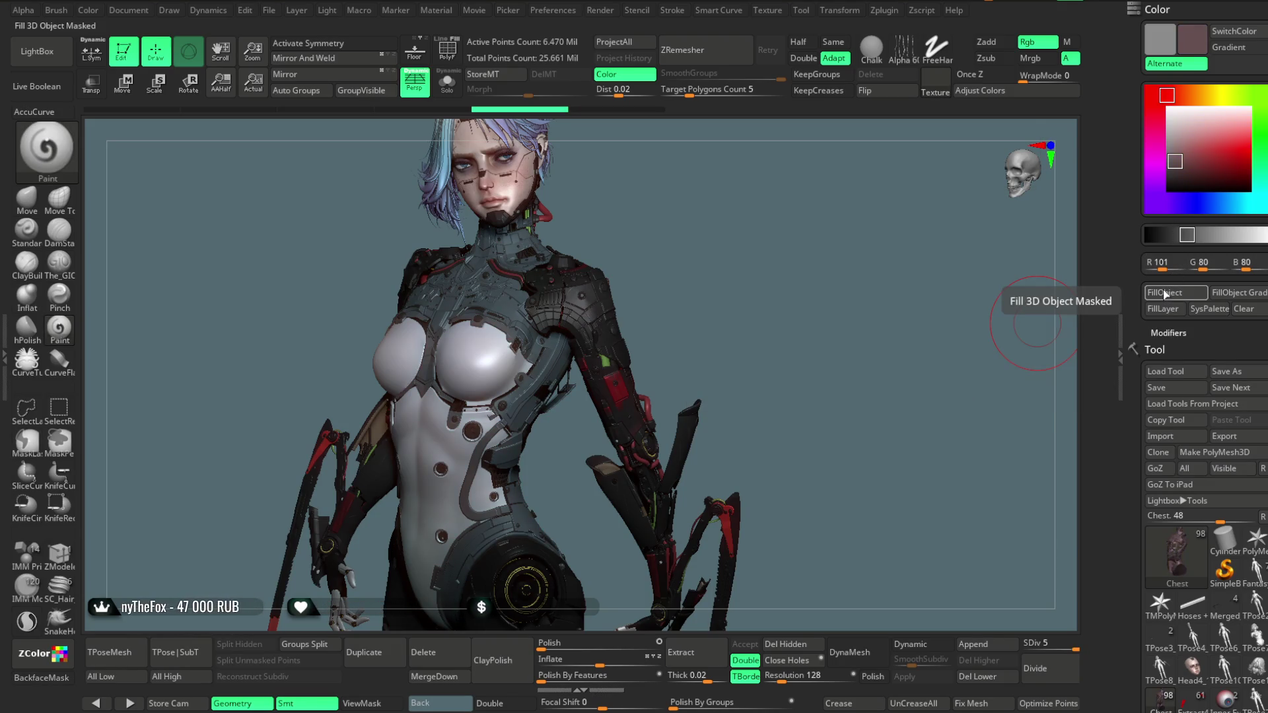
Fill the armour with a brighter teal, then settle on grey-blue (RGB 121, 135, 136)
mouse_move(1205, 192)
mouse_down()
mouse_move(1232, 182)
mouse_move(1249, 203)
mouse_up()
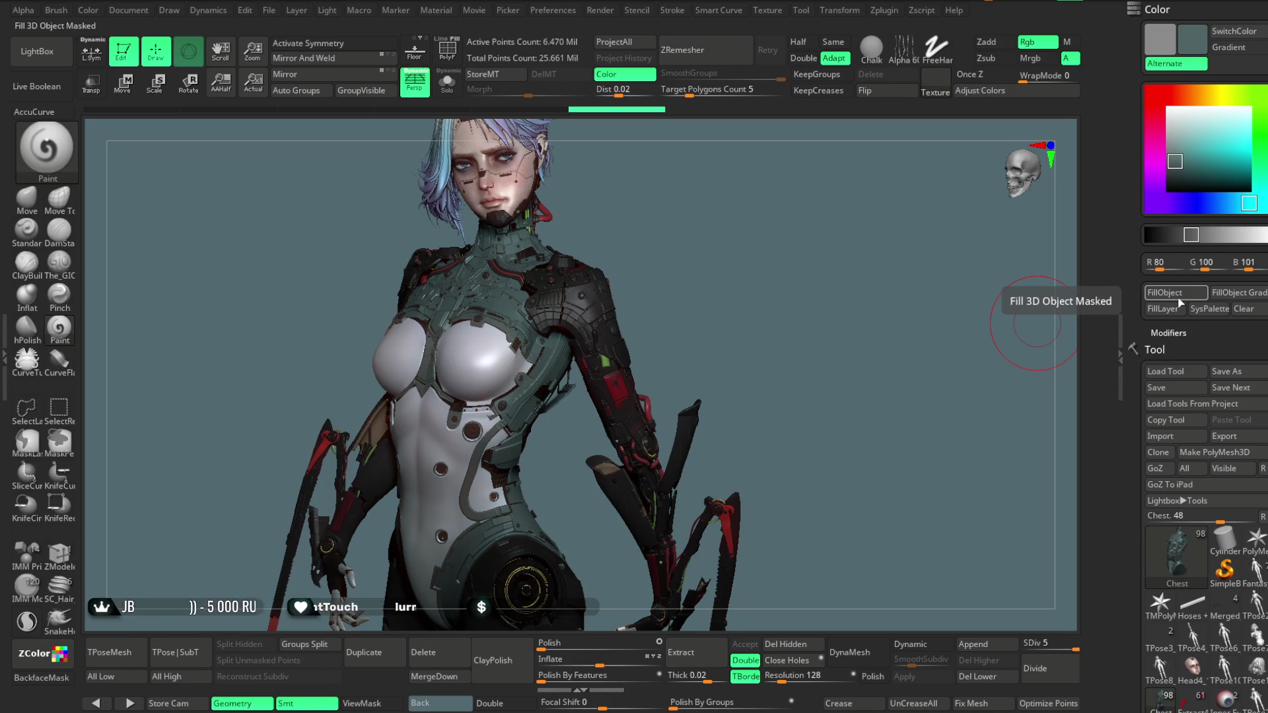
click(1179, 152)
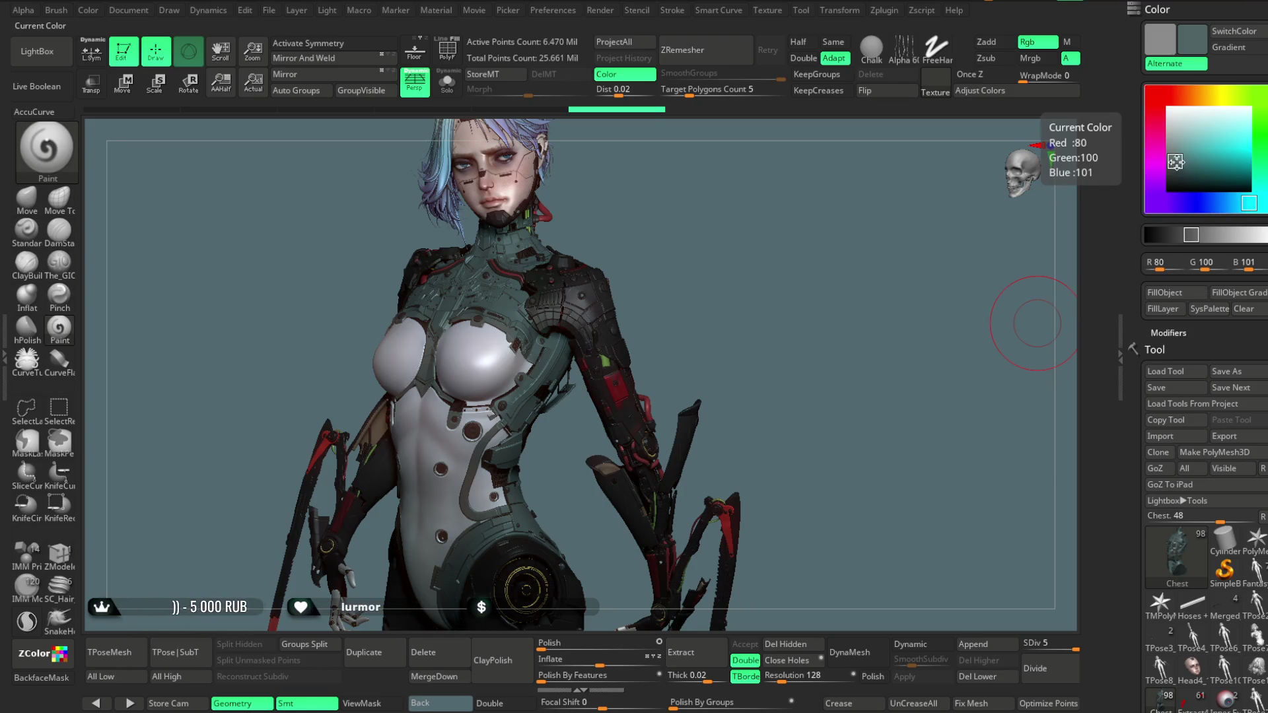
click(1177, 296)
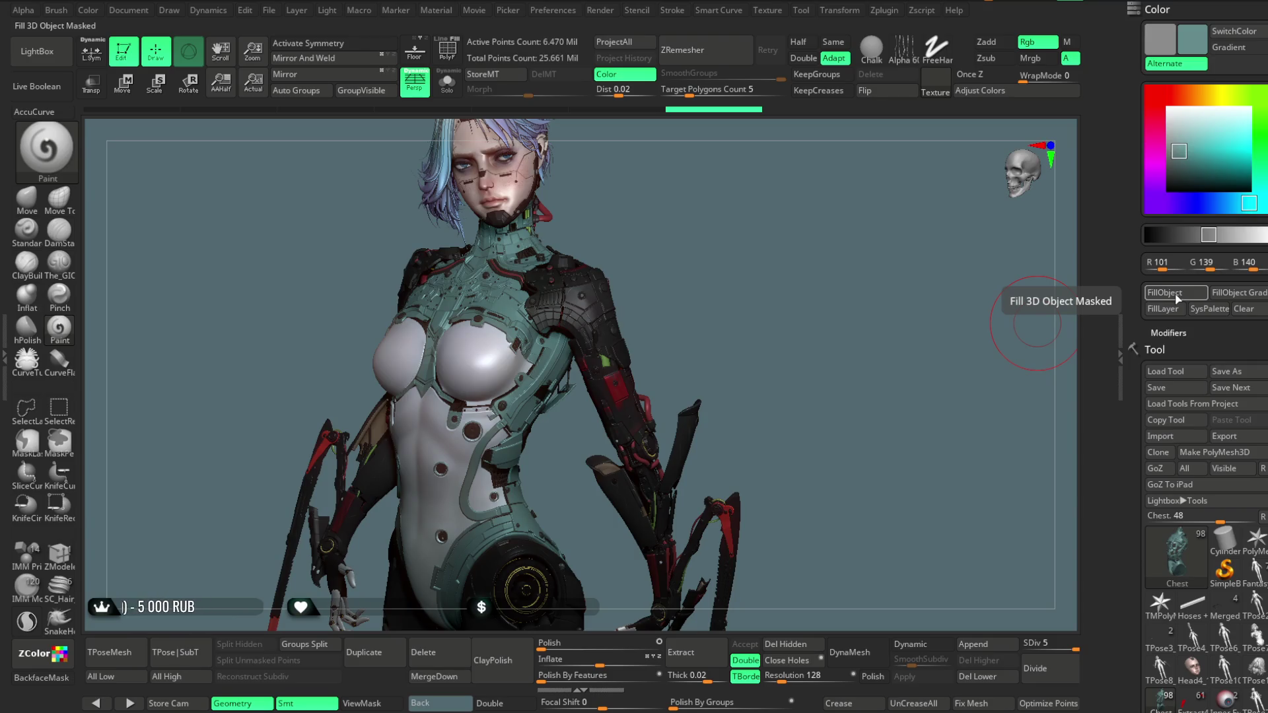
click(1173, 149)
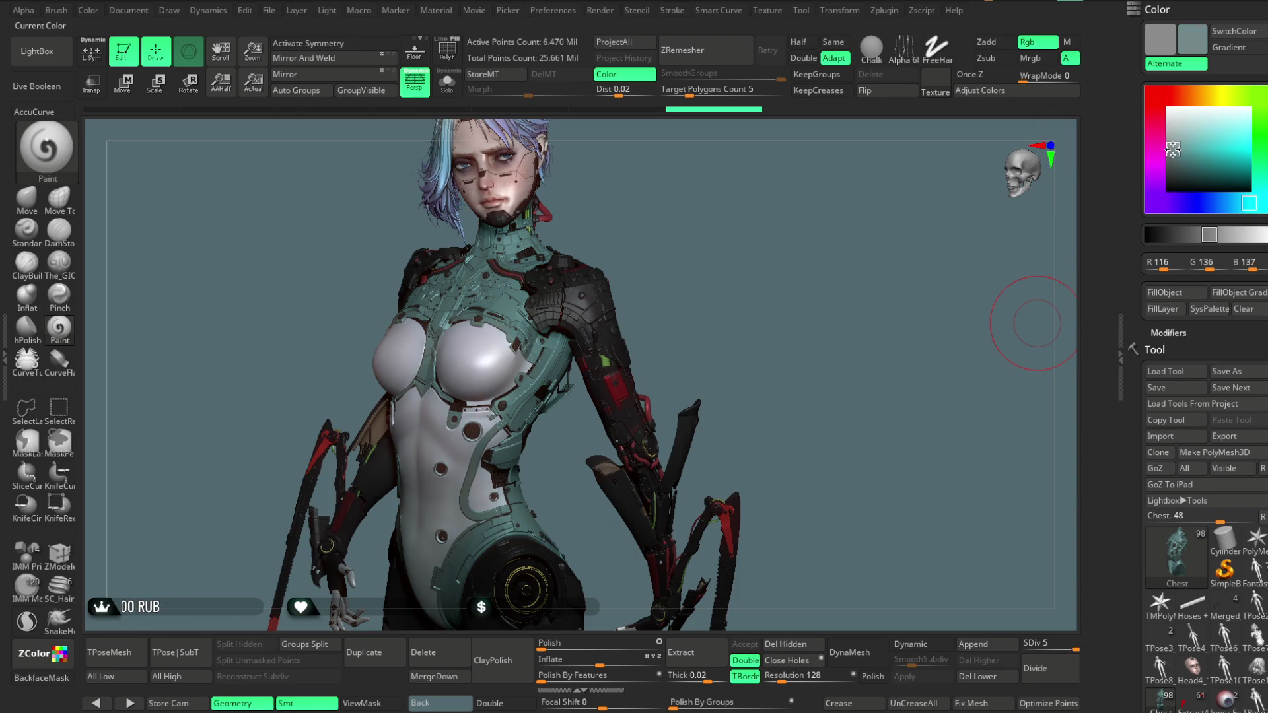
click(1169, 296)
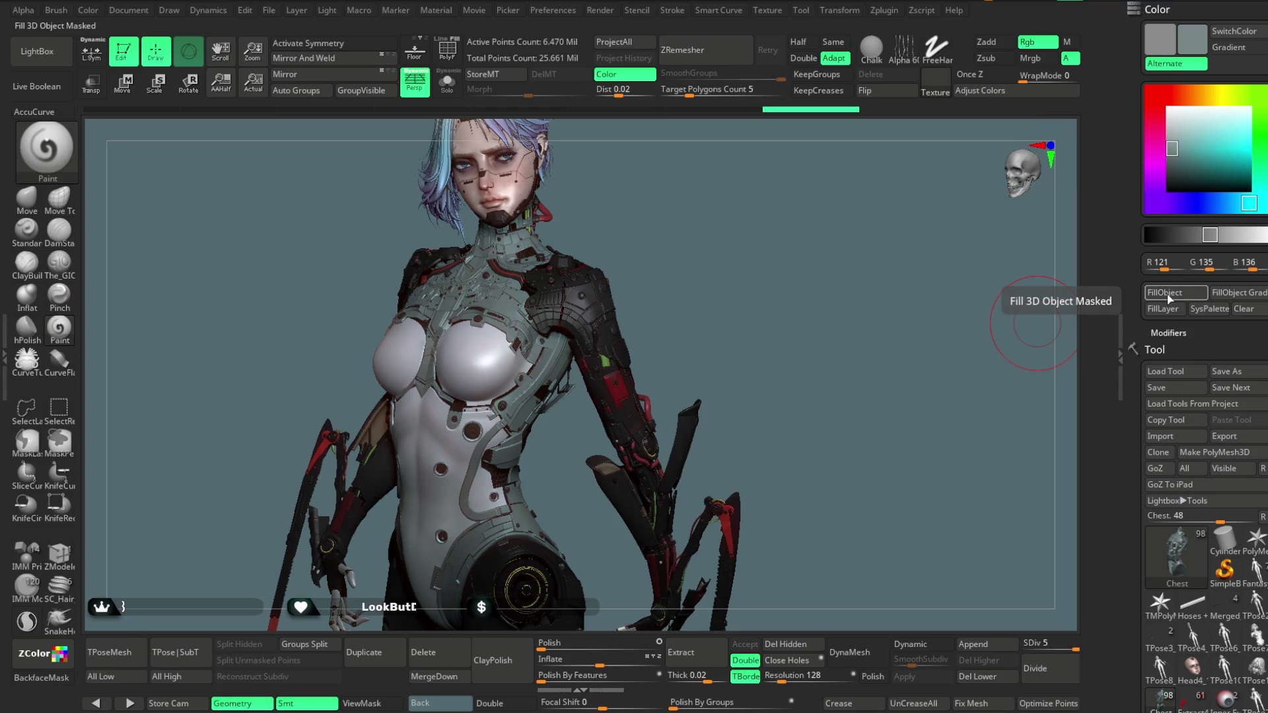
mouse_move(748, 307)
mouse_down()
mouse_move(718, 275)
mouse_move(746, 277)
mouse_move(727, 277)
mouse_move(739, 306)
mouse_move(730, 261)
mouse_move(719, 272)
mouse_move(745, 280)
mouse_move(722, 286)
mouse_move(724, 263)
mouse_move(742, 266)
mouse_move(733, 297)
mouse_up()
key(ctrl)
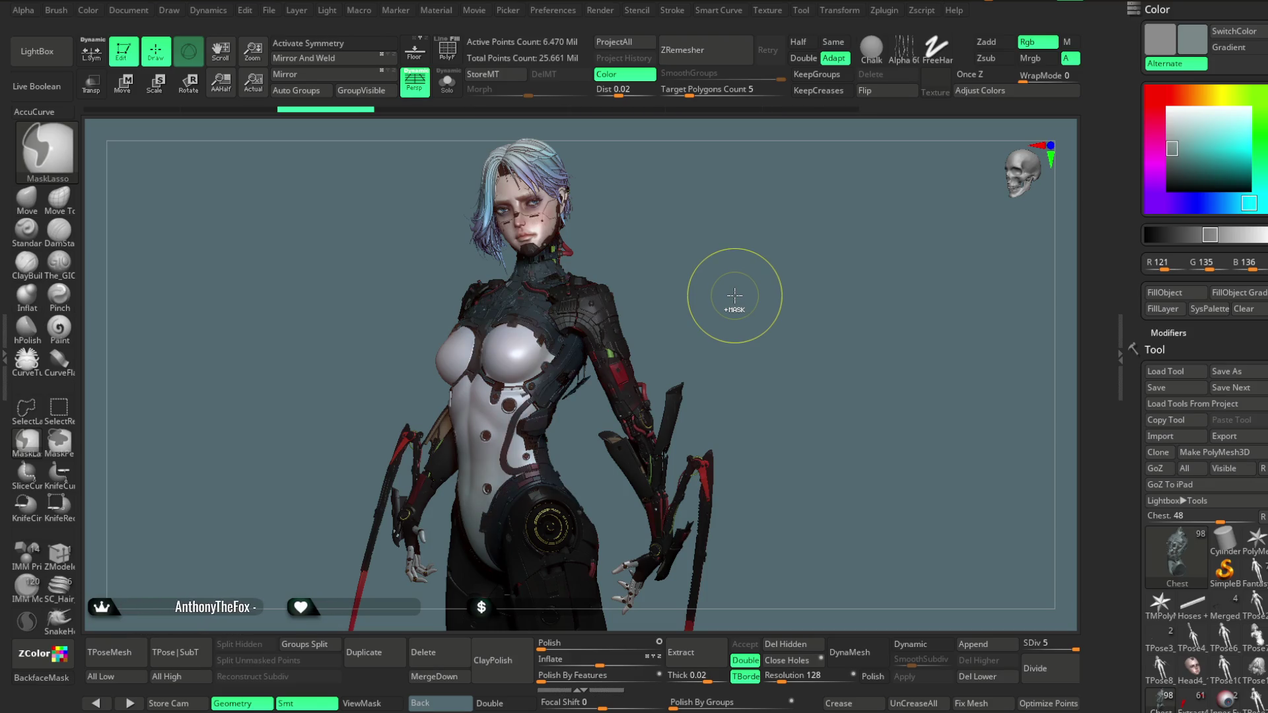
ctrl+click(735, 295)
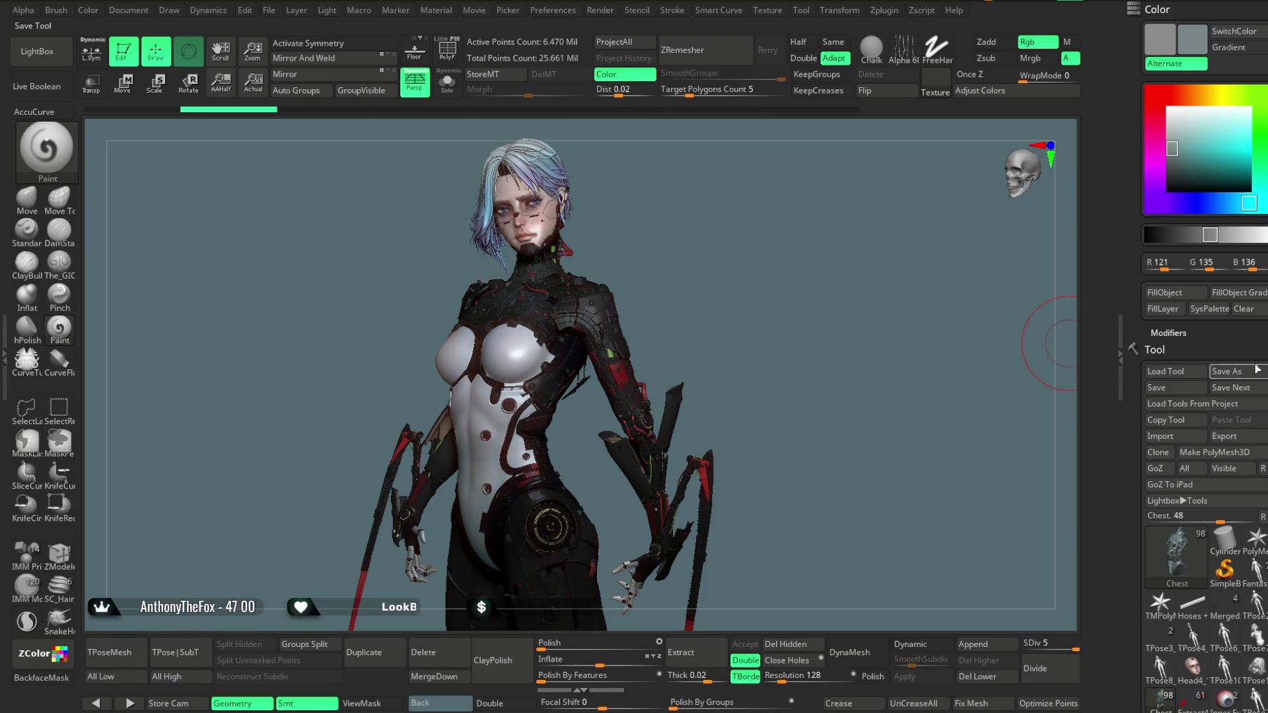
Expand the Chest tool's Surface and Layers sections to show Untitled Layer 1 in the layer list
scroll(1245, 370, down, 15)
scroll(1206, 370, down, 5)
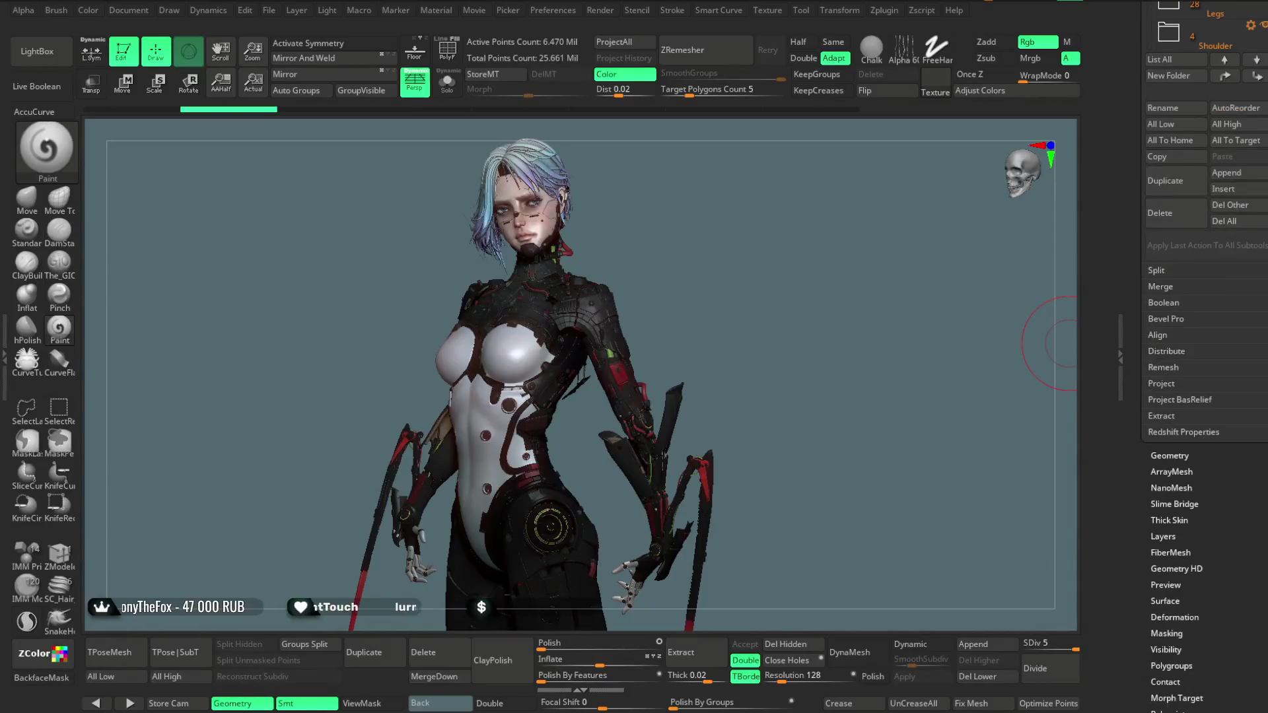
click(1165, 601)
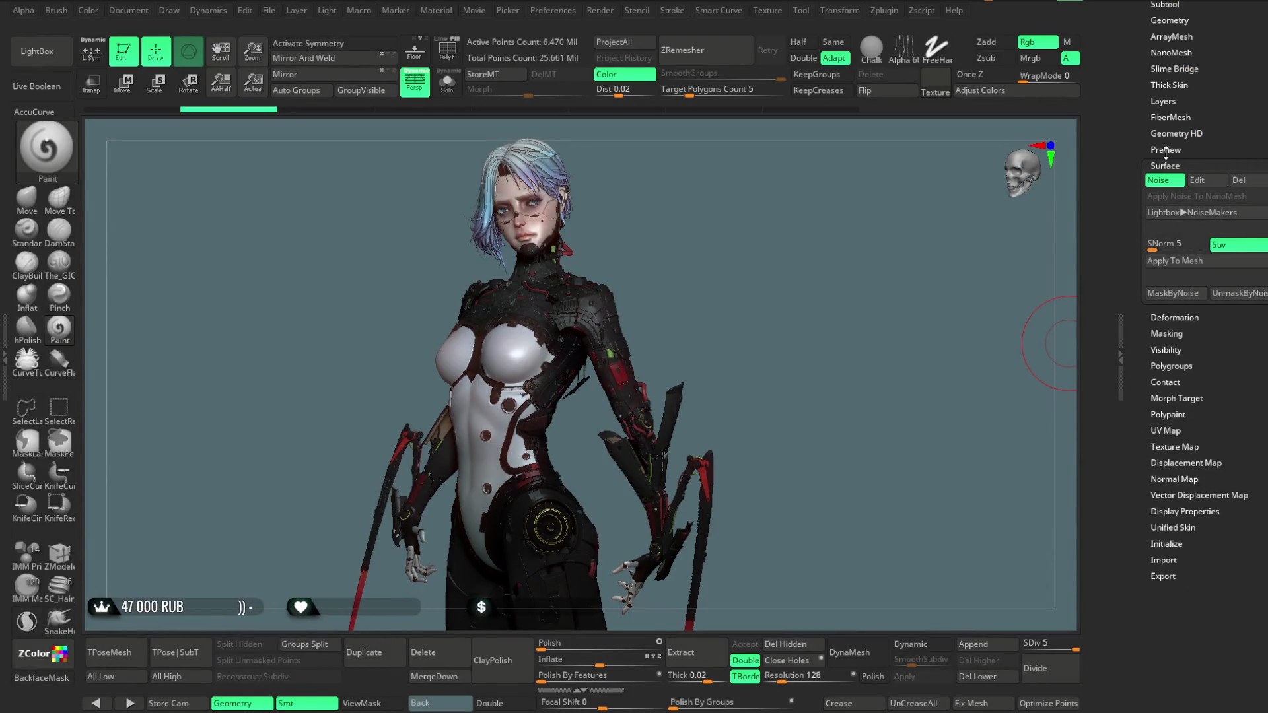
click(1171, 101)
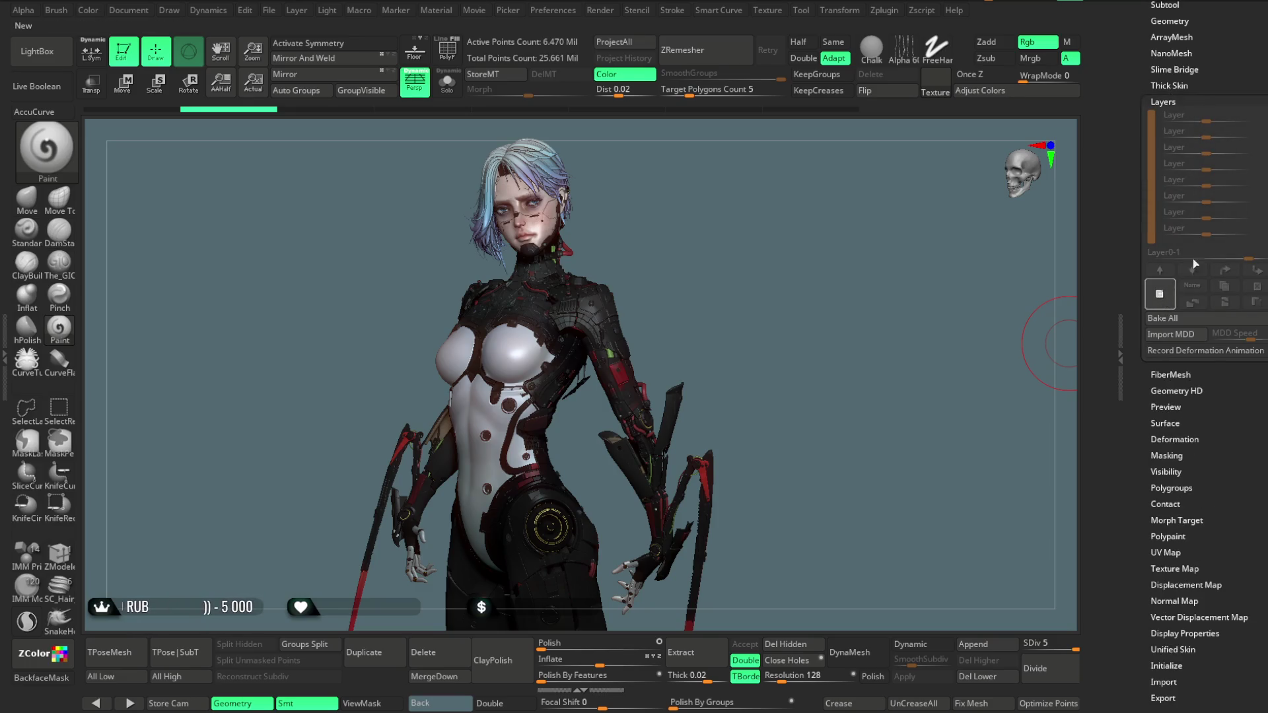
scroll(1164, 303, up, 10)
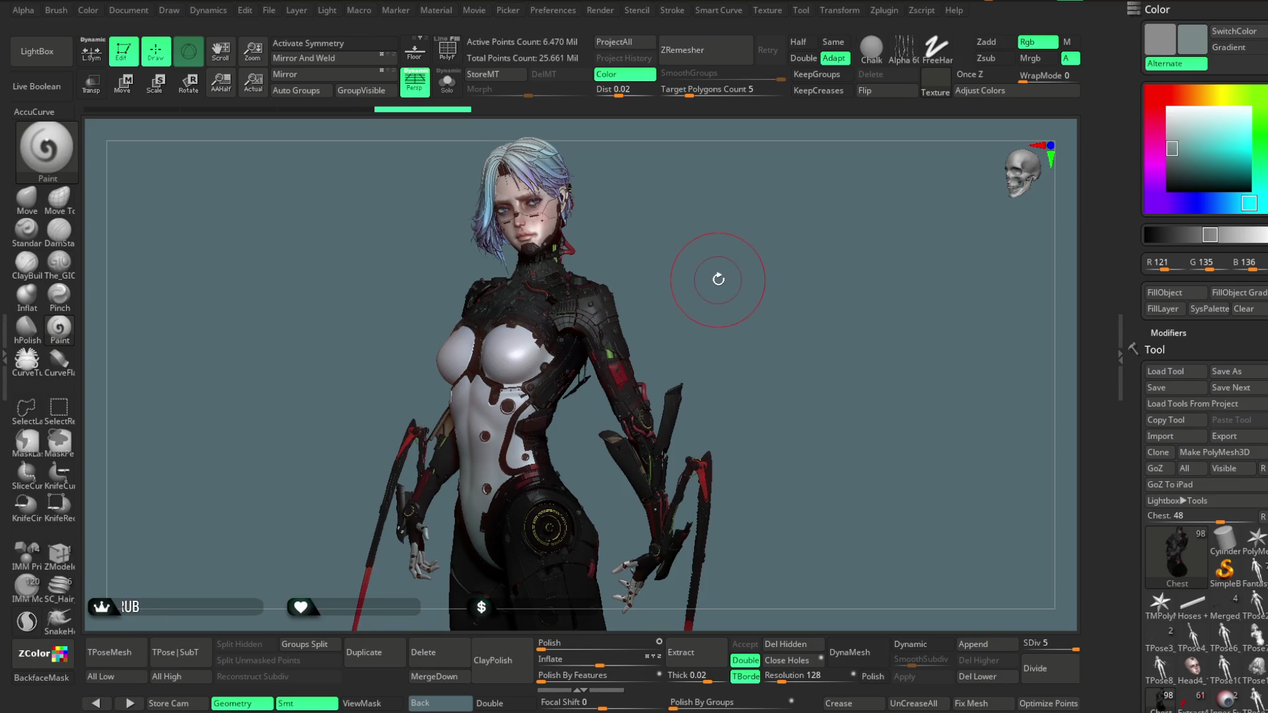
scroll(1206, 357, down, 10)
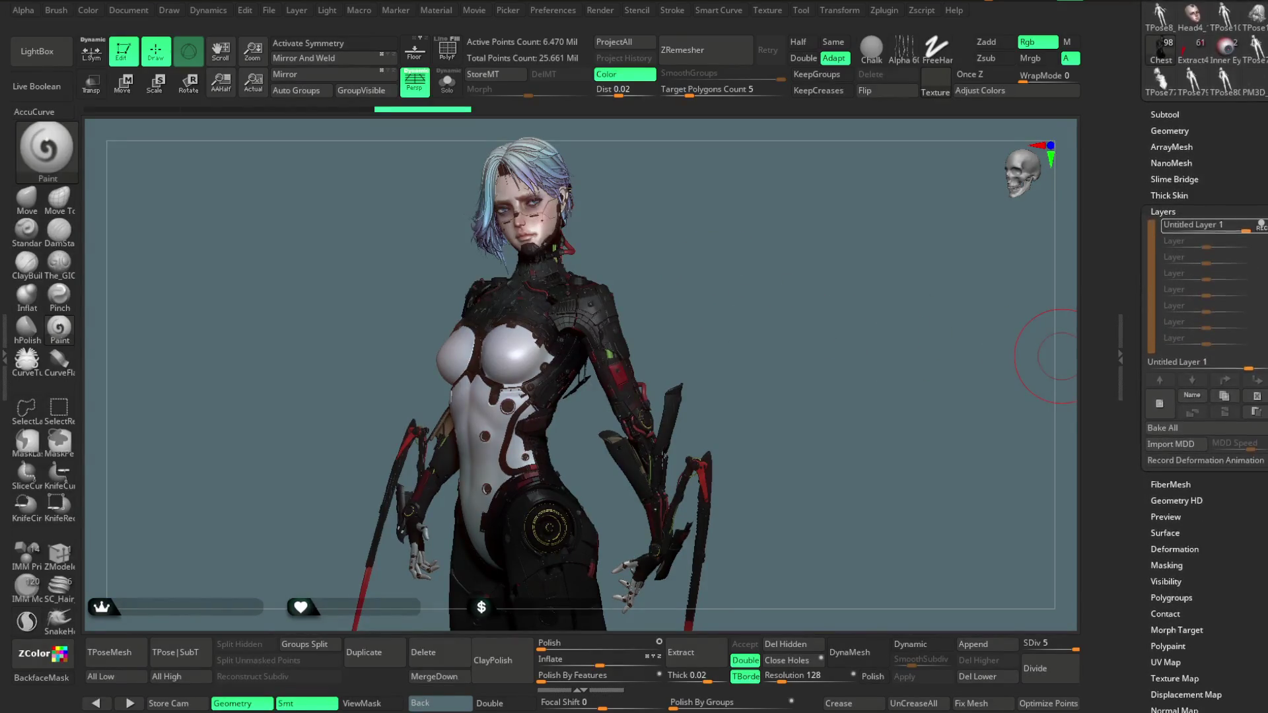
scroll(1206, 198, up, 1)
click(1165, 97)
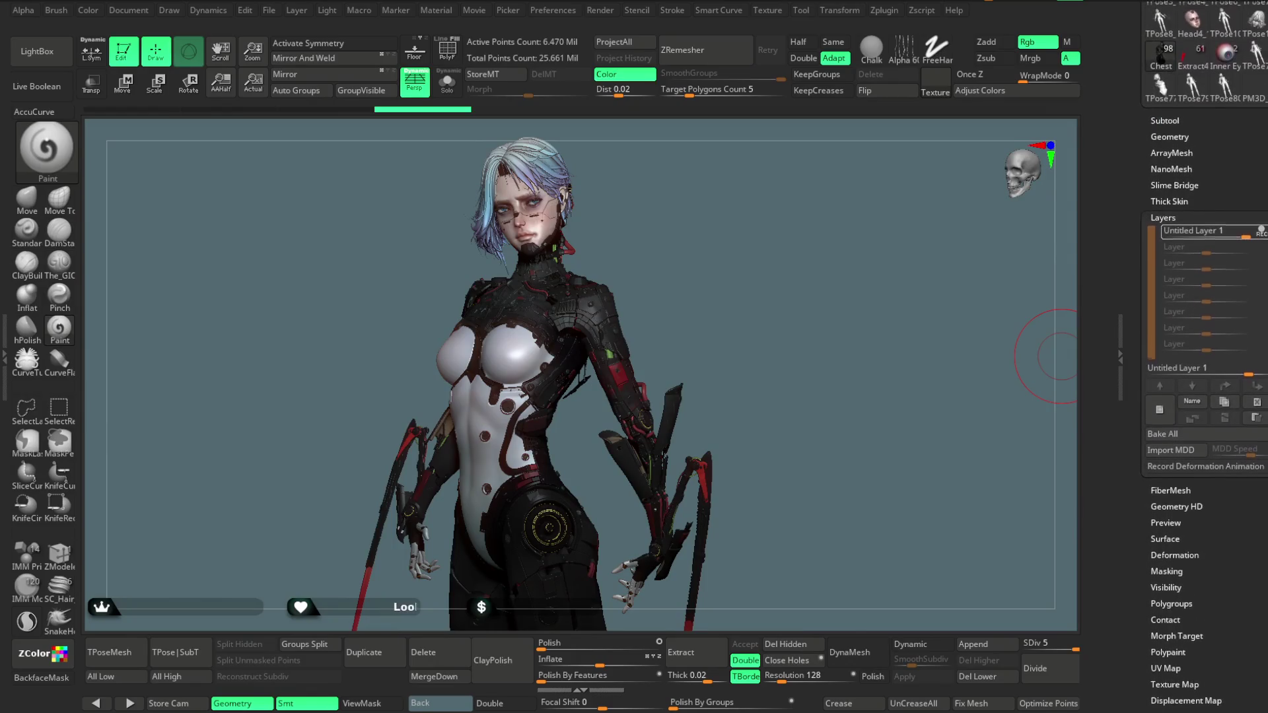
scroll(1220, 192, down, 5)
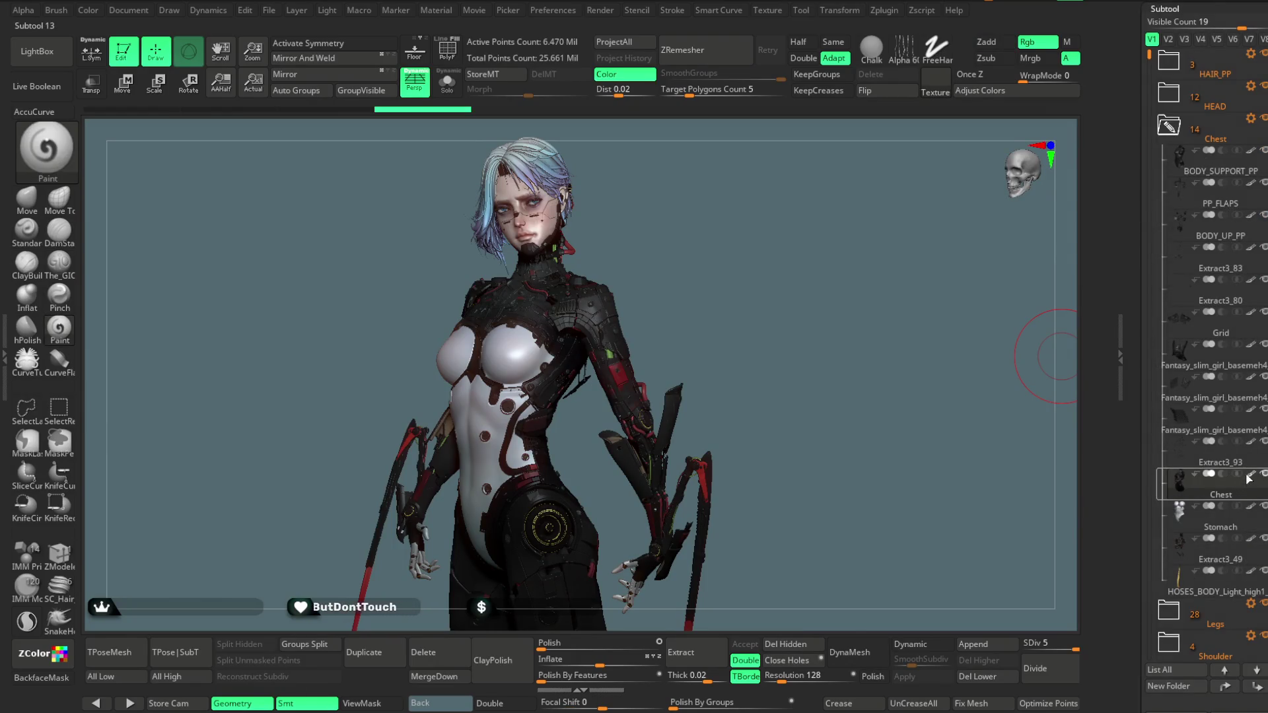
scroll(1222, 407, up, 2)
scroll(1205, 356, up, 10)
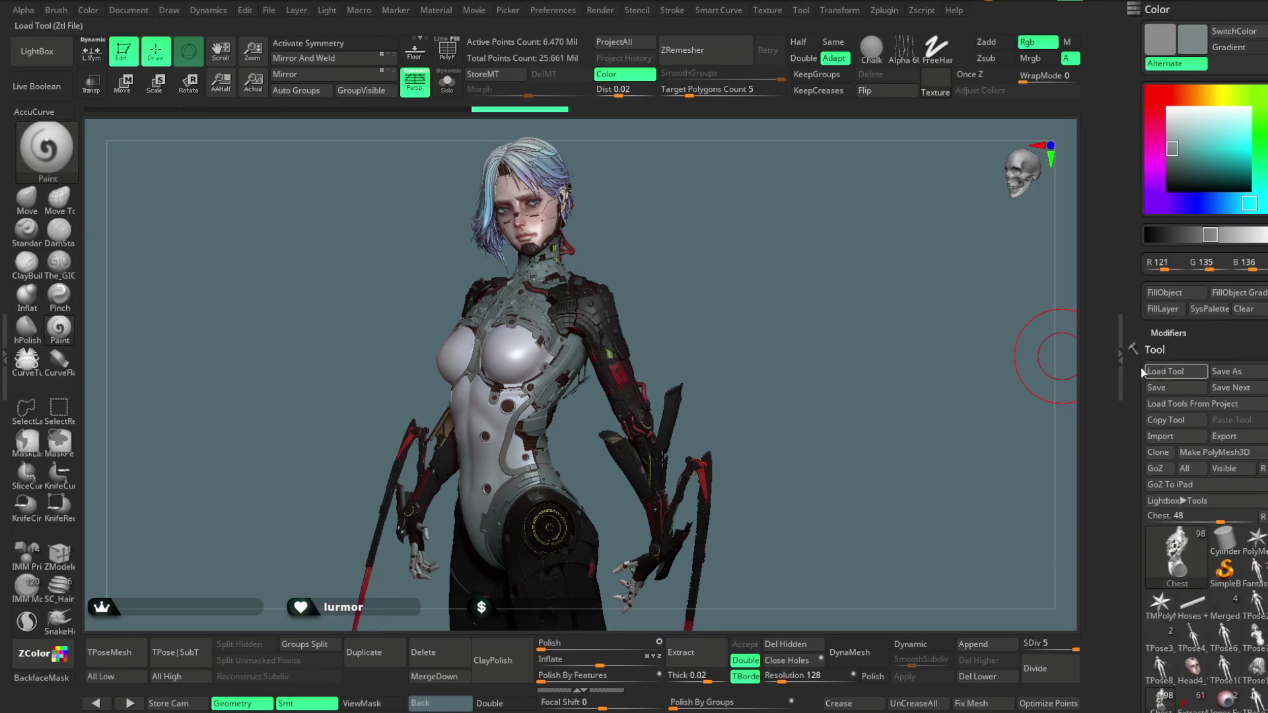
click(1162, 294)
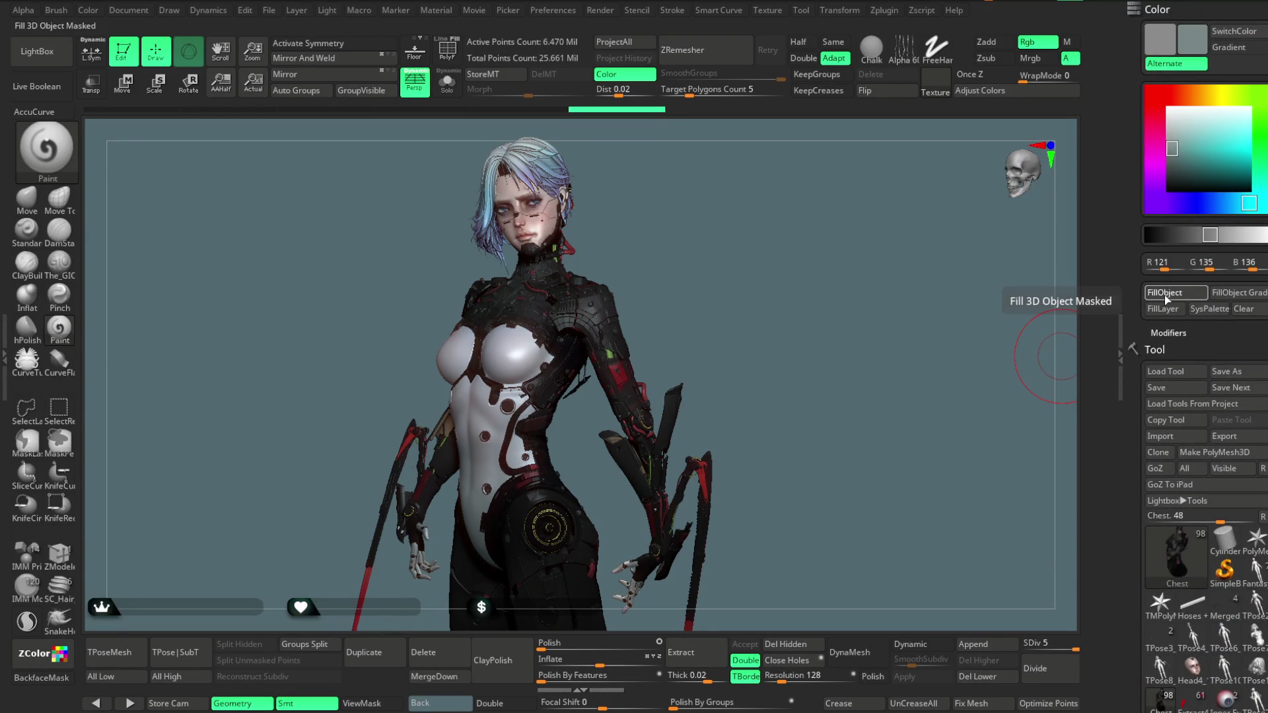
right_click(885, 343)
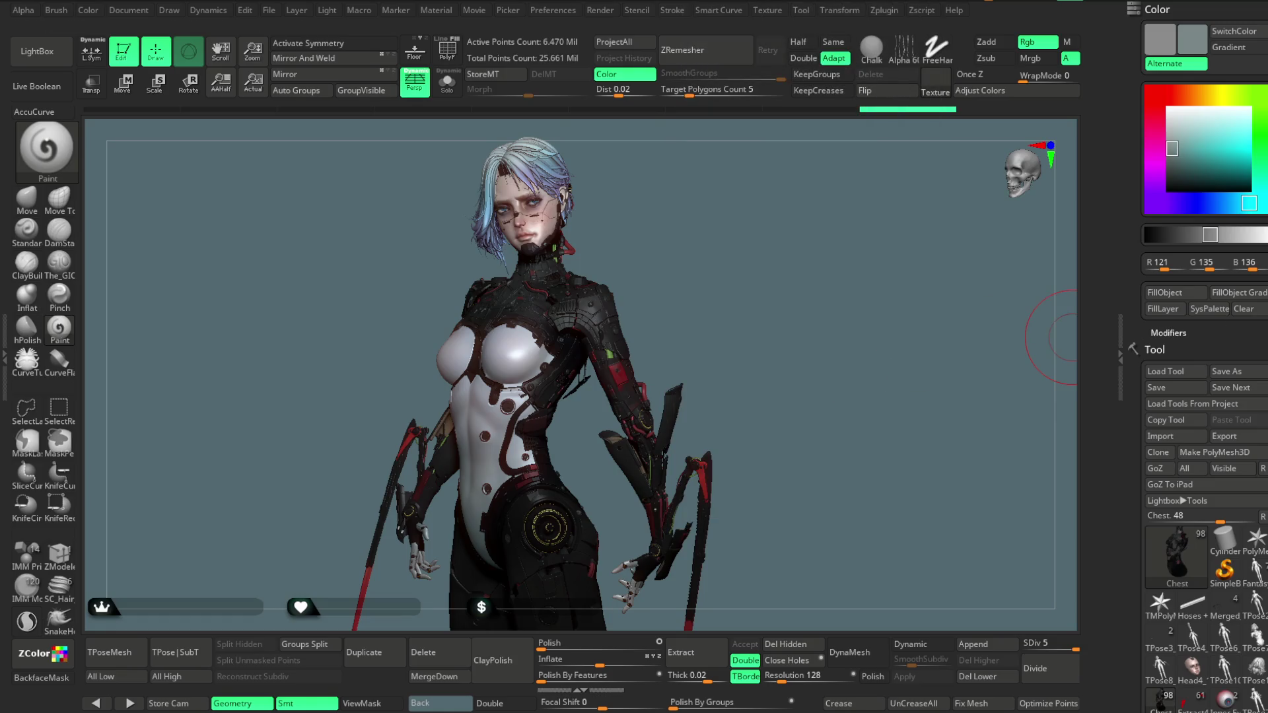
scroll(1206, 396, down, 5)
scroll(1263, 104, down, 10)
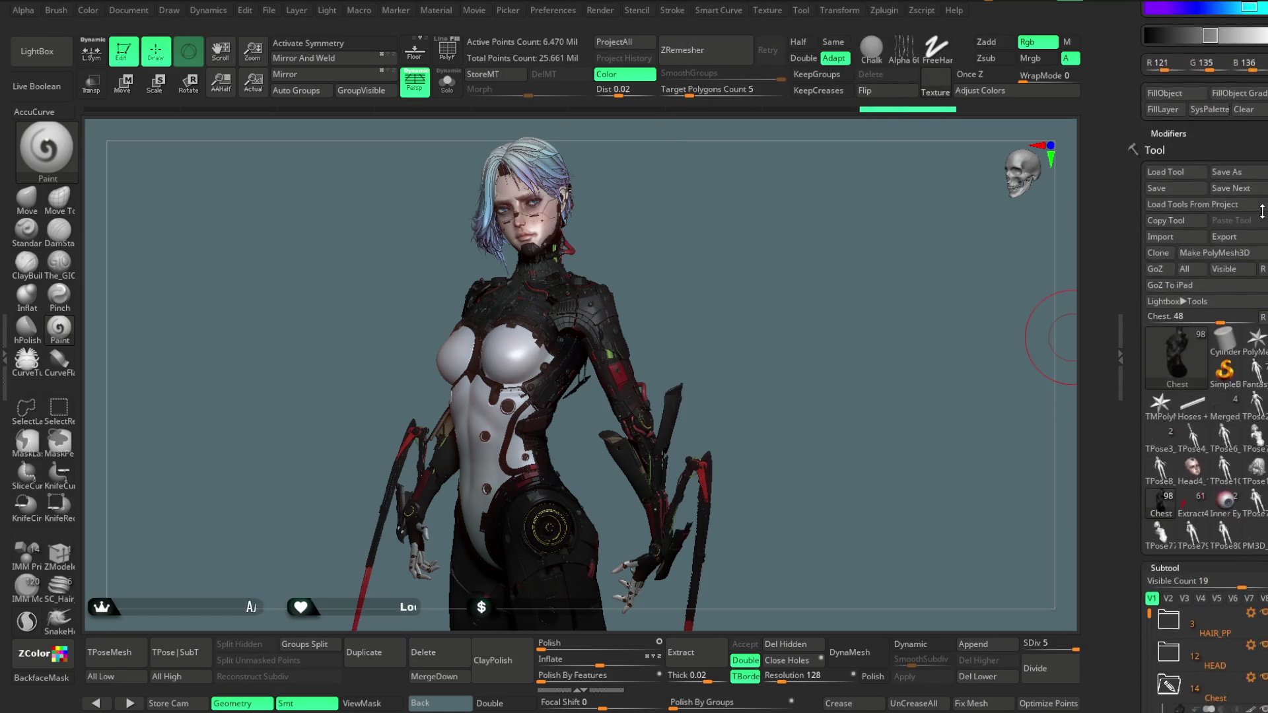
drag(1263, 104, 1263, 364)
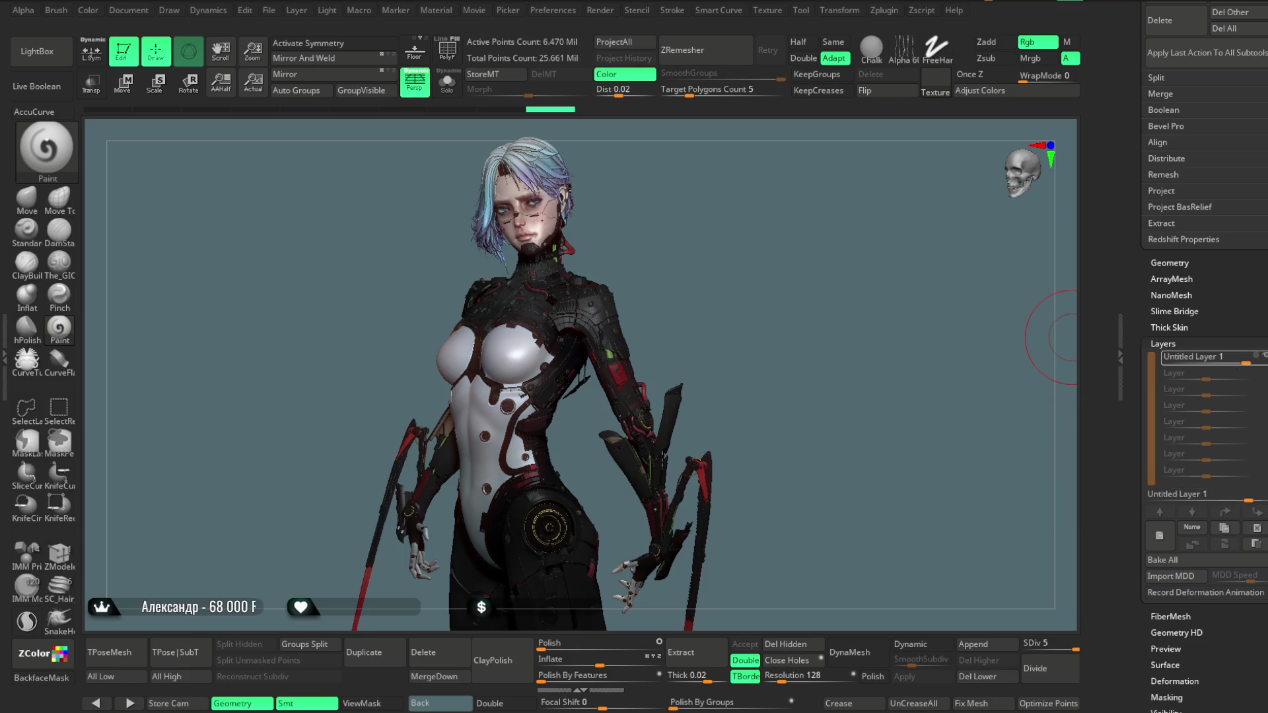
scroll(1253, 449, up, 10)
scroll(1254, 449, down, 10)
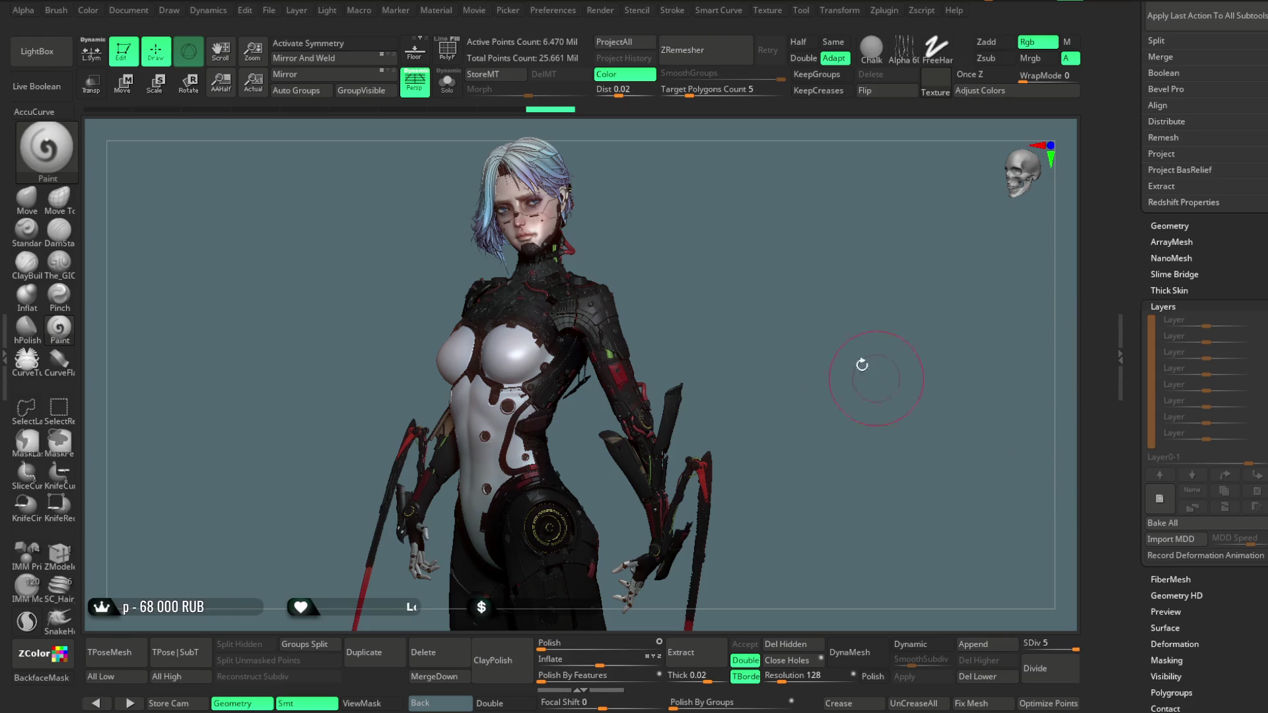
scroll(1258, 283, up, 5)
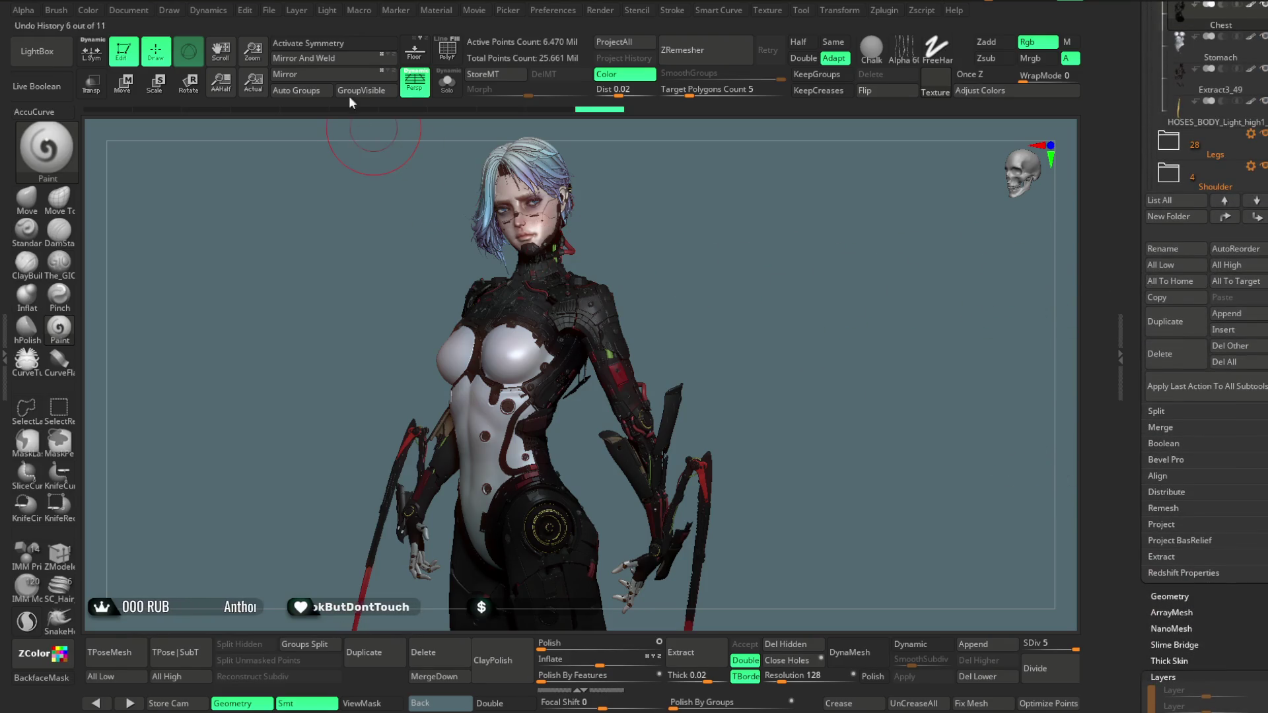
click(268, 10)
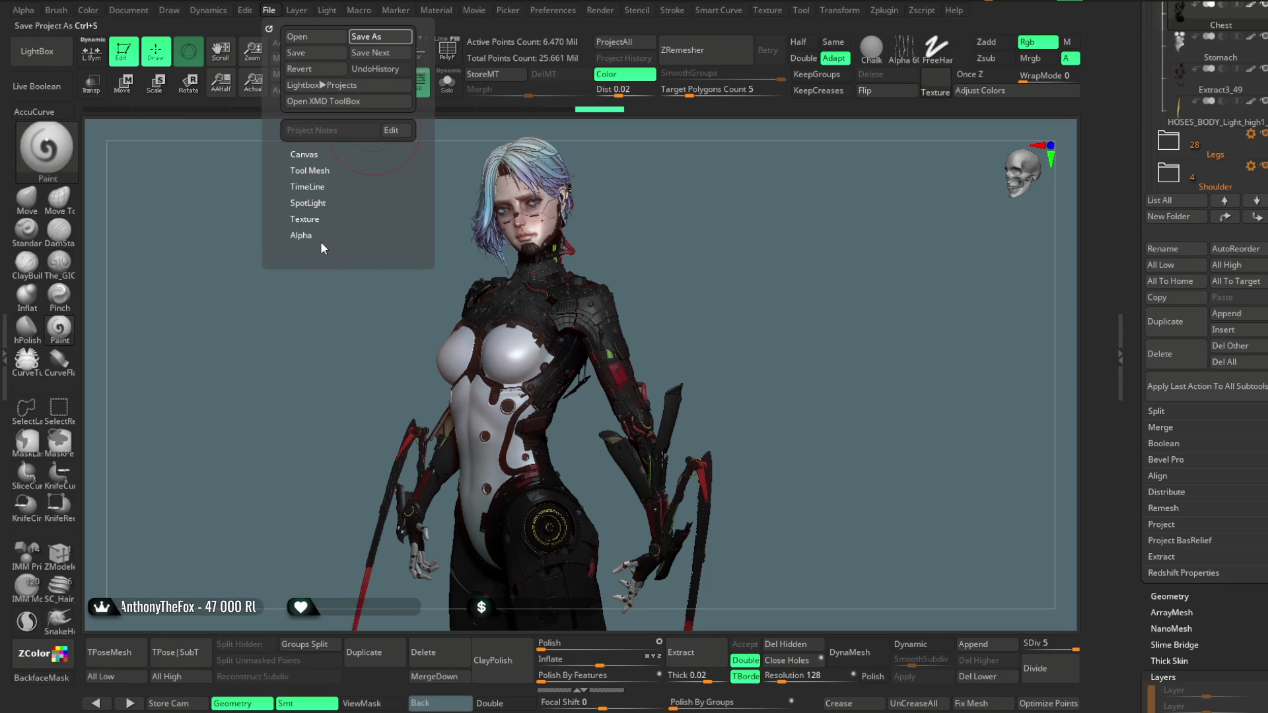
Save the project with Ctrl+S, finishing in about 11.75 seconds
key(ctrl+s)
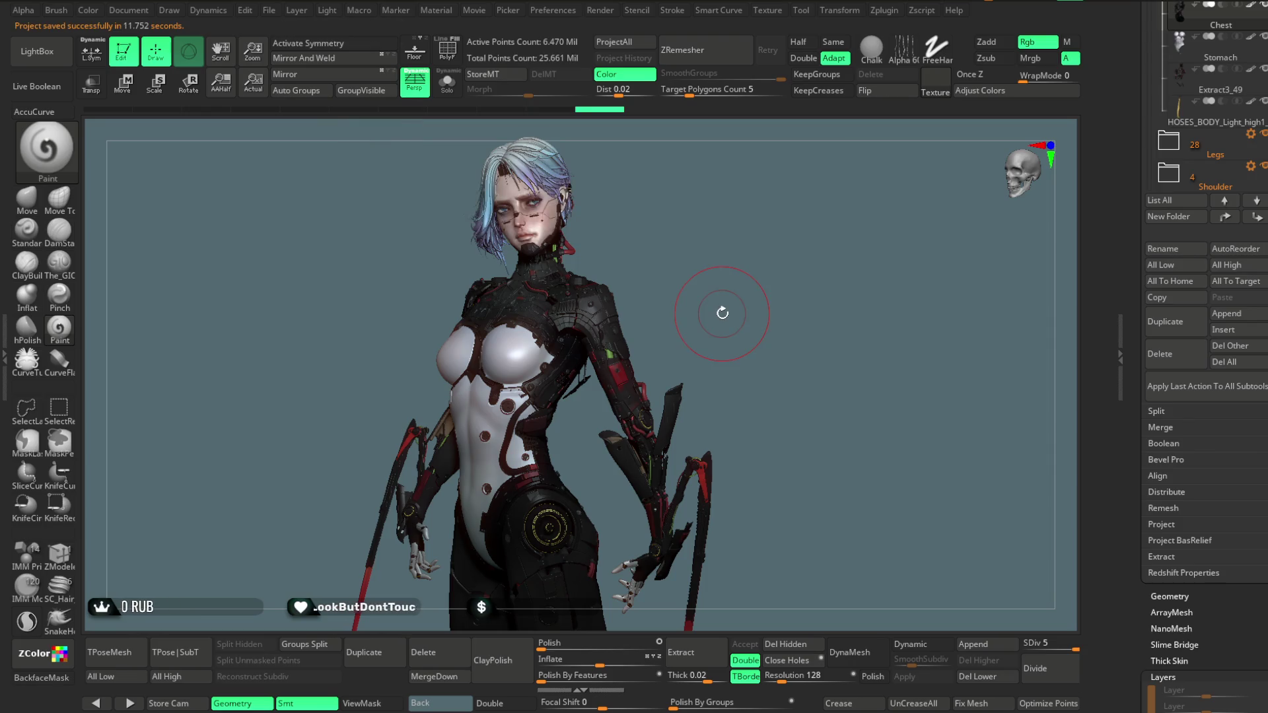
scroll(1244, 364, up, 10)
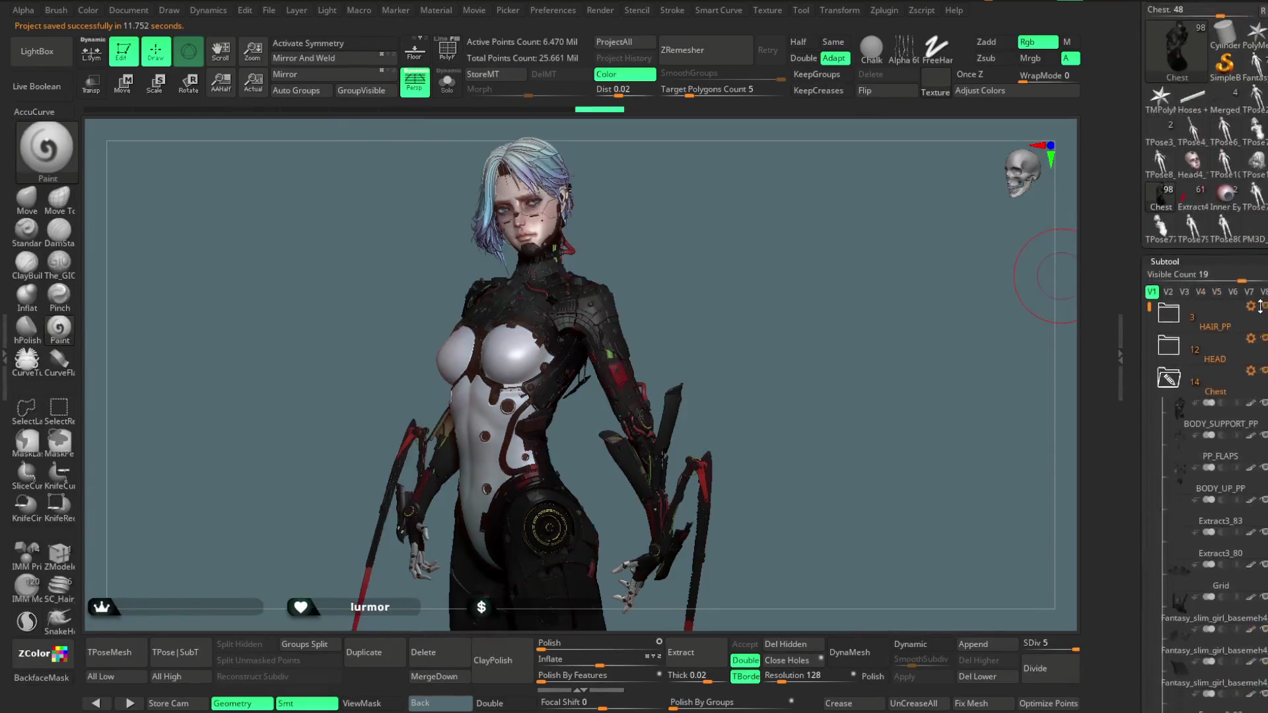
Fill the shoulder armour with the current colour, then select the Hand and Shoulder subtools
mouse_move(722, 303)
mouse_down()
mouse_move(710, 278)
mouse_move(722, 260)
mouse_move(708, 266)
mouse_up()
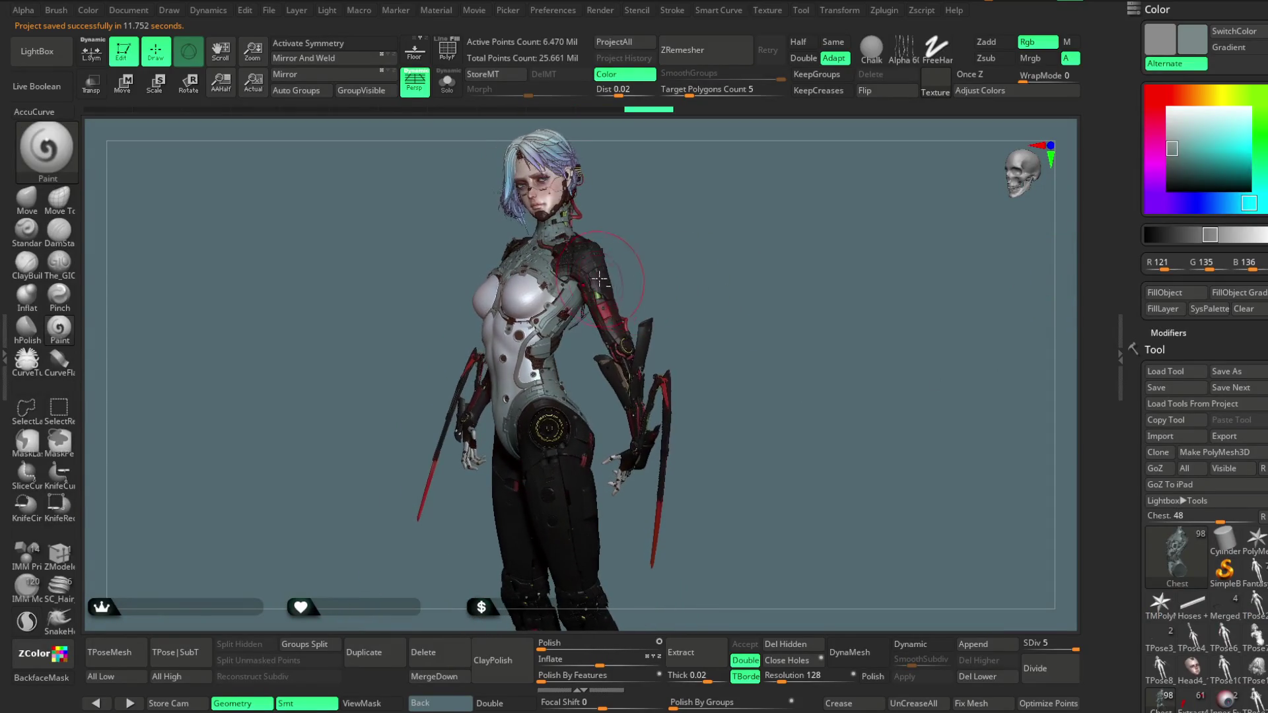
click(1164, 294)
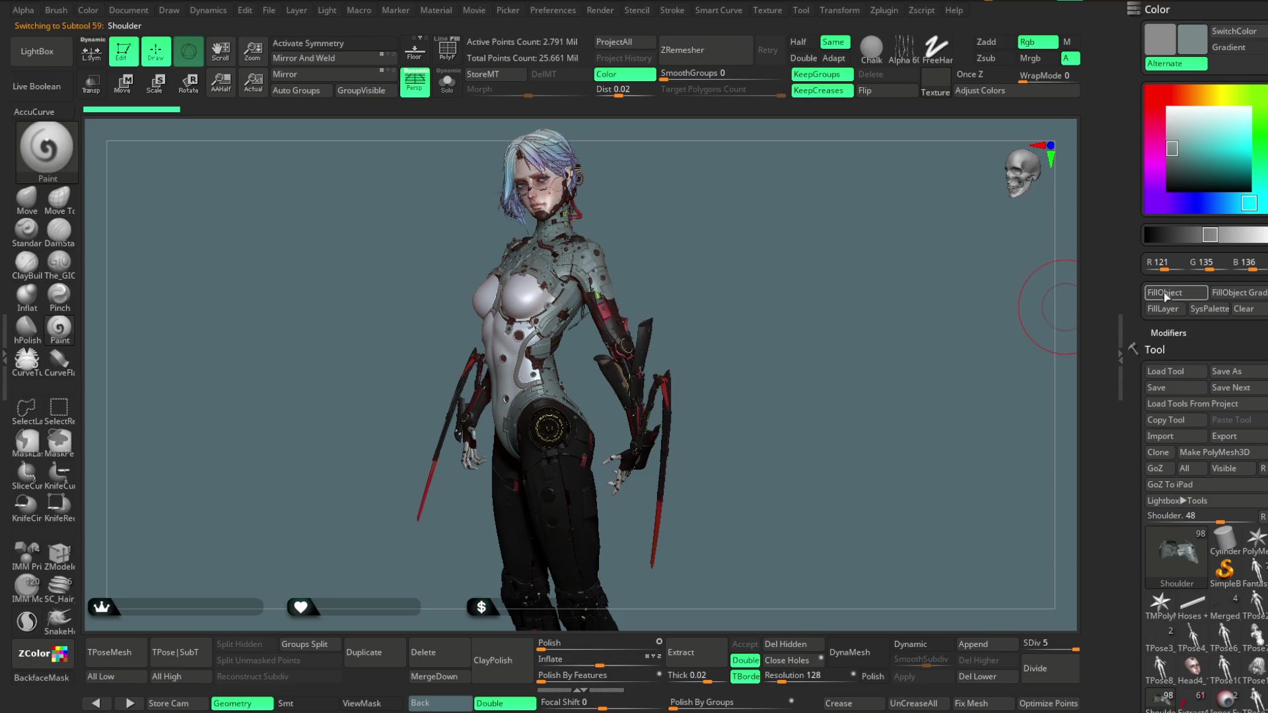
drag(711, 260, 620, 336)
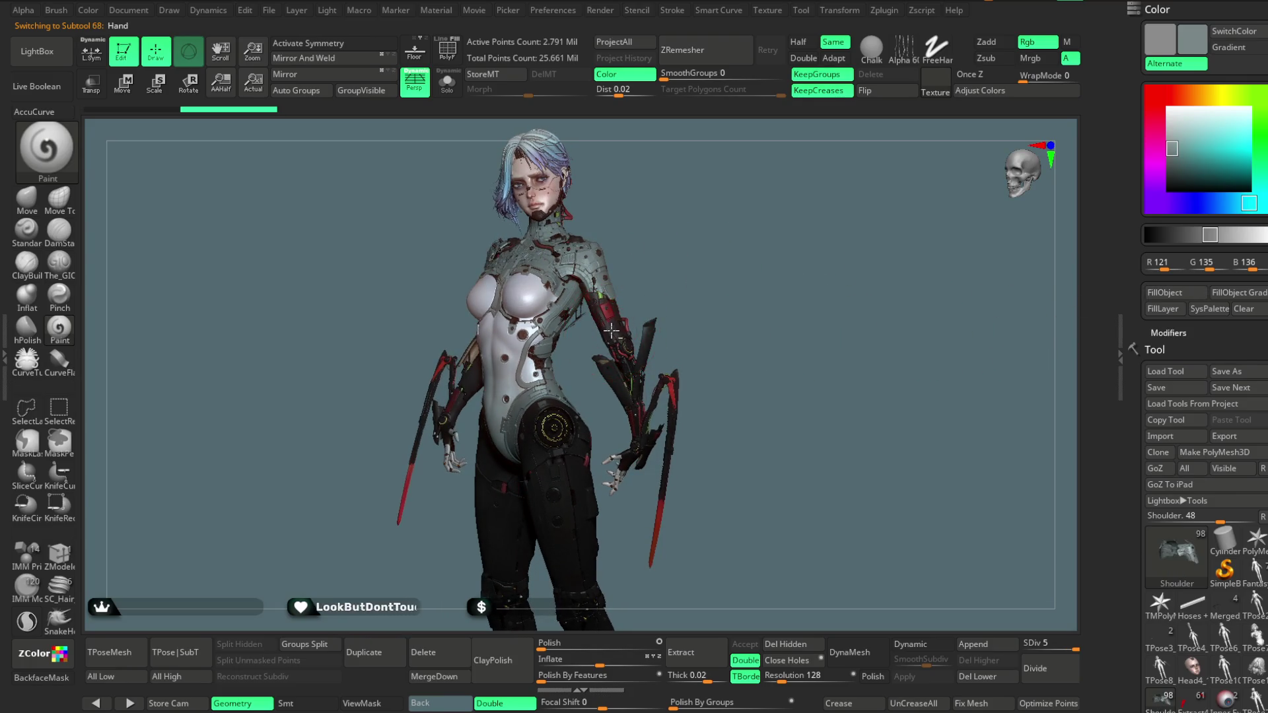
alt+click(654, 354)
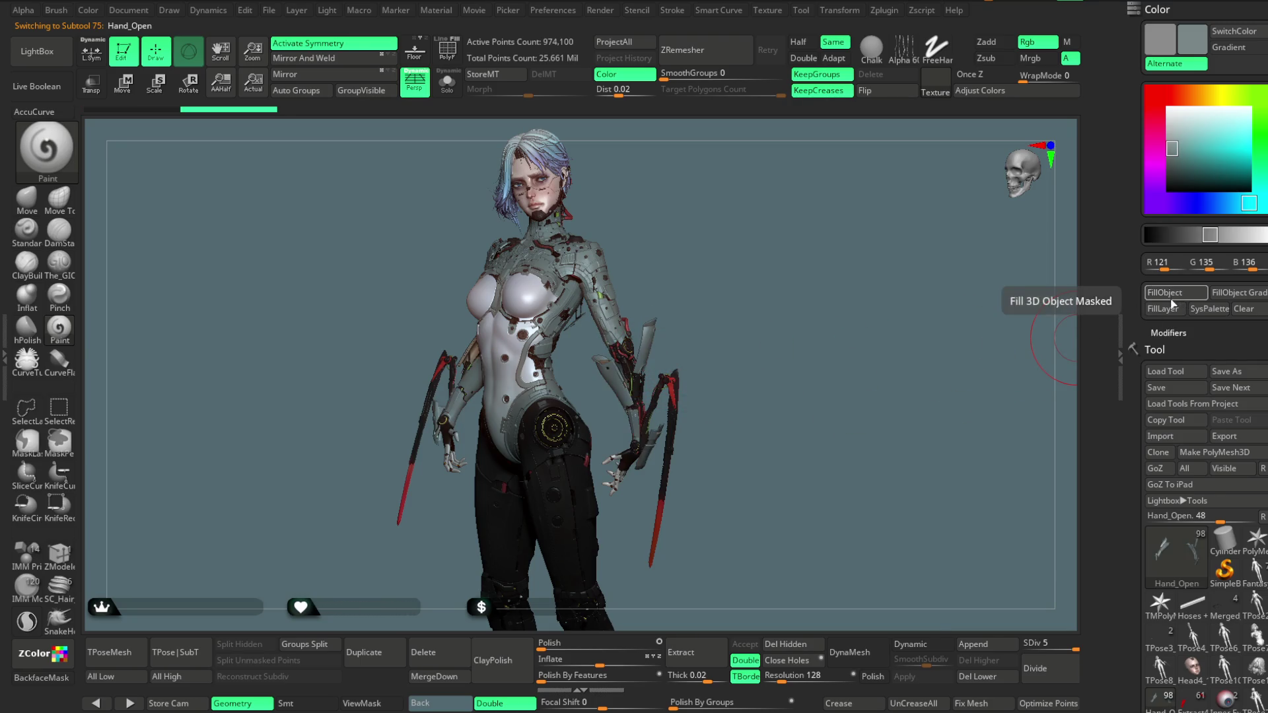
mouse_move(798, 394)
alt+mouse_down()
mouse_move(800, 318)
mouse_move(779, 300)
mouse_move(779, 336)
mouse_move(730, 278)
mouse_move(739, 307)
mouse_move(644, 328)
alt+mouse_up()
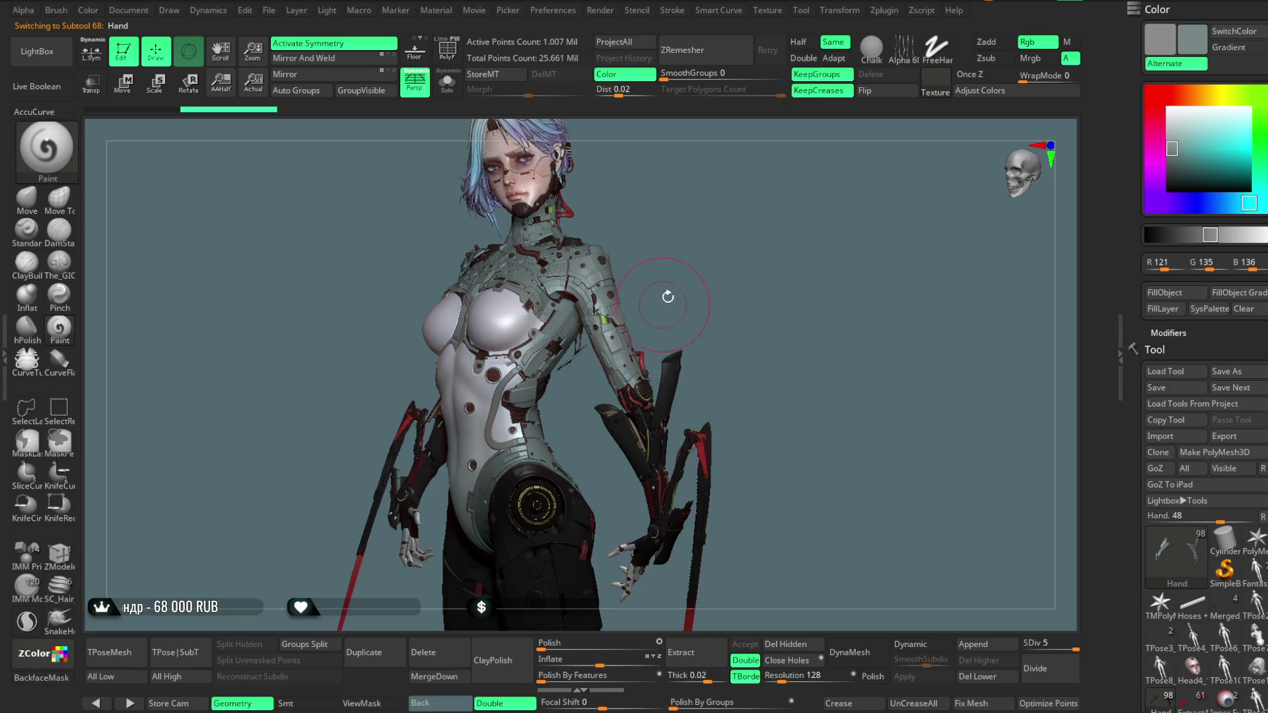
alt+click(595, 277)
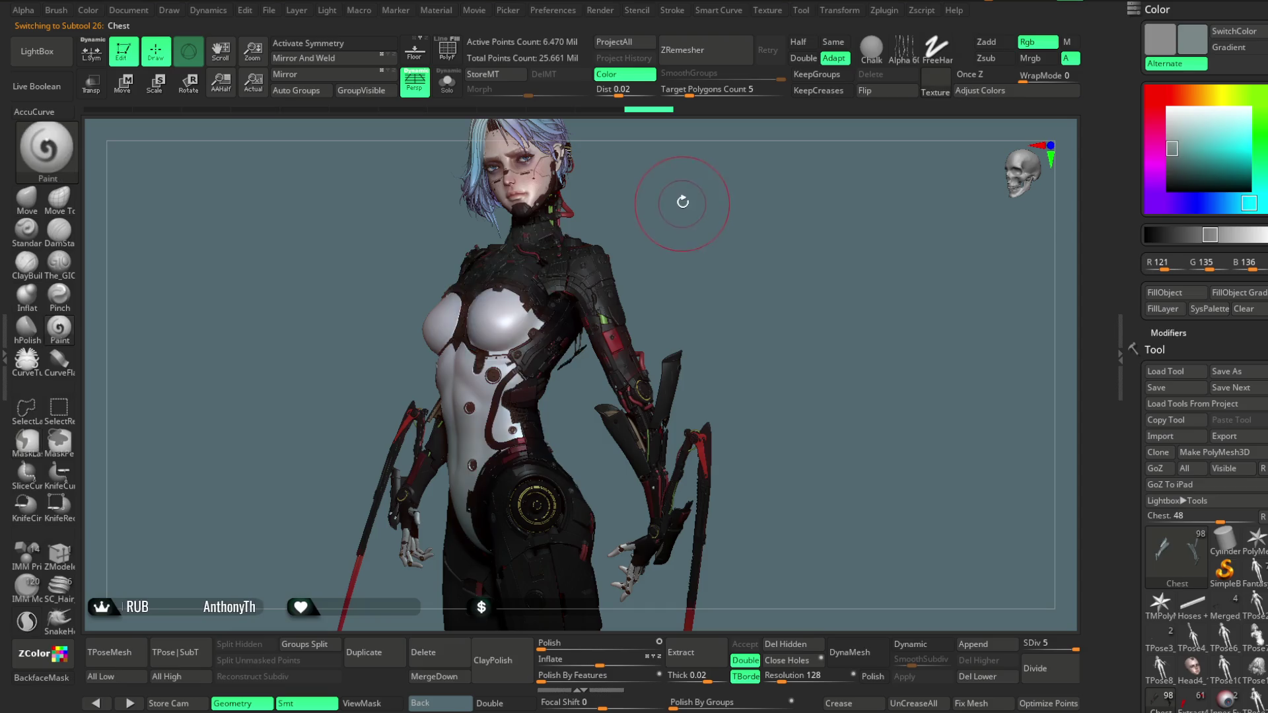
Fill the chest armour, shoulder armour and Hand subtool with dark grey
alt+drag(682, 198, 690, 226)
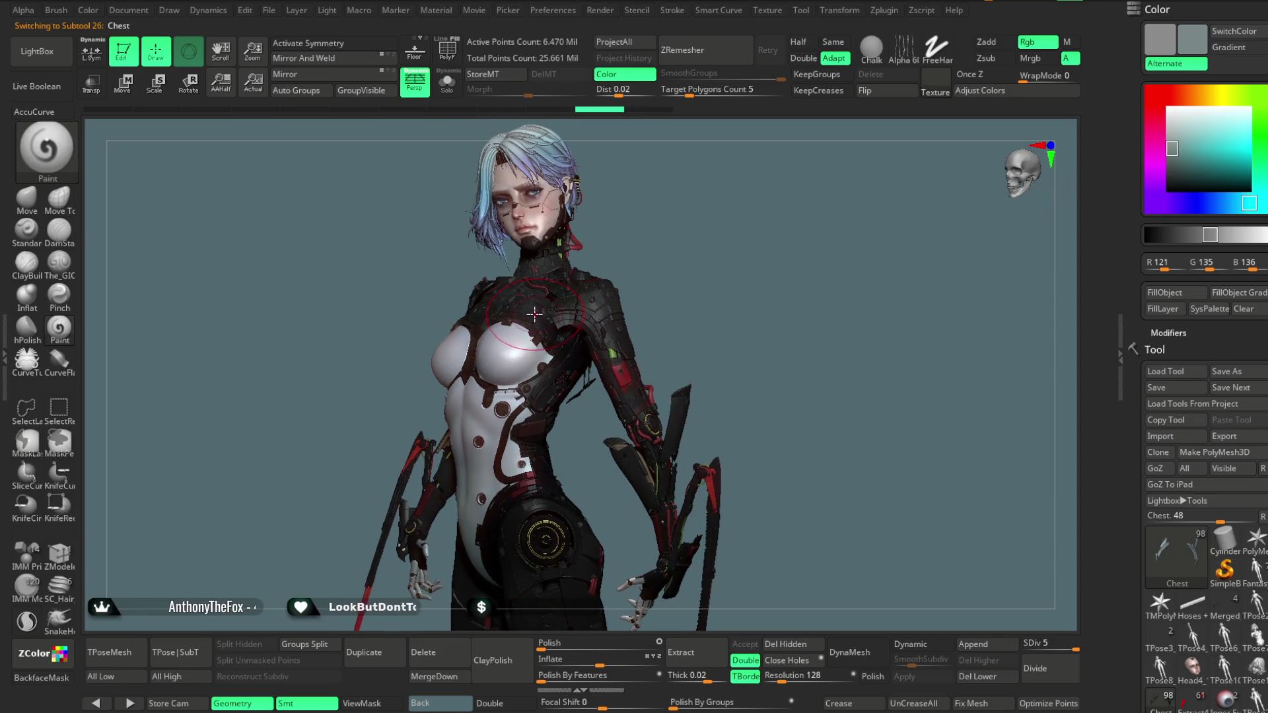
click(1165, 166)
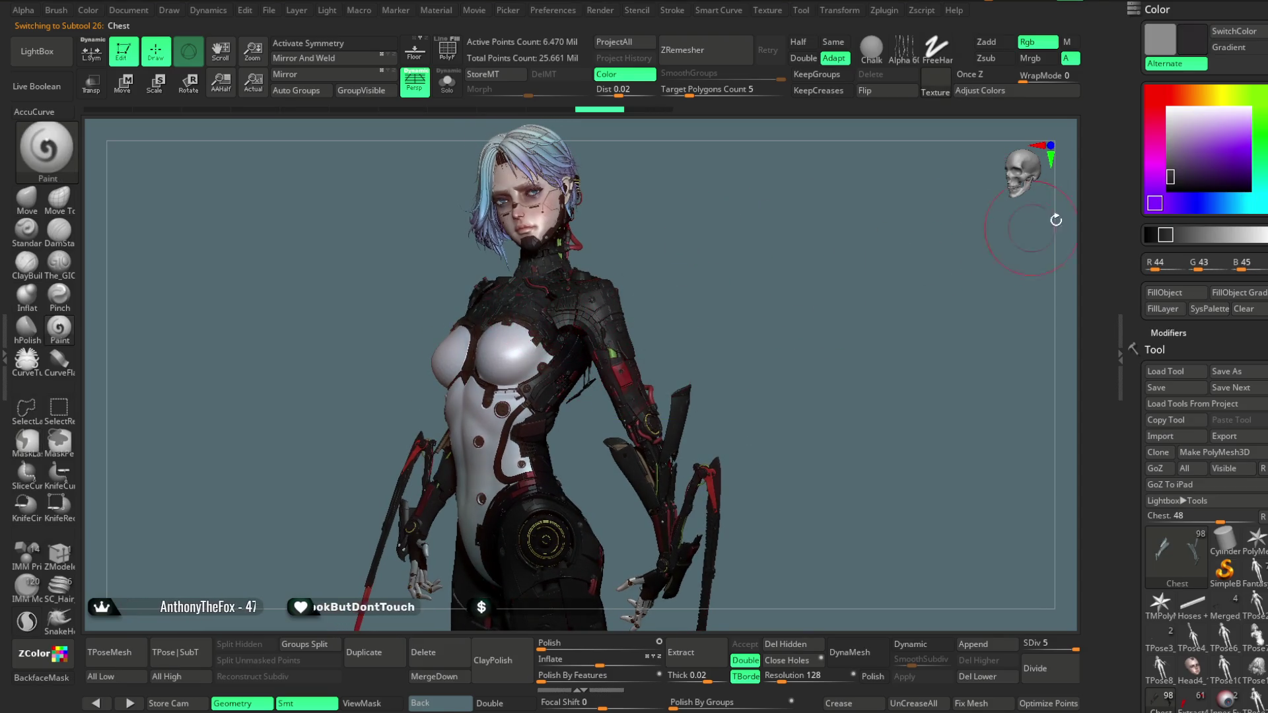
click(1165, 292)
drag(712, 251, 606, 275)
alt+click(603, 276)
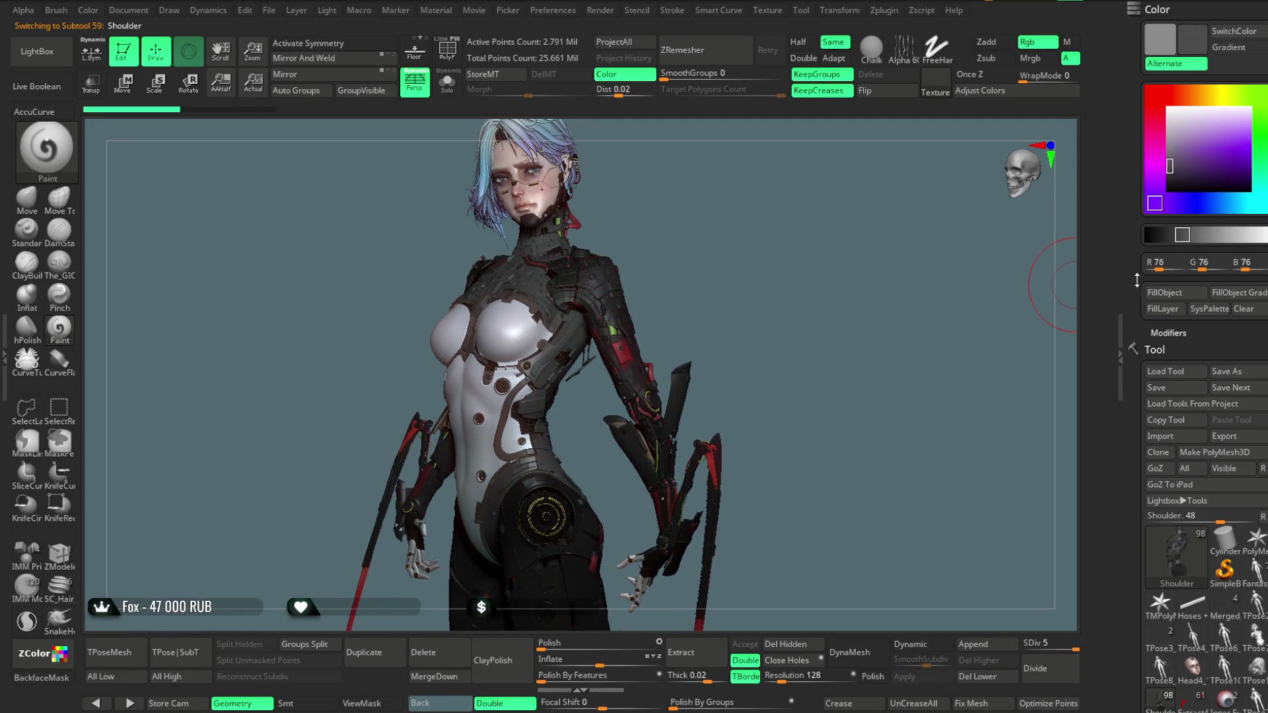
click(1171, 296)
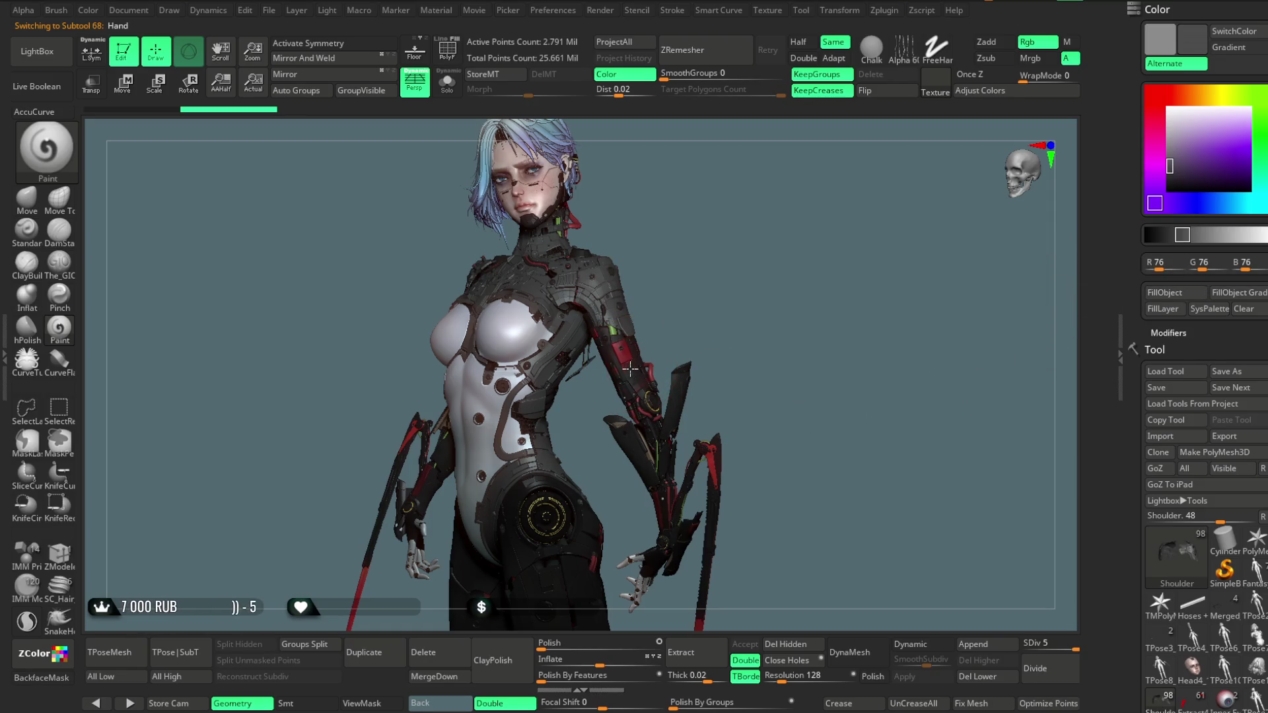
click(1157, 297)
Fill the Hand_Open piece with dark grey and select the Merged_Fists subtool
mouse_move(898, 389)
mouse_down()
mouse_move(771, 292)
mouse_move(629, 395)
mouse_up()
alt+click(630, 395)
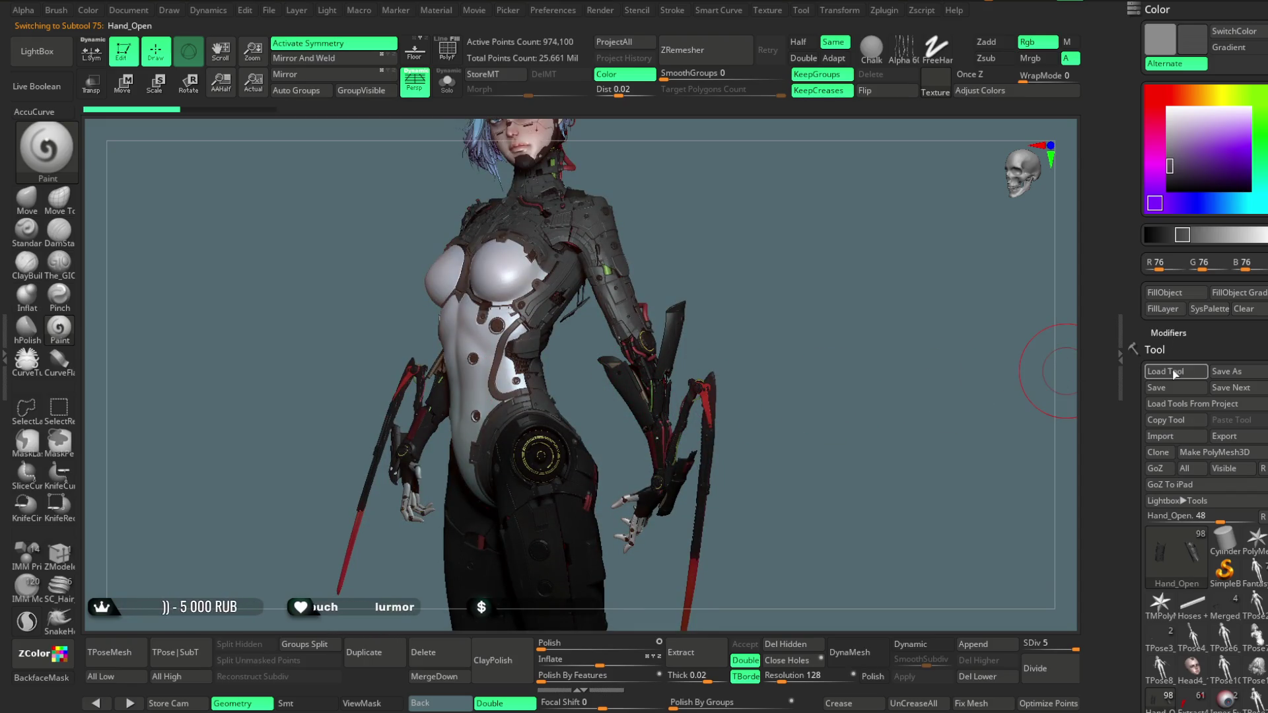
click(1165, 293)
mouse_move(798, 377)
mouse_down()
mouse_move(778, 298)
mouse_move(802, 328)
mouse_move(651, 437)
mouse_up()
alt+click(644, 444)
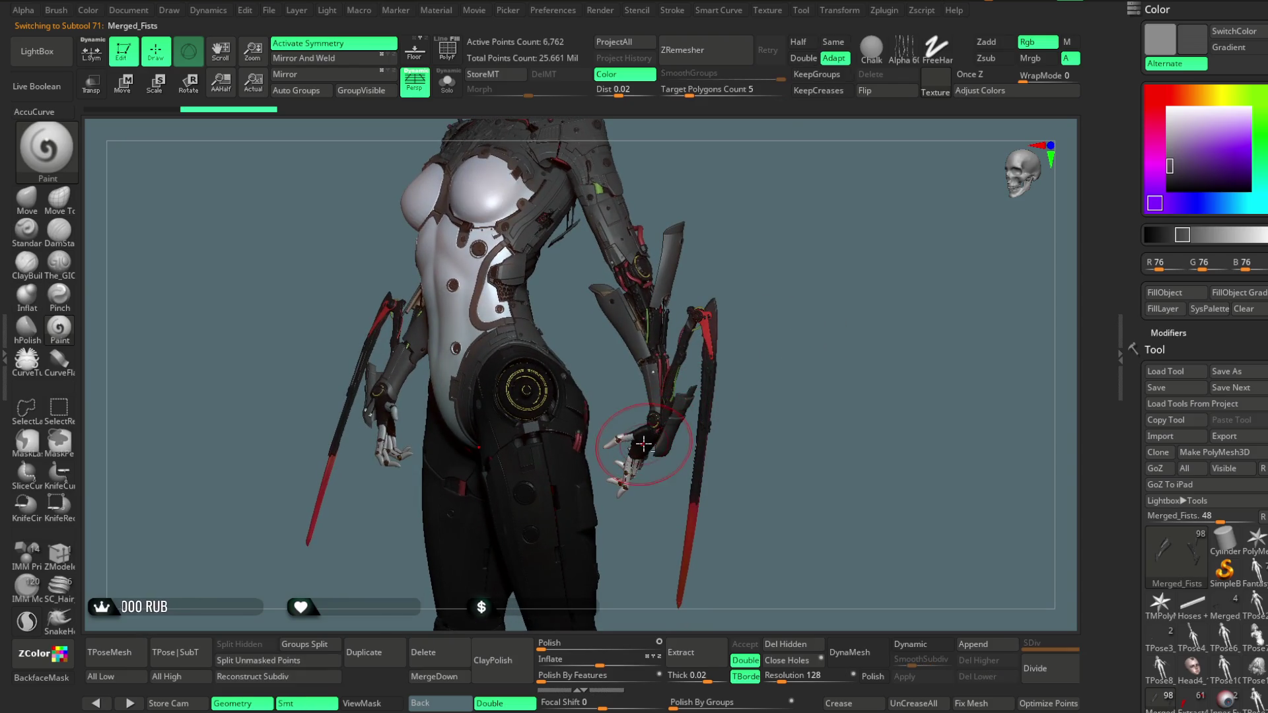
mouse_move(854, 419)
mouse_down()
mouse_move(784, 343)
mouse_move(786, 260)
mouse_move(631, 409)
mouse_up()
Select the leg subtools and orbit the figure to inspect it from several angles
alt+click(605, 416)
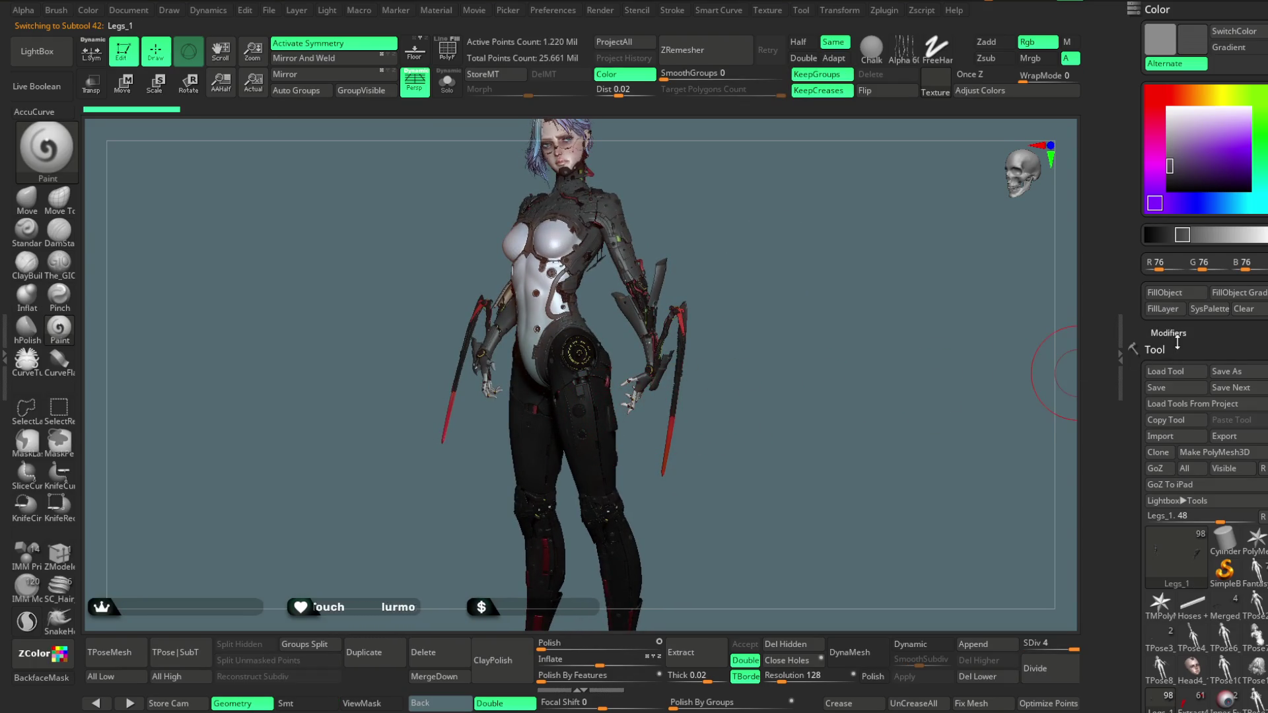
drag(775, 373, 612, 394)
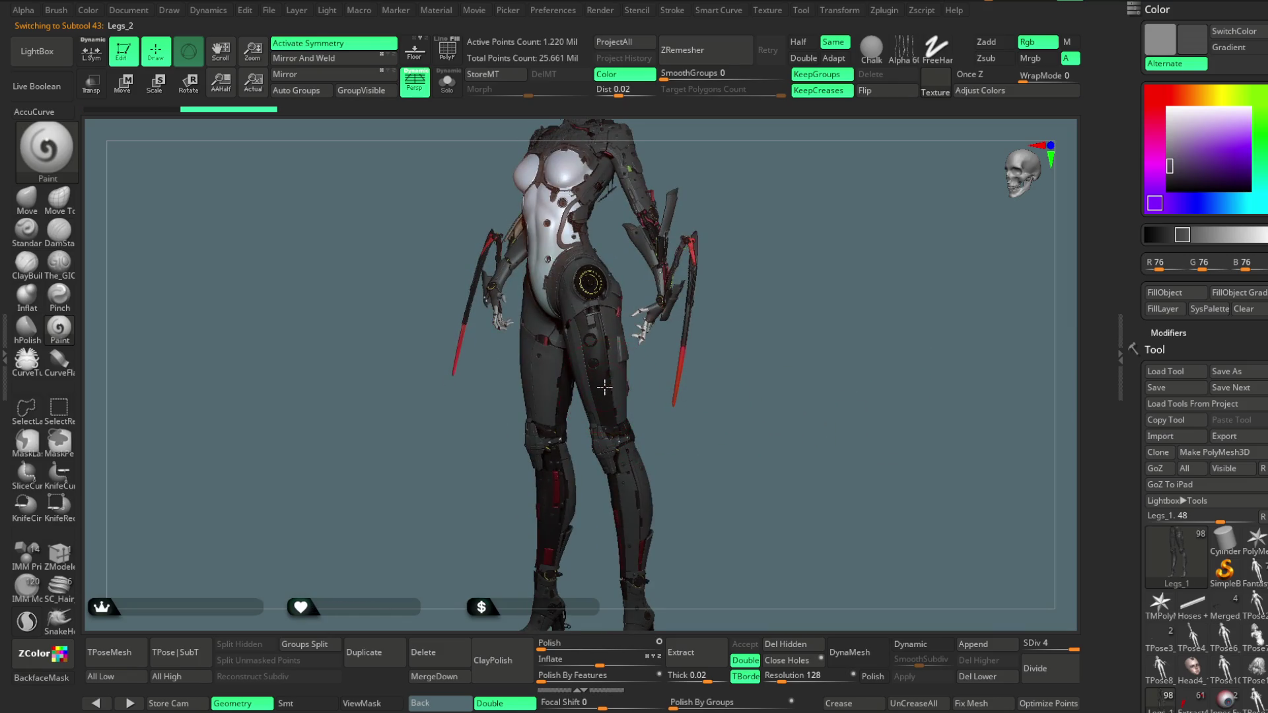
drag(805, 310, 801, 525)
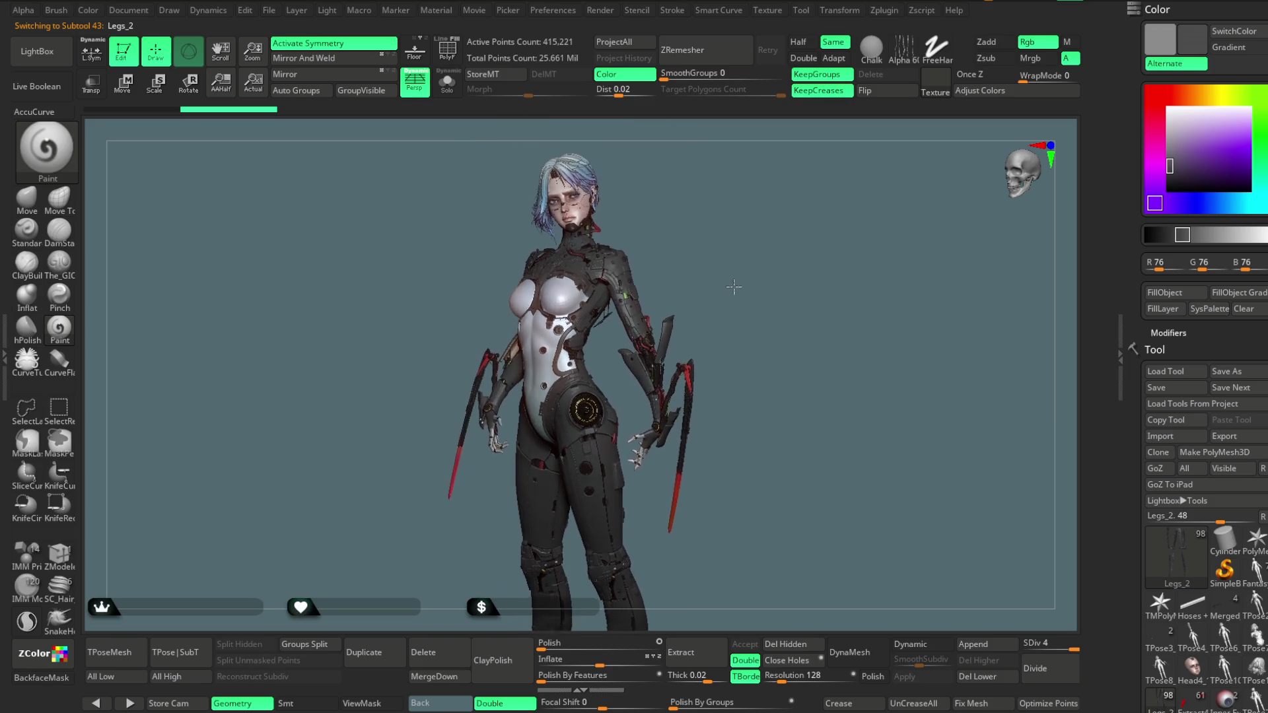
drag(748, 270, 735, 269)
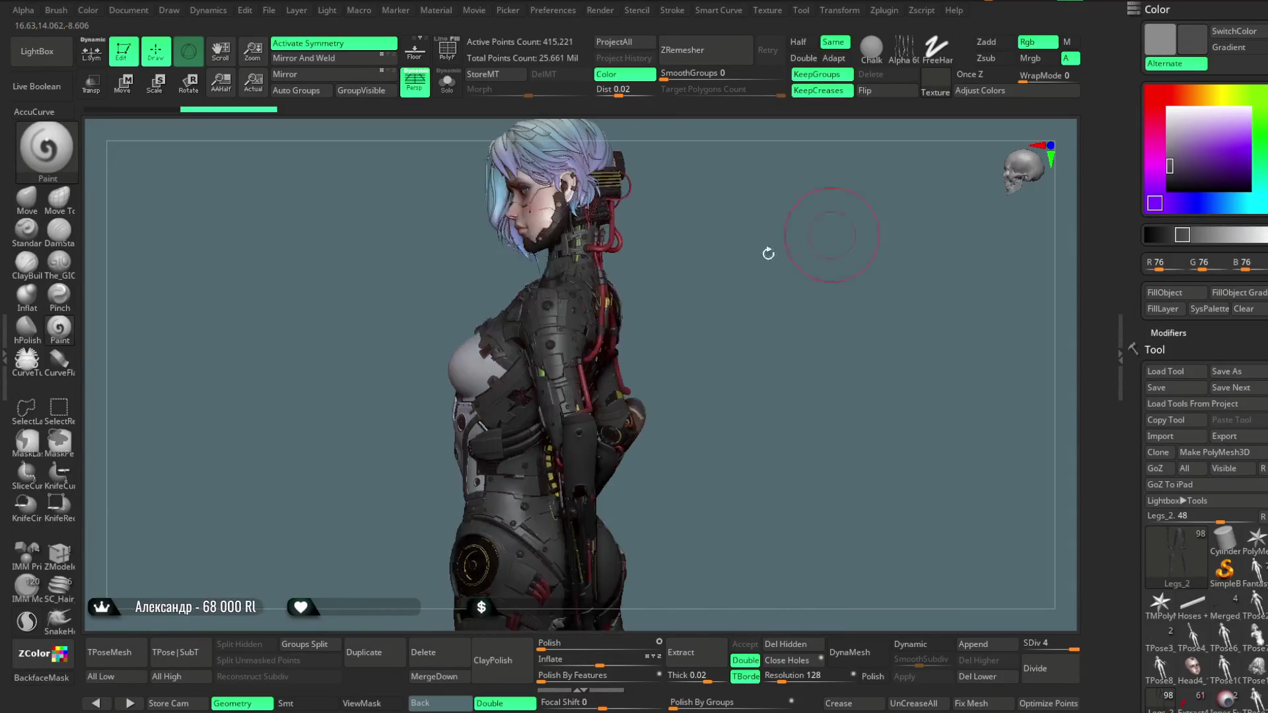
Orbit the figure, select shoulder piece Extract3_92, then show the Chest's polygroup colours
drag(718, 314, 733, 298)
mouse_move(744, 302)
mouse_down()
mouse_move(727, 297)
mouse_move(729, 338)
mouse_move(752, 257)
mouse_up()
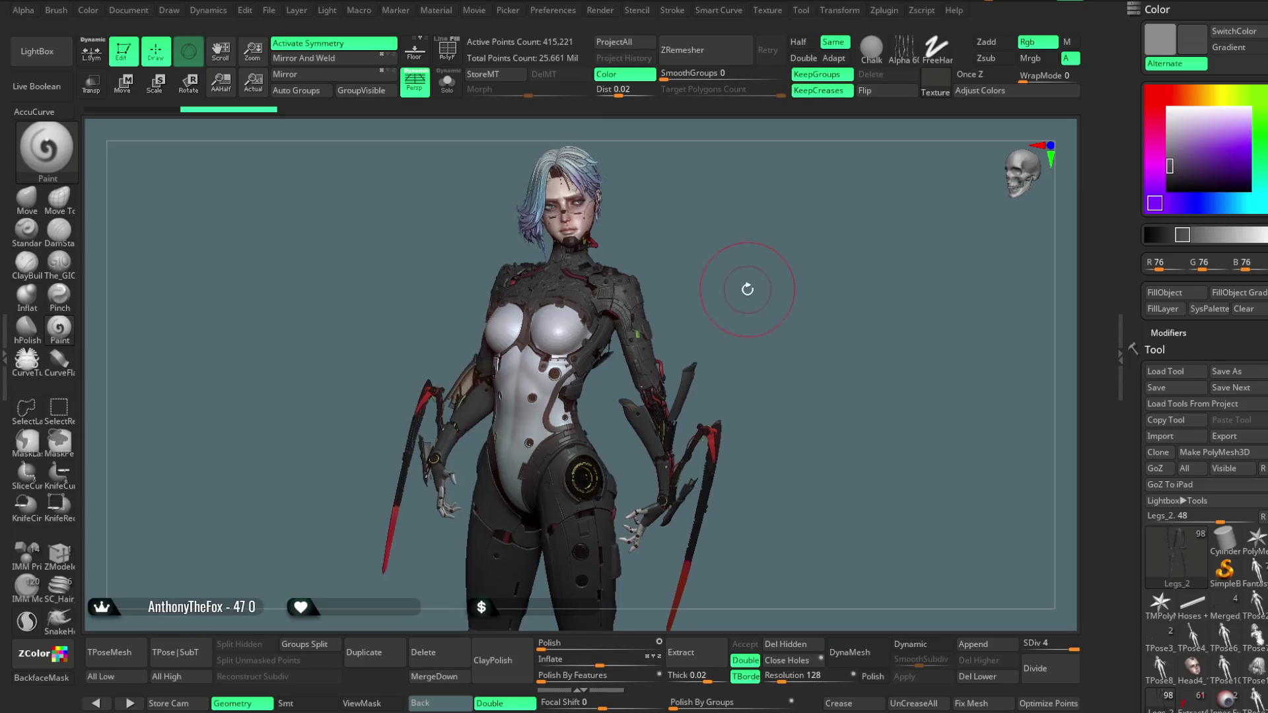
mouse_move(742, 279)
mouse_down()
mouse_move(779, 286)
mouse_move(765, 285)
mouse_up()
mouse_move(761, 233)
mouse_down()
mouse_move(776, 240)
mouse_move(736, 237)
mouse_move(815, 232)
mouse_move(795, 227)
mouse_move(745, 267)
mouse_move(759, 283)
mouse_move(683, 268)
mouse_move(720, 266)
mouse_move(755, 291)
mouse_move(700, 389)
mouse_move(775, 218)
mouse_move(721, 246)
mouse_up()
alt+click(667, 266)
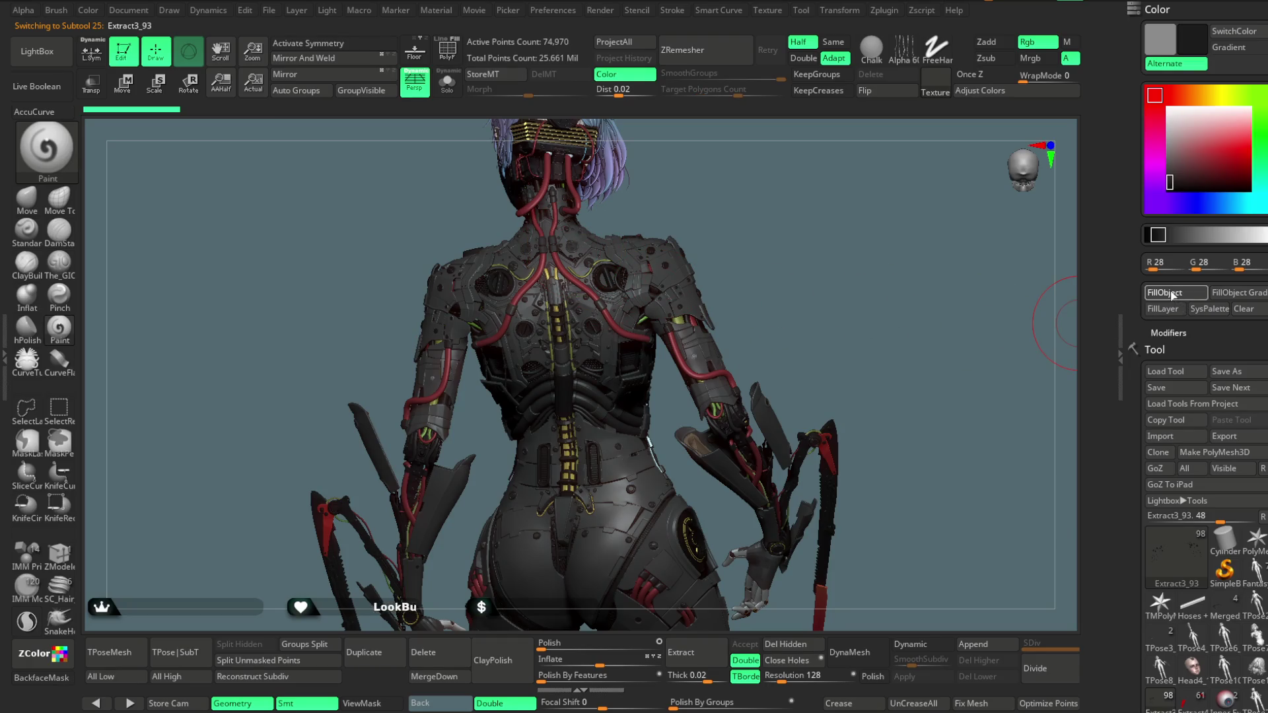
mouse_move(826, 286)
mouse_down()
mouse_move(812, 232)
mouse_move(781, 269)
mouse_move(744, 264)
mouse_move(757, 305)
mouse_move(872, 178)
mouse_move(859, 198)
mouse_up()
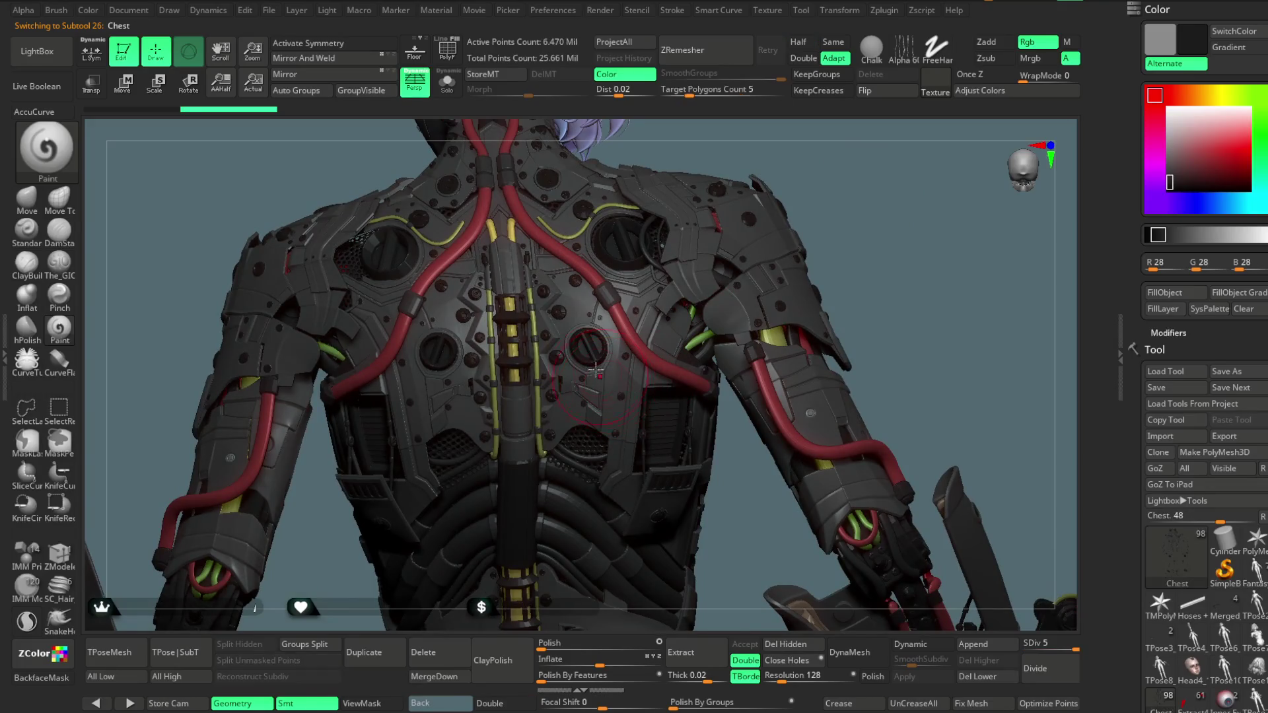
key(shift+f)
Solo the Chest subtool and isolate its red polygroup with Ctrl+Shift selections
click(448, 80)
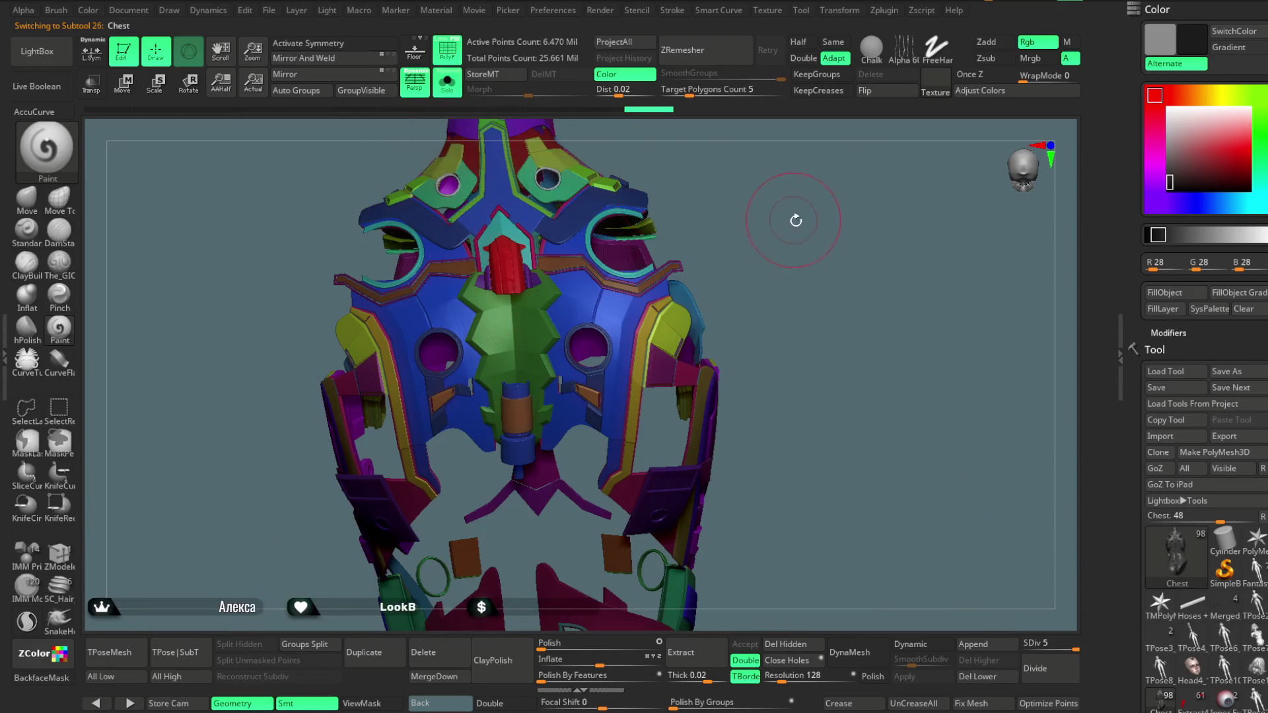
mouse_move(772, 225)
mouse_down()
mouse_move(795, 204)
mouse_move(789, 291)
mouse_move(848, 230)
mouse_move(760, 185)
mouse_up()
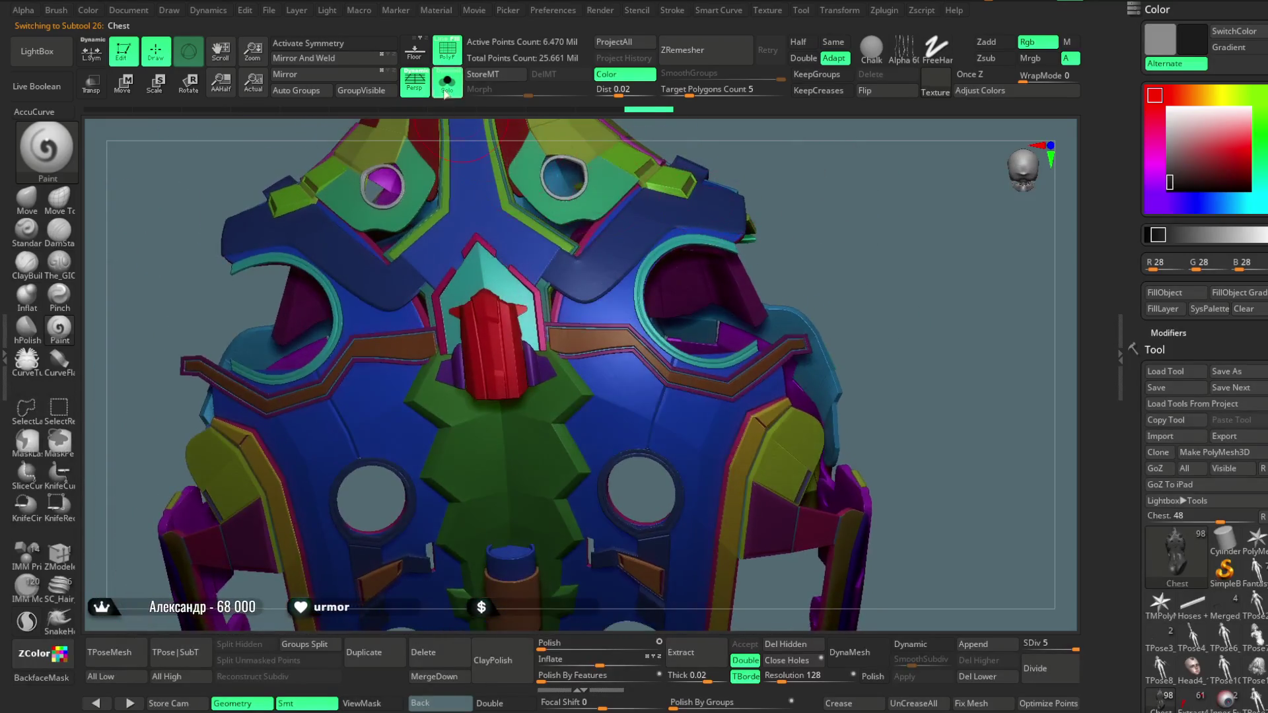
click(449, 83)
click(456, 88)
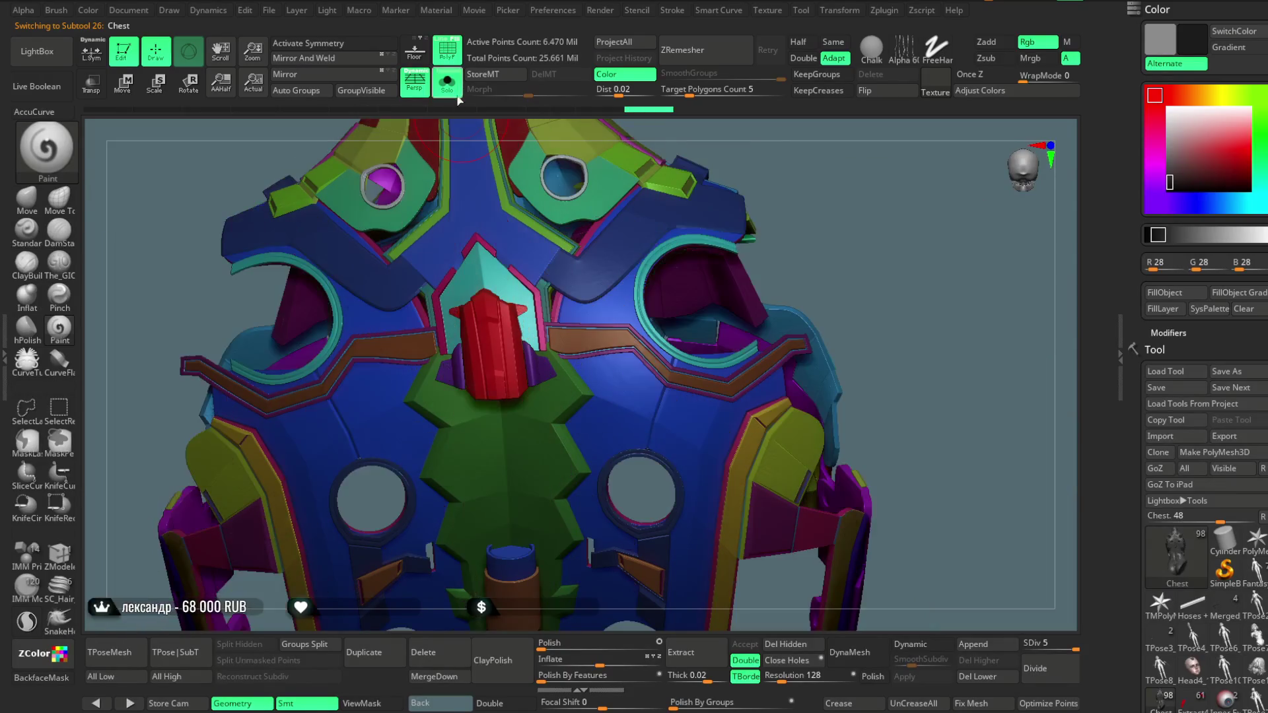
key(ctrl+shift)
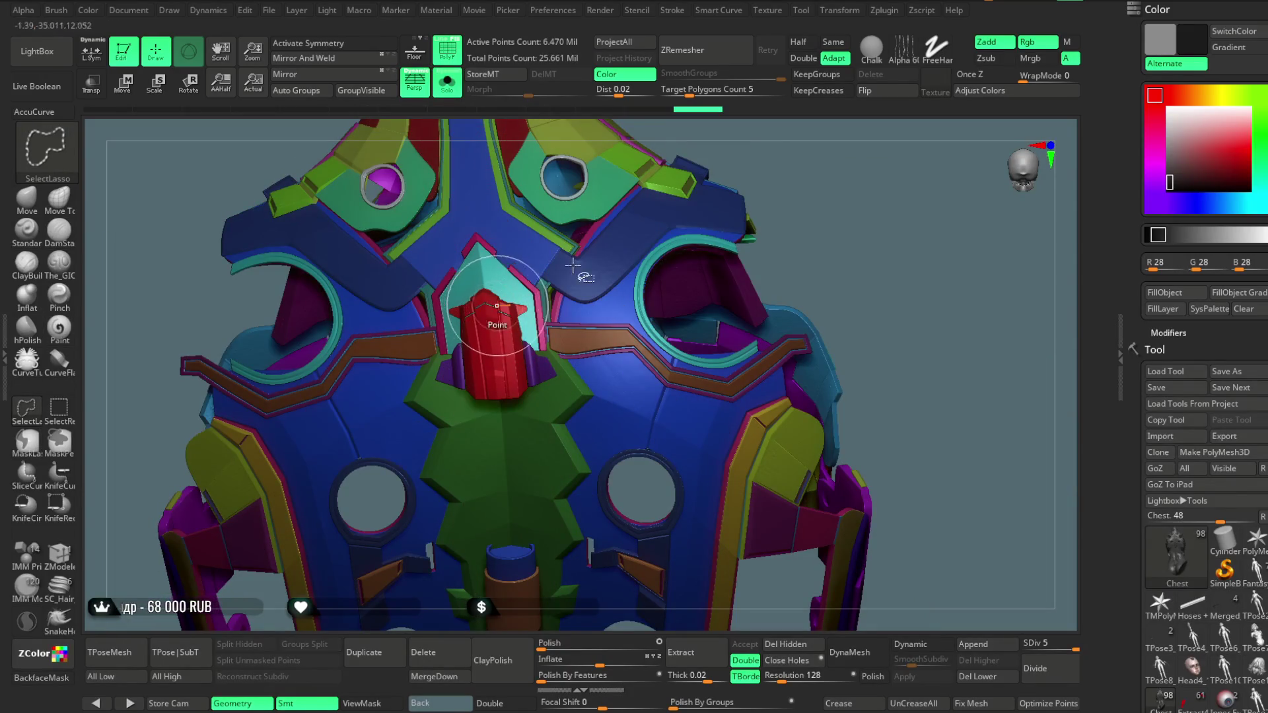
key(ctrl+shift)
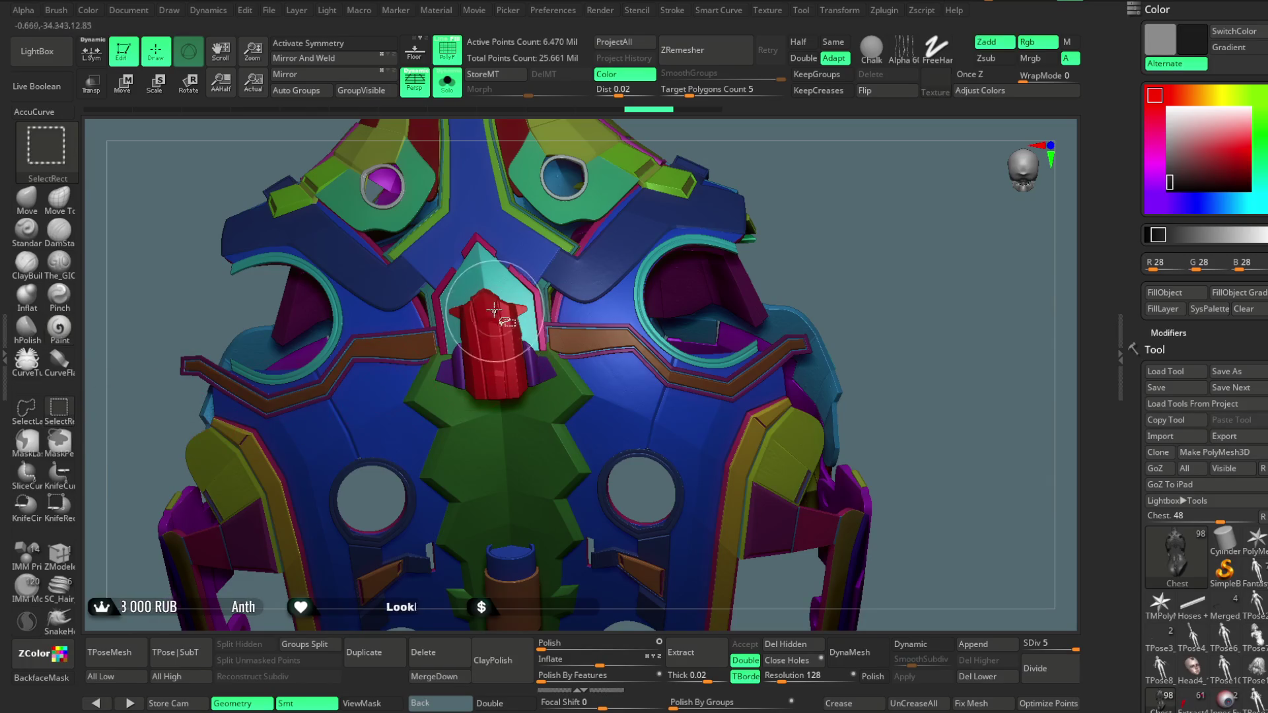
ctrl+shift+click(491, 300)
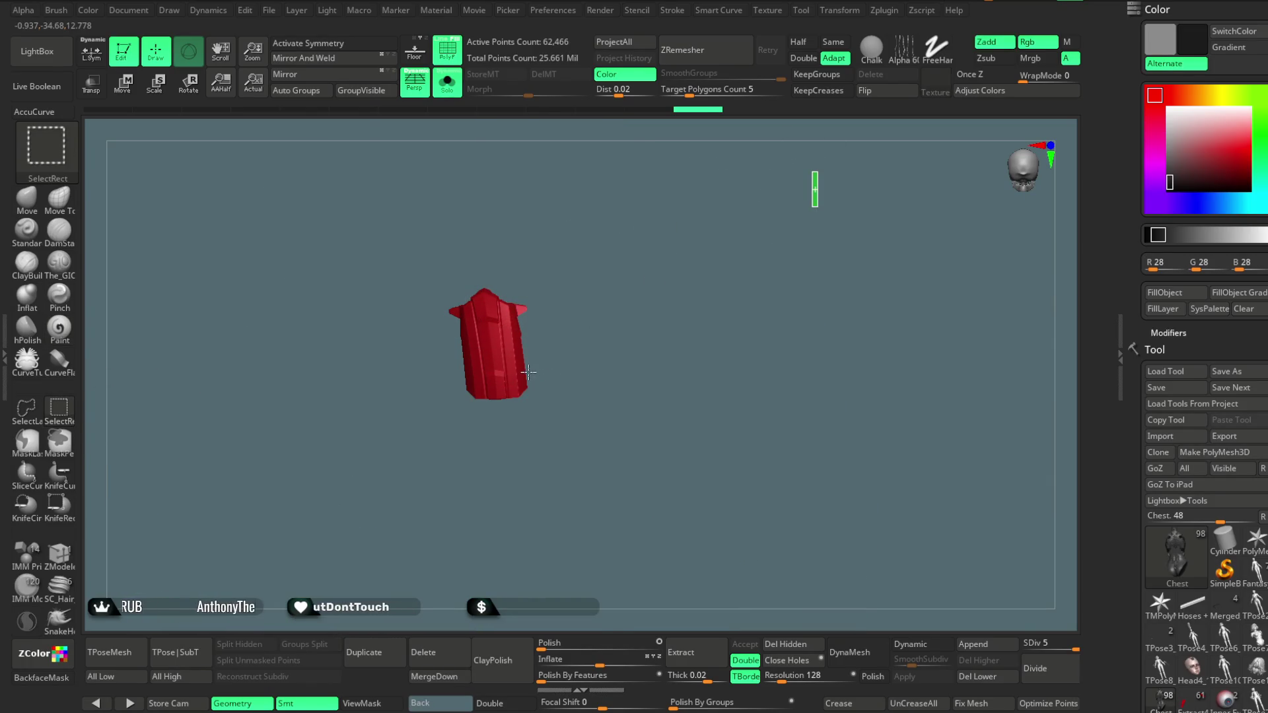
ctrl+shift+click(529, 372)
drag(792, 231, 951, 209)
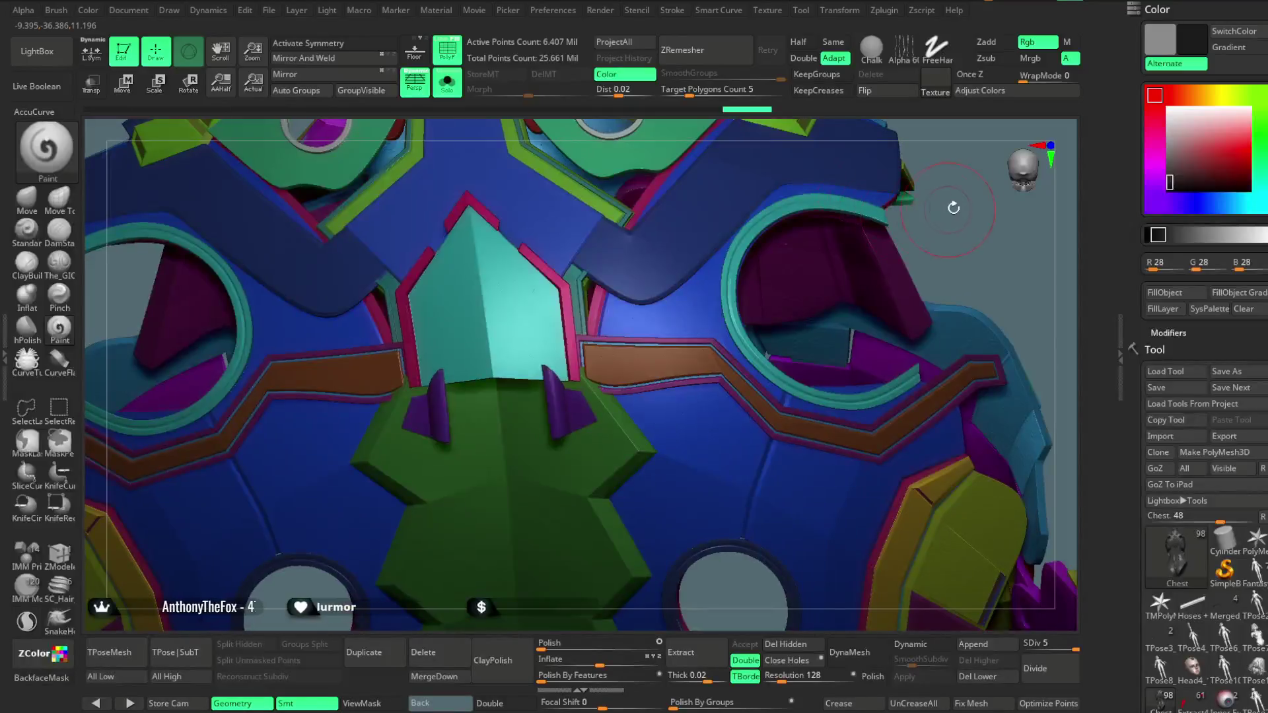
key(ctrl+h)
key(ctrl+shift+z)
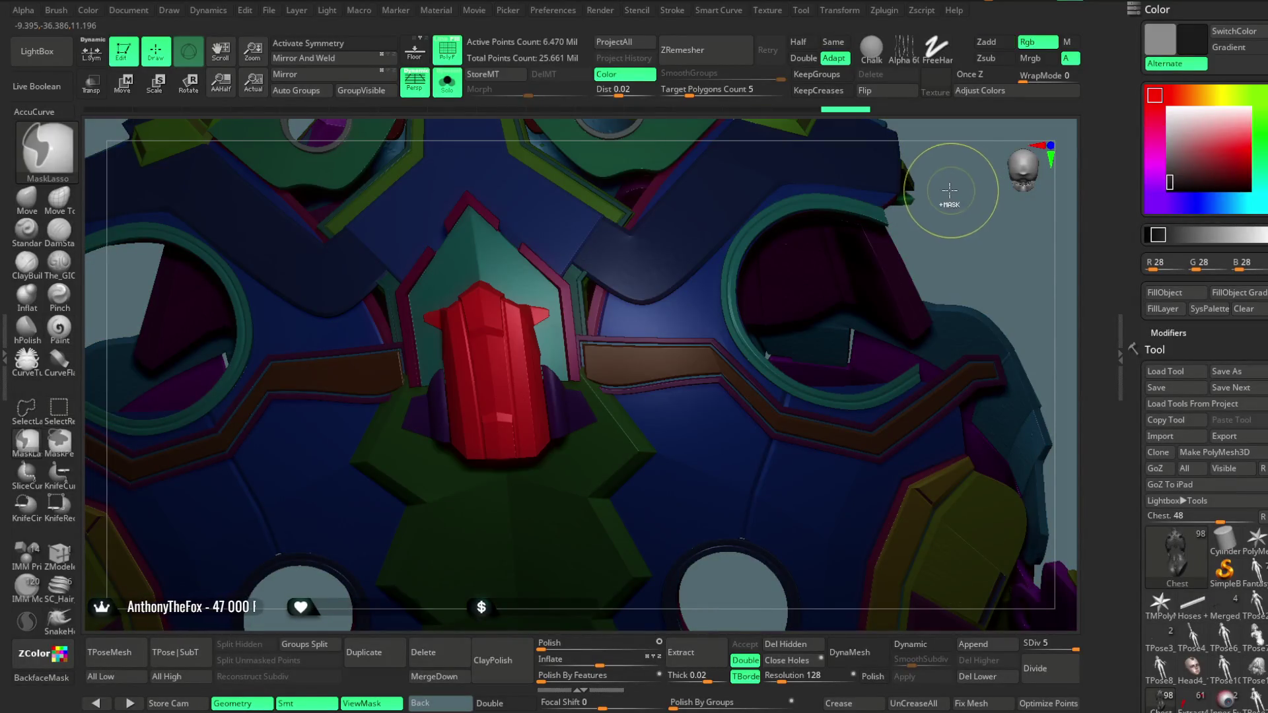
Pull the shoulder socket slightly into shape with the Move brush
click(26, 198)
key(space)
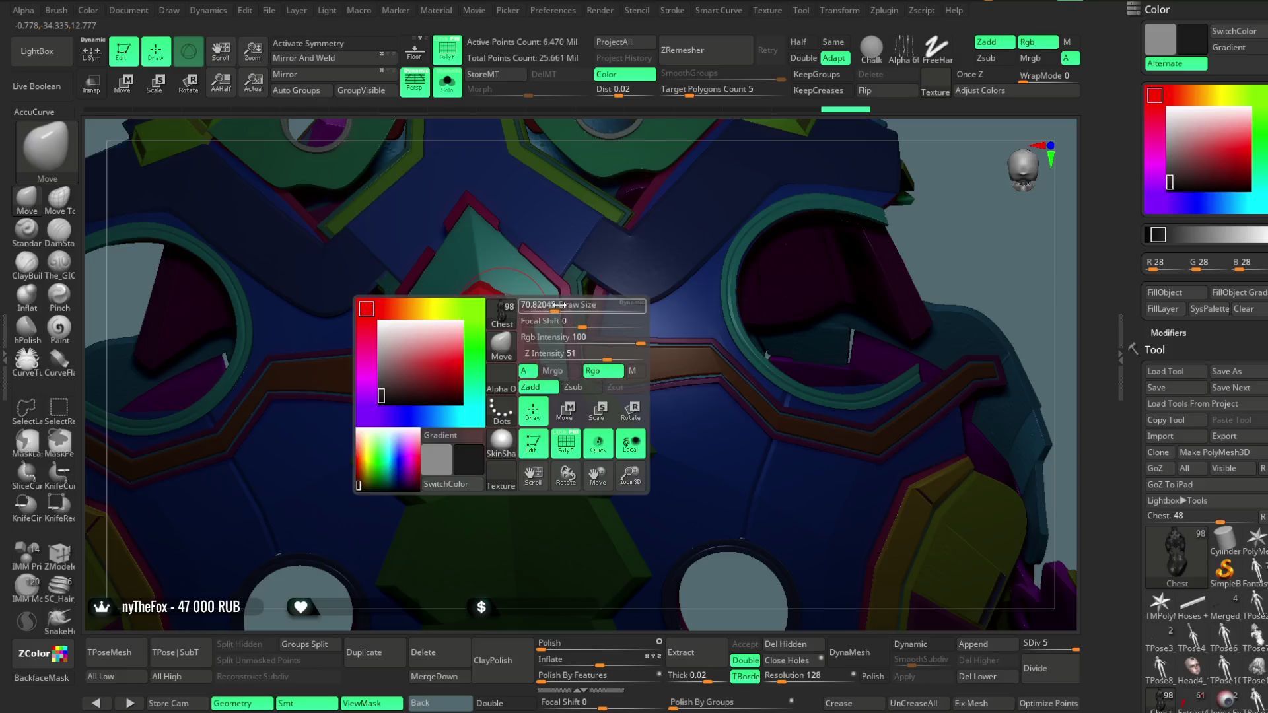
right_drag(563, 305, 546, 295)
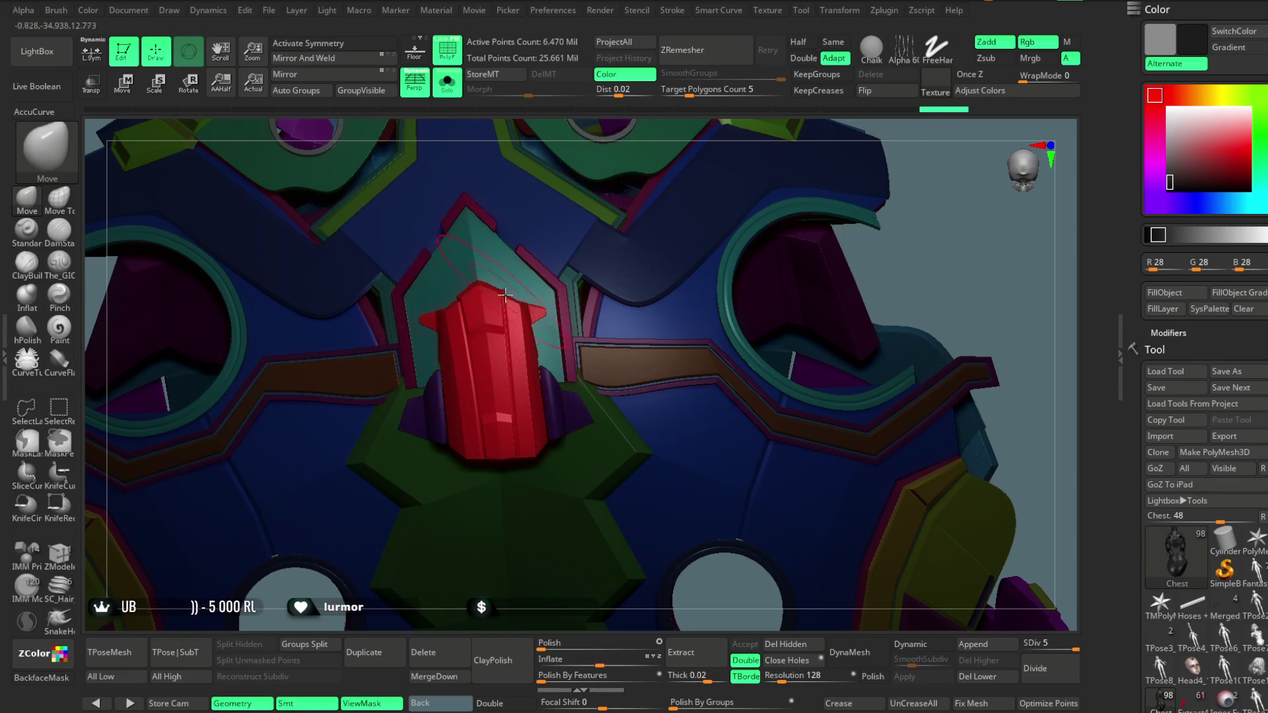
drag(823, 271, 838, 271)
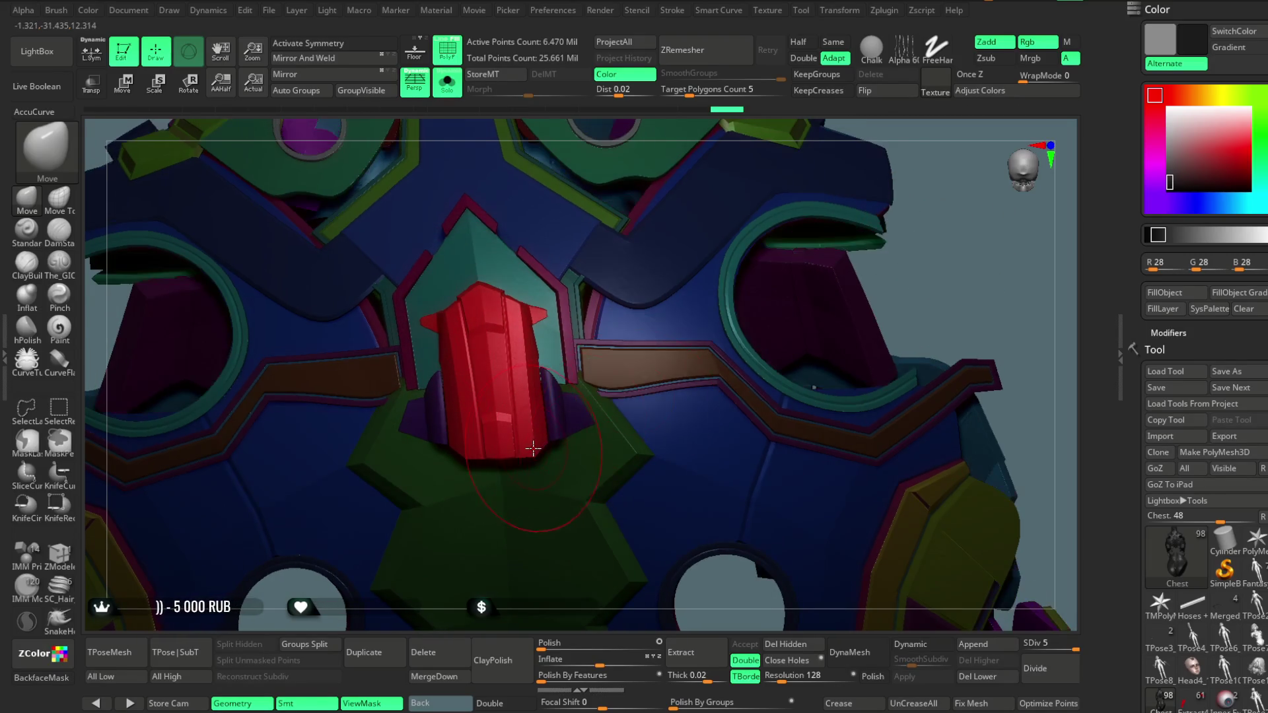
mouse_move(931, 276)
ctrl+right_down()
mouse_move(728, 231)
mouse_move(746, 233)
mouse_move(750, 212)
mouse_move(702, 221)
mouse_move(741, 232)
mouse_move(744, 215)
mouse_move(628, 400)
ctrl+right_up()
Isolate the two side panels, then reveal all chest parts with polygroup colours back on
click(447, 49)
right_click(744, 216)
key(ctrl+shift)
ctrl+shift+click(632, 394)
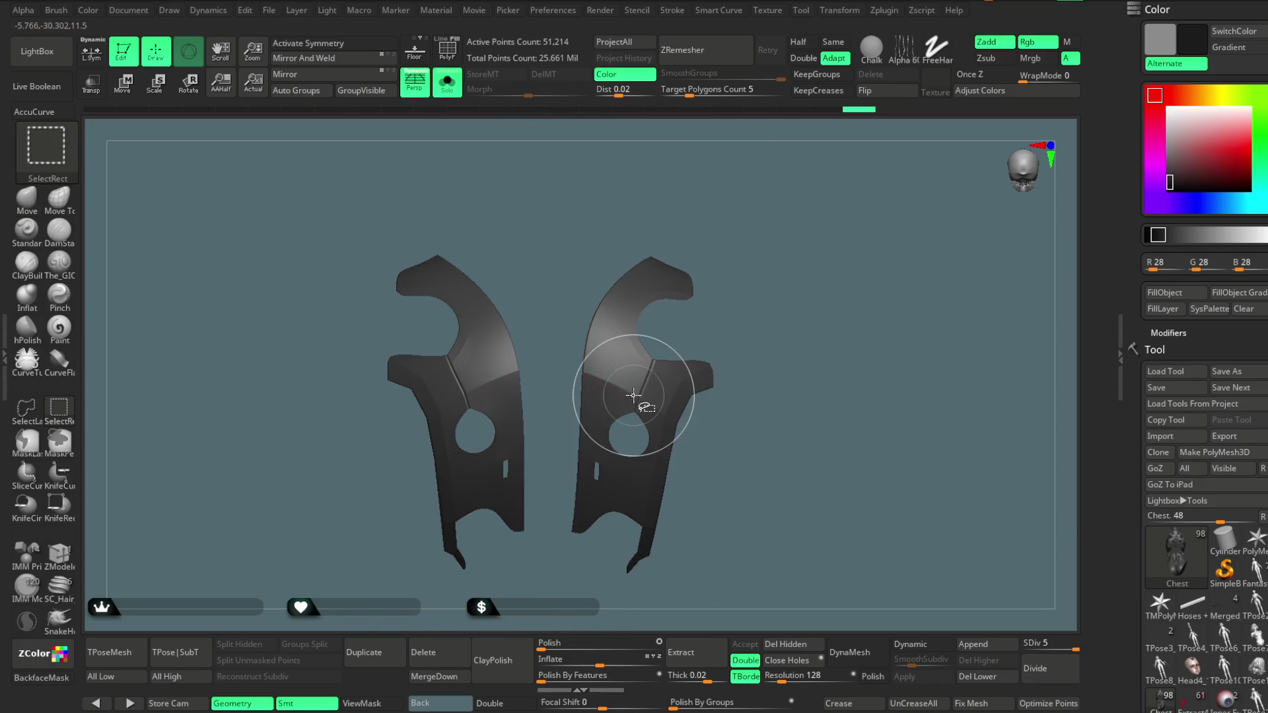
mouse_move(771, 235)
right_down()
mouse_move(801, 260)
mouse_move(781, 263)
mouse_move(834, 286)
mouse_move(784, 240)
right_up()
ctrl+shift+click(800, 217)
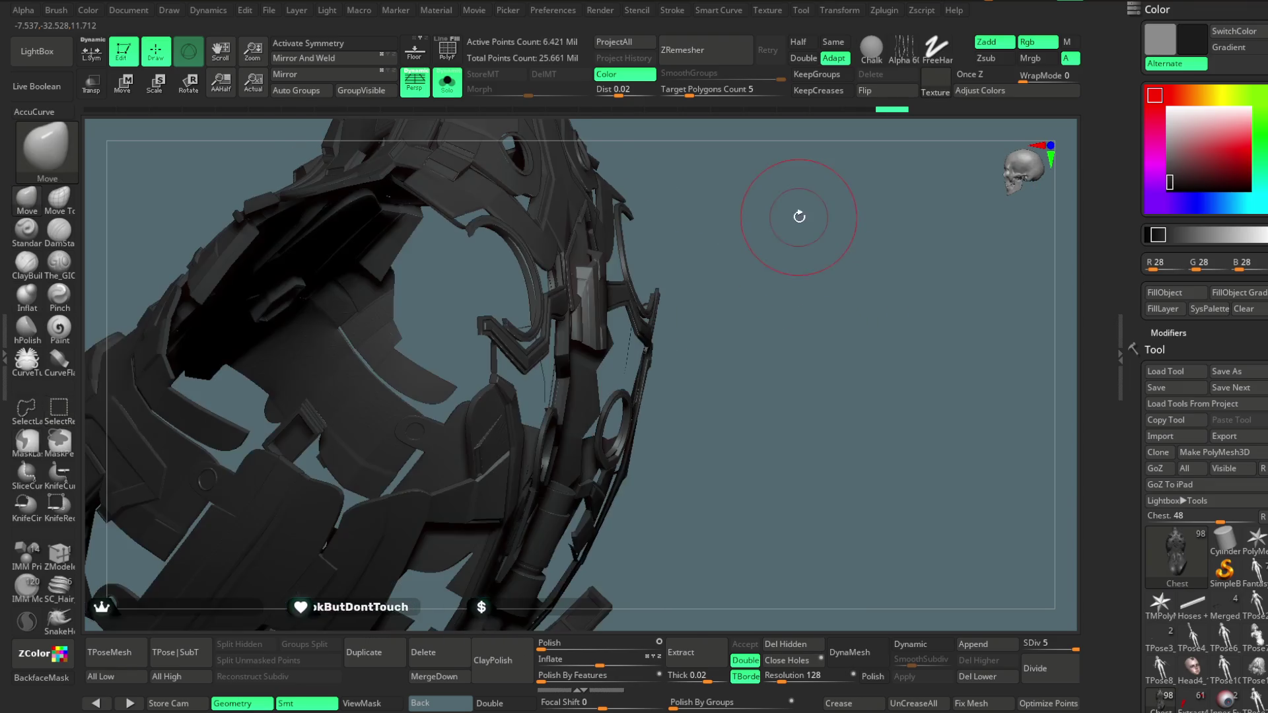
key(shift+f)
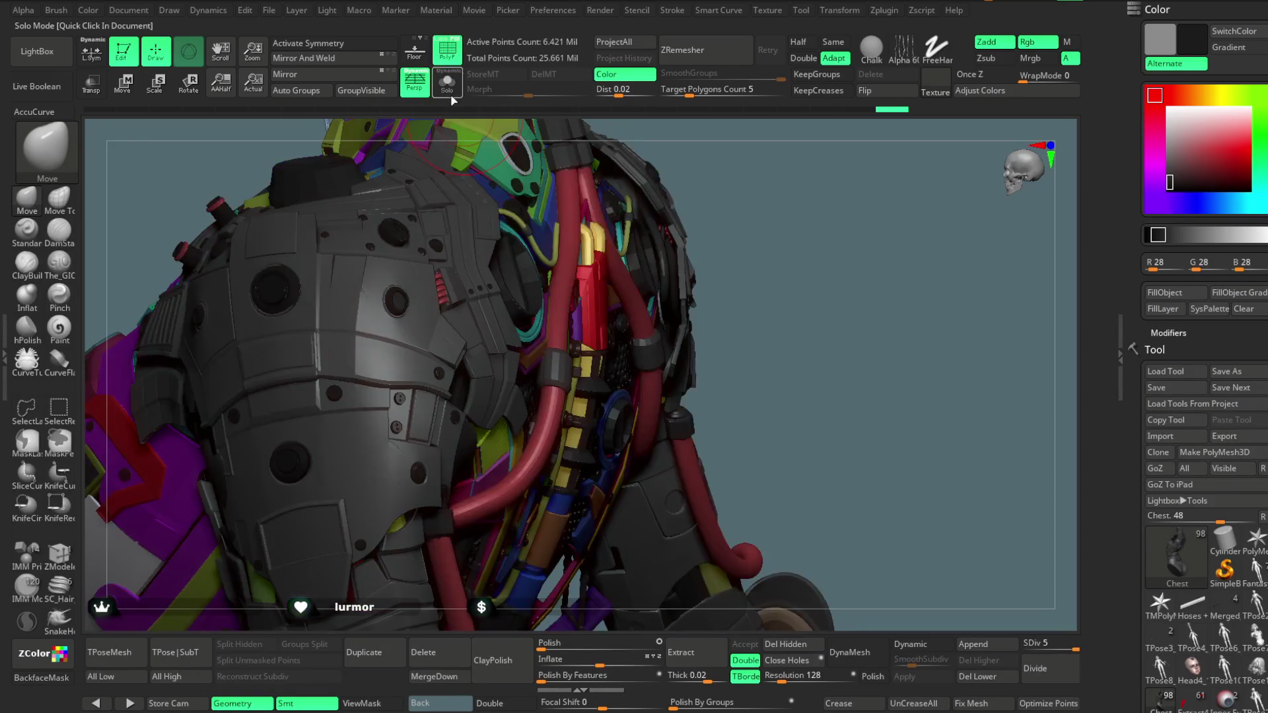
mouse_move(766, 211)
mouse_down()
mouse_move(803, 191)
mouse_move(617, 498)
mouse_up()
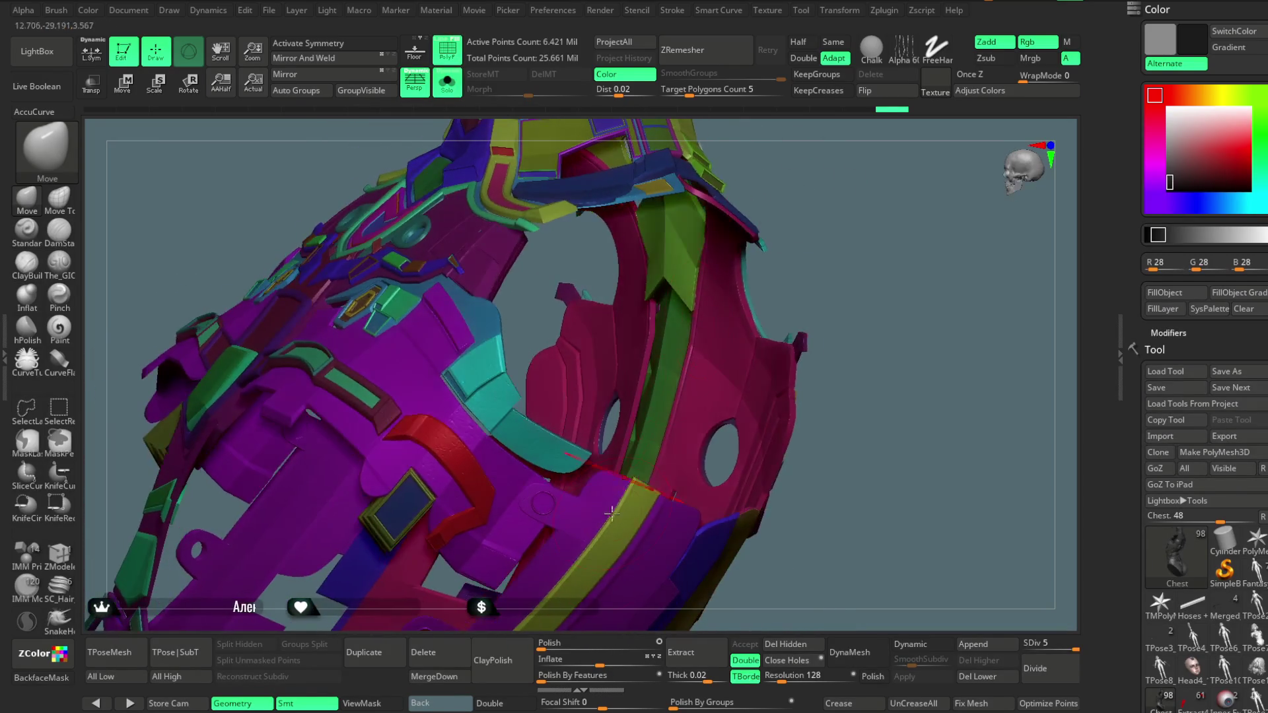
mouse_move(569, 599)
mouse_down()
mouse_move(826, 265)
mouse_move(897, 201)
mouse_move(781, 204)
mouse_move(614, 357)
mouse_up()
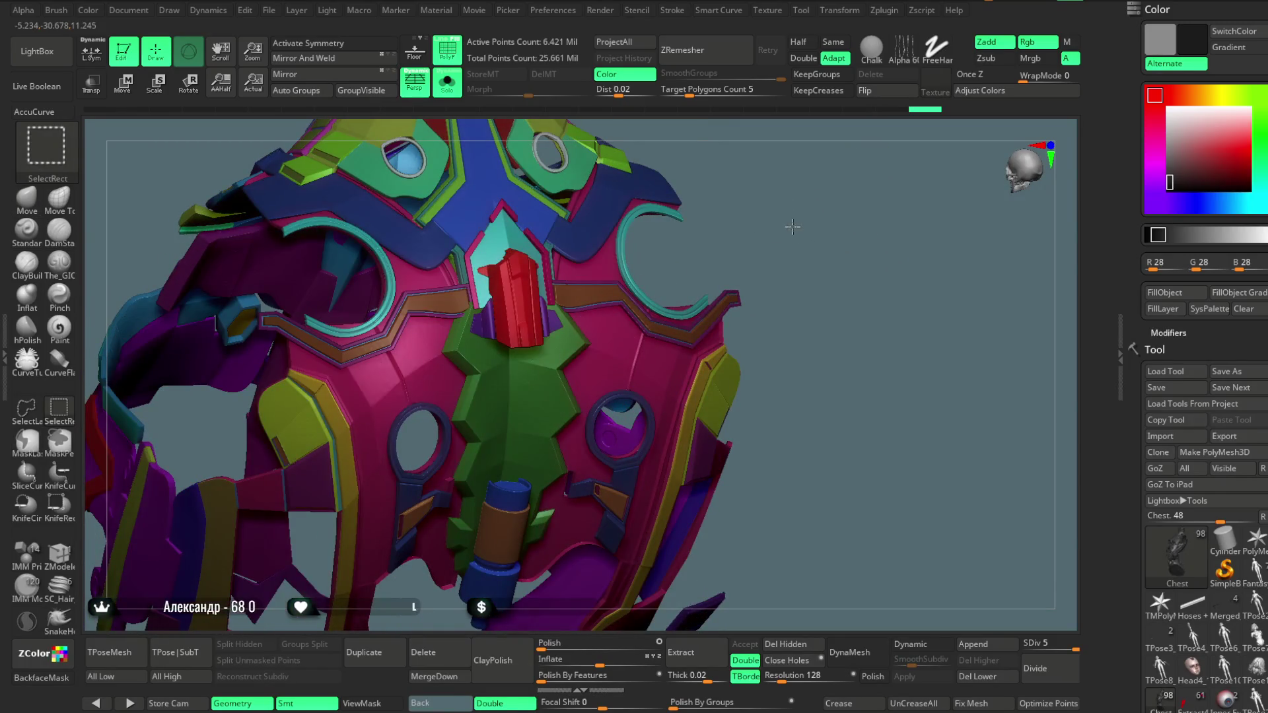
Hide everything but the blue side panels, then turn PolyF and Solo off
click(651, 397)
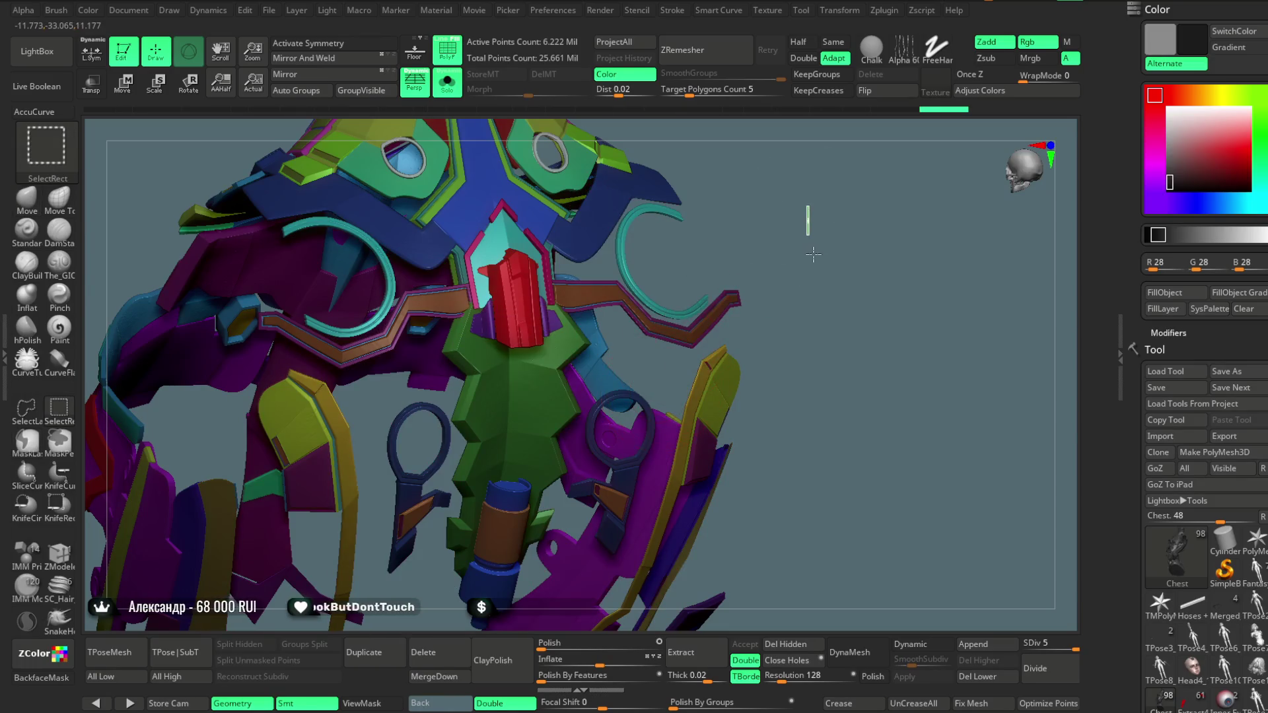
mouse_move(827, 215)
ctrl+shift+mouse_down()
mouse_move(767, 215)
mouse_move(807, 178)
mouse_move(807, 261)
mouse_move(810, 227)
mouse_move(739, 197)
ctrl+shift+mouse_up()
mouse_move(515, 140)
mouse_down()
mouse_move(767, 249)
mouse_move(750, 232)
mouse_move(786, 215)
mouse_move(785, 188)
mouse_move(774, 208)
mouse_up()
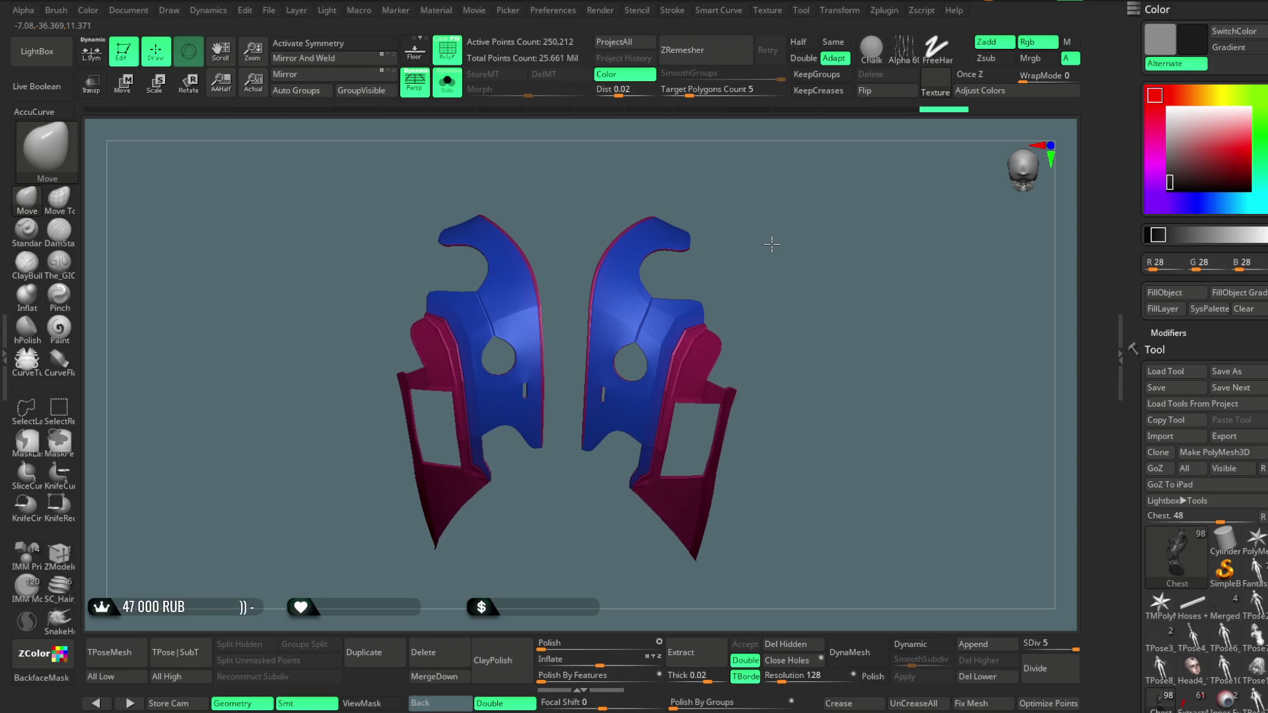
mouse_move(768, 241)
mouse_down()
mouse_move(742, 243)
mouse_move(774, 237)
mouse_move(767, 246)
mouse_up()
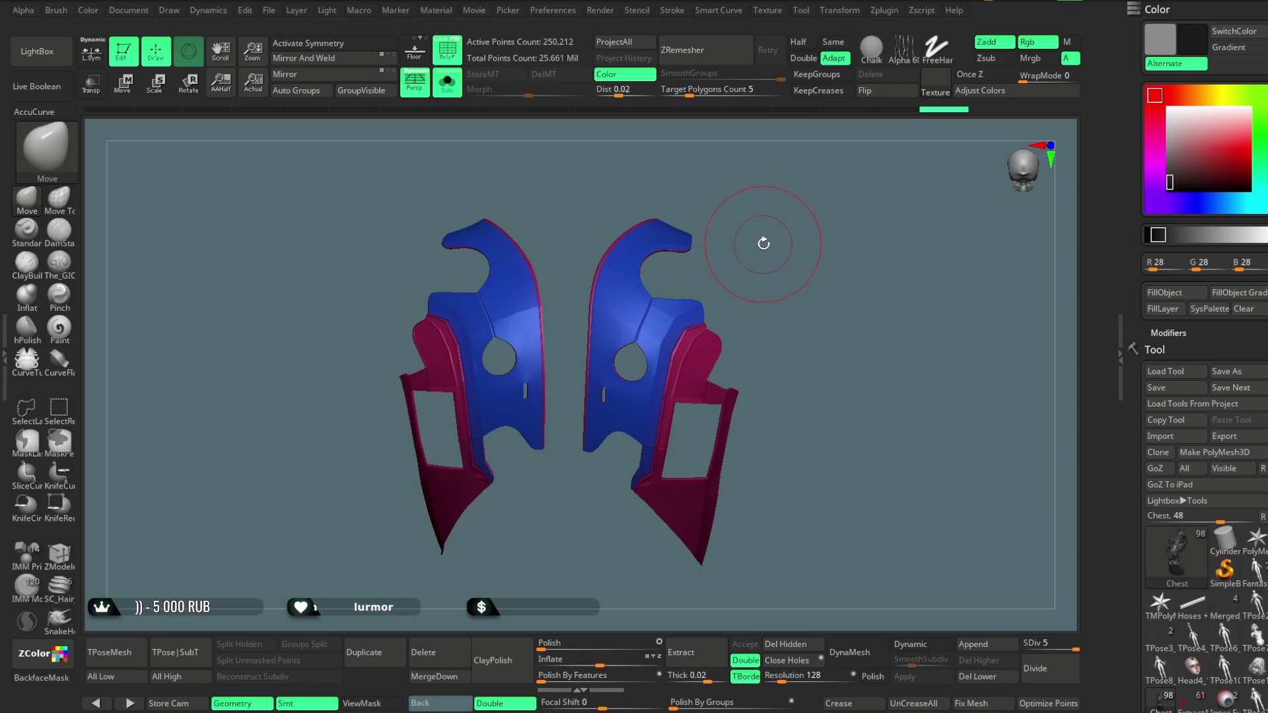
ctrl+shift+click(764, 244)
ctrl+shift+click(640, 323)
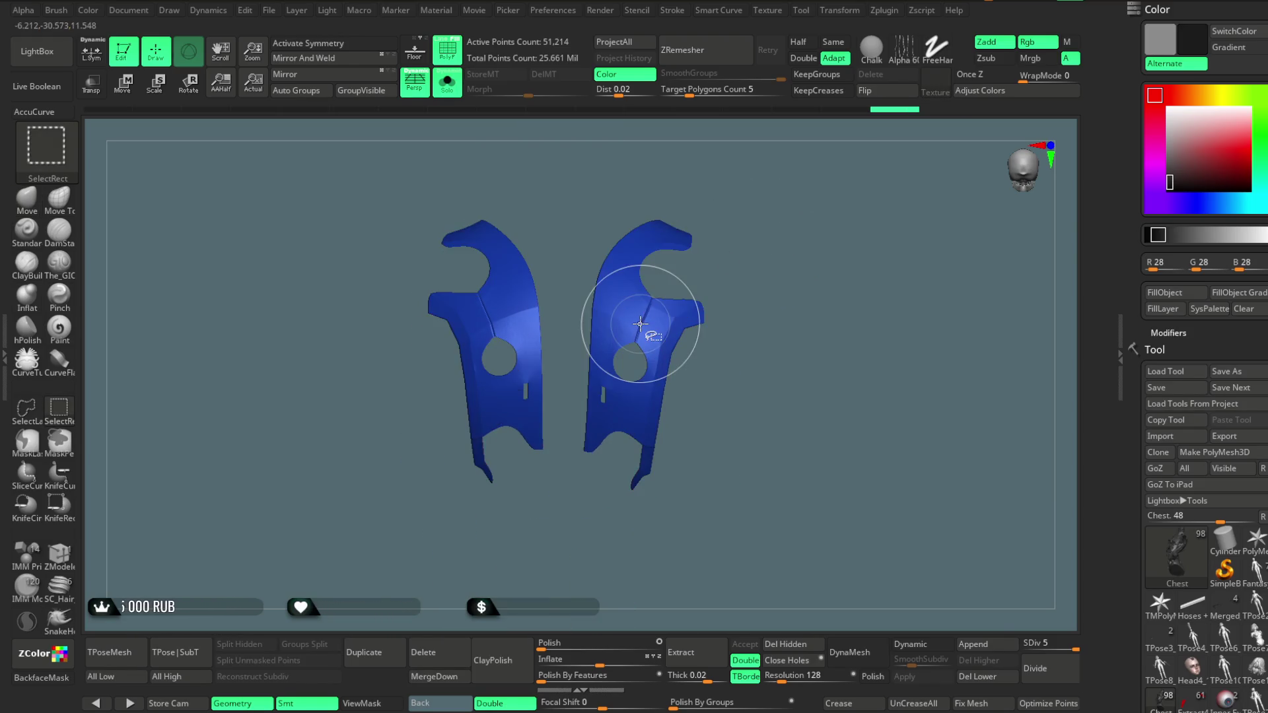
click(456, 60)
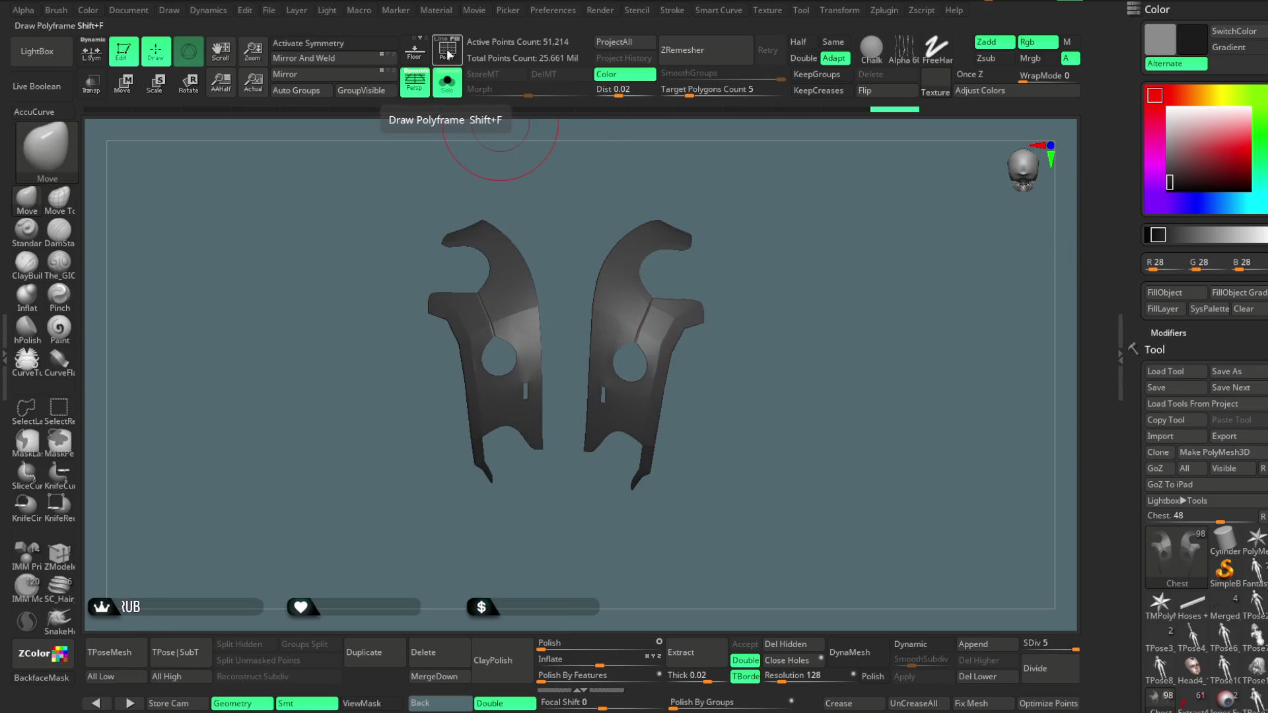
click(451, 91)
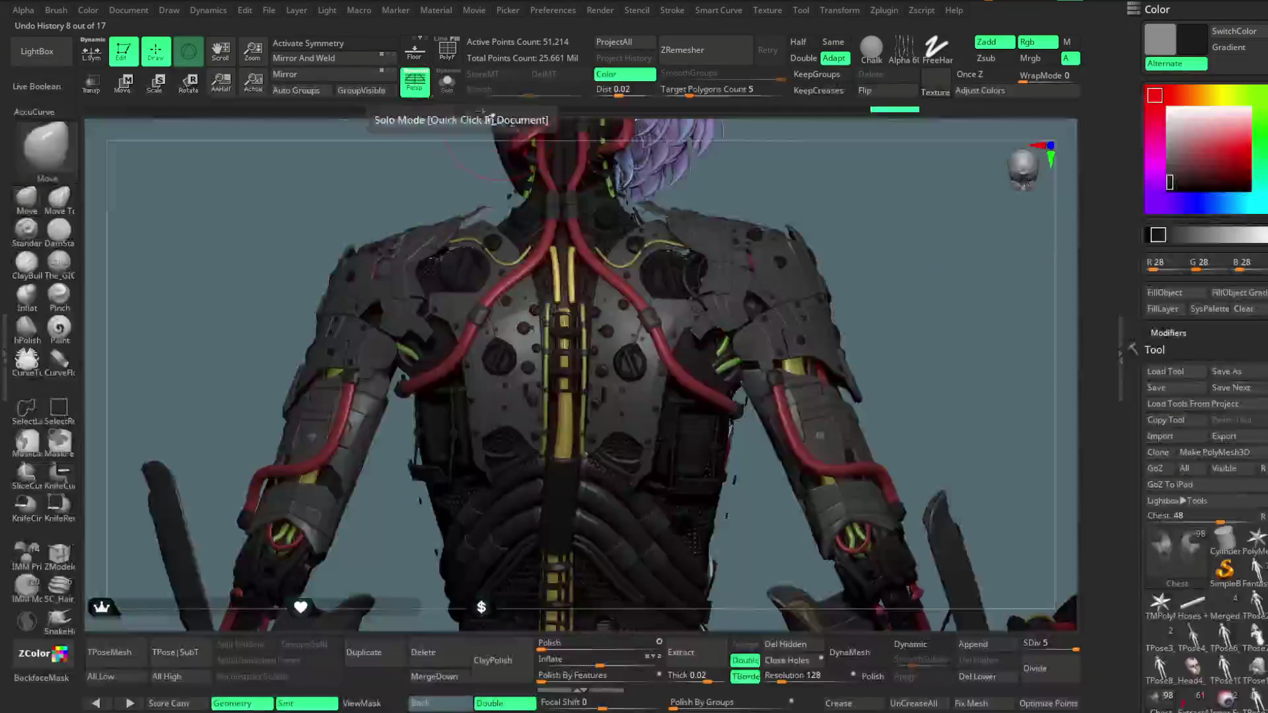
Fill the isolated chest plates with a darker grey, around RGB 48
click(1169, 185)
click(1164, 293)
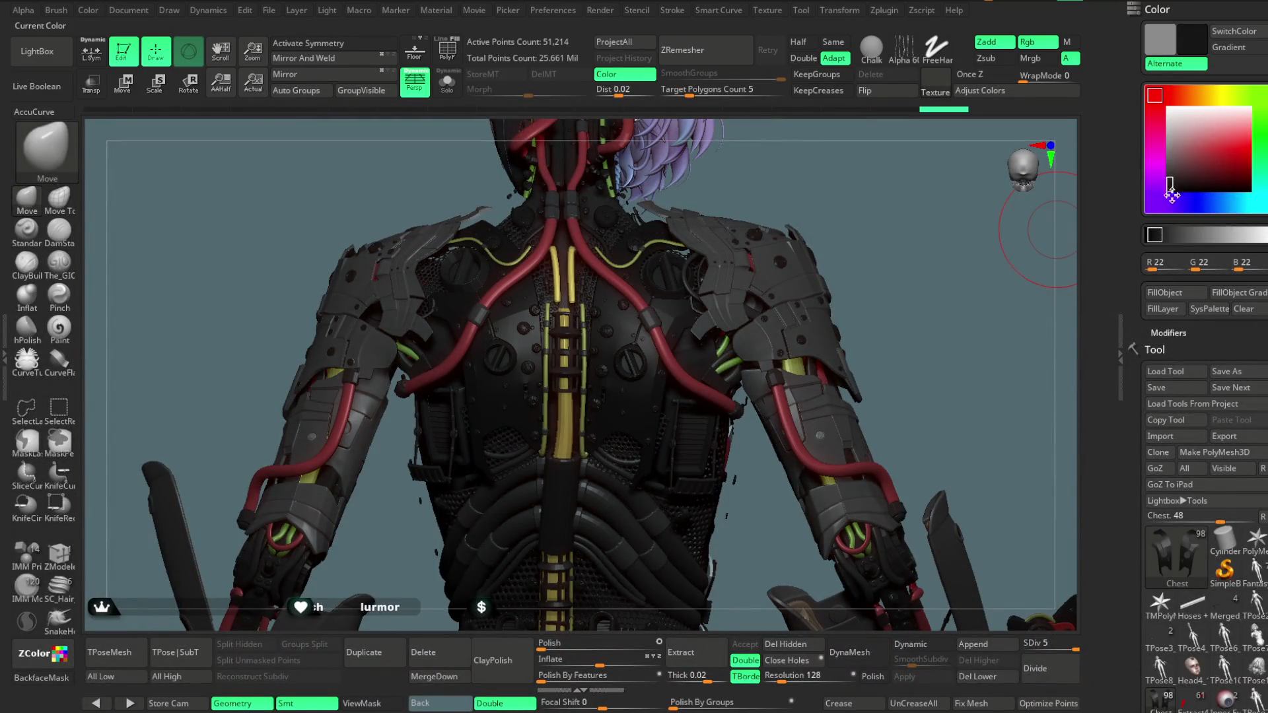
click(1164, 298)
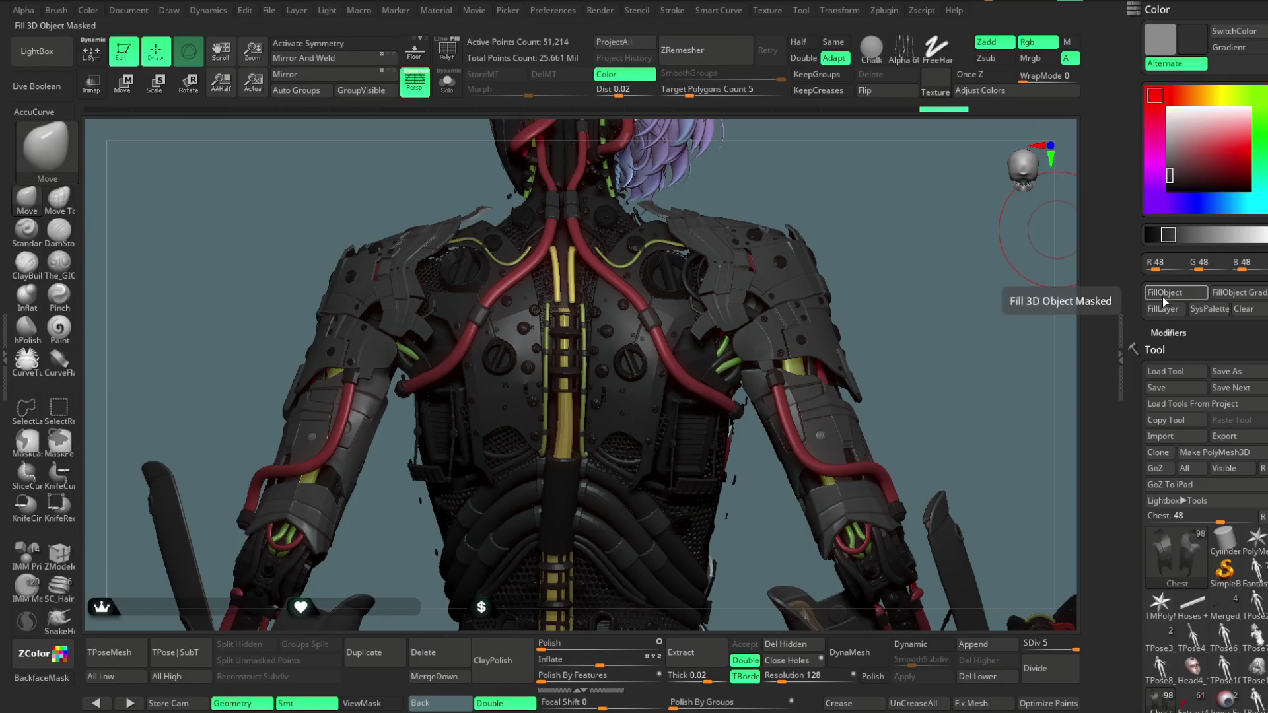
drag(1169, 179, 1167, 175)
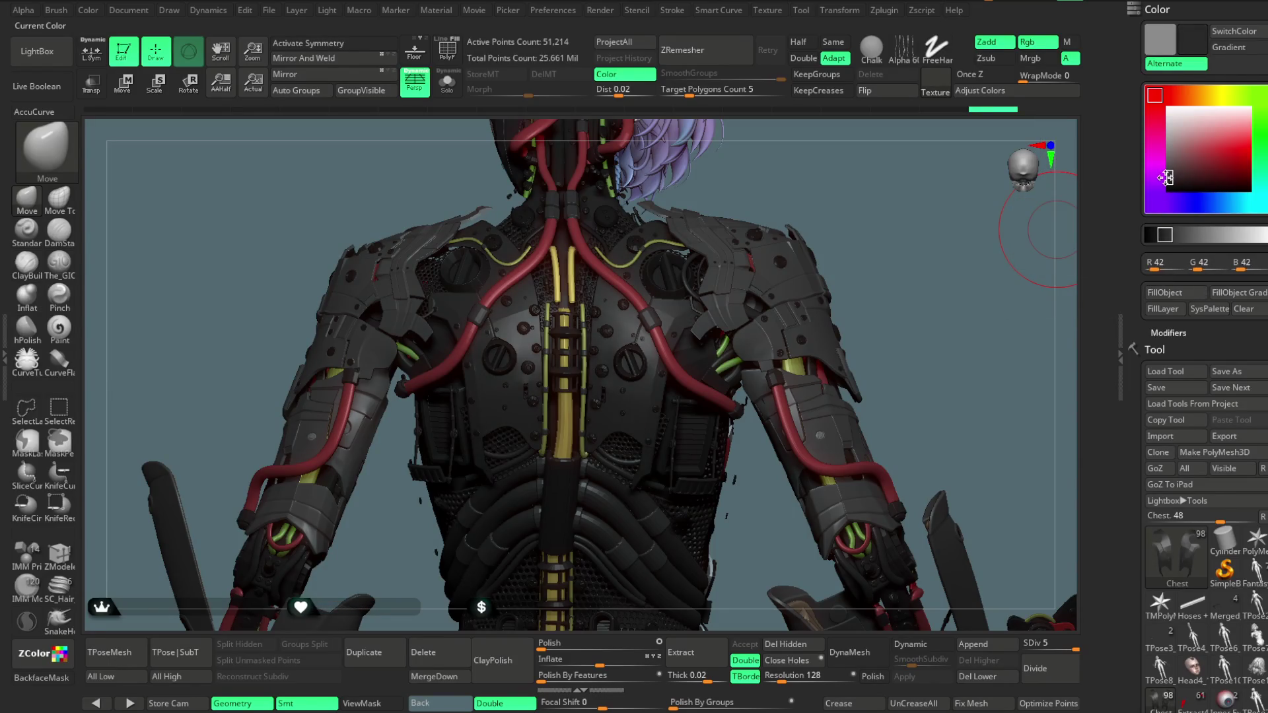
Unhide the rest of the Chest mesh, orbit to the back, and show polygroup colours
ctrl+shift+click(832, 193)
mouse_move(838, 194)
mouse_down()
mouse_move(869, 161)
mouse_move(988, 244)
mouse_up()
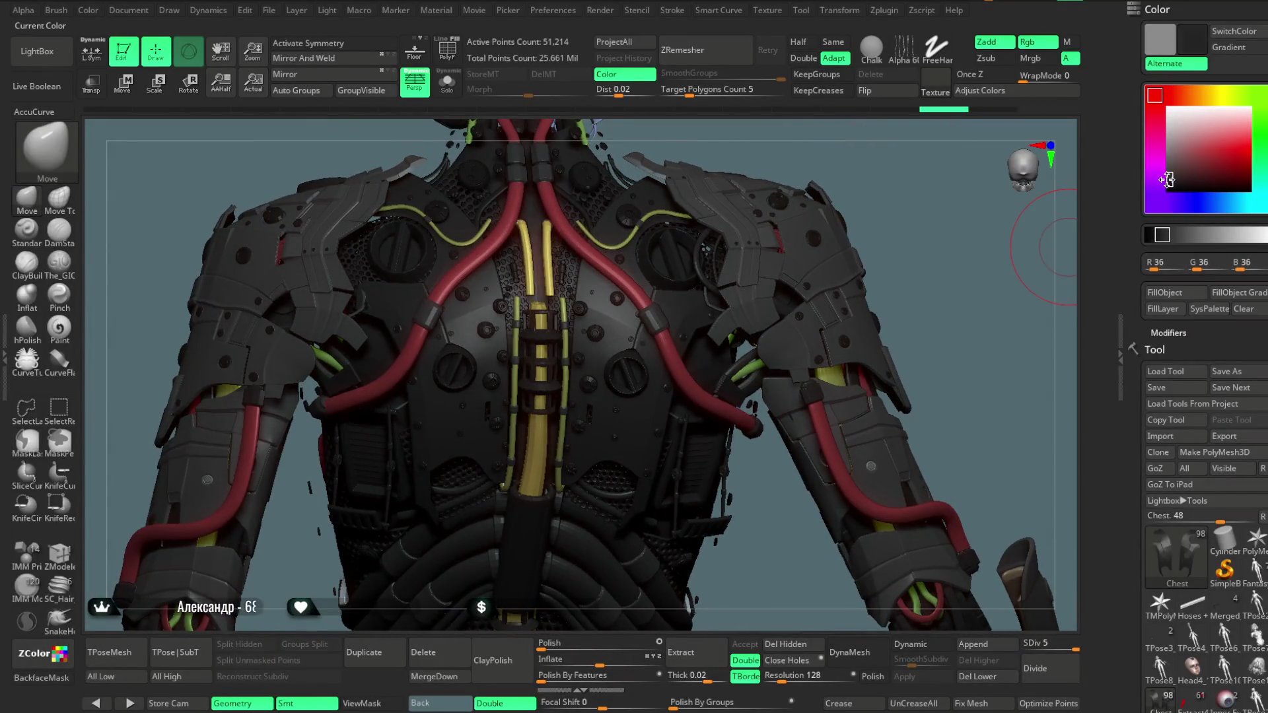
ctrl+shift+click(875, 170)
mouse_move(904, 181)
mouse_down()
mouse_move(876, 173)
mouse_move(871, 223)
mouse_move(853, 177)
mouse_move(875, 221)
mouse_move(856, 205)
mouse_move(868, 254)
mouse_up()
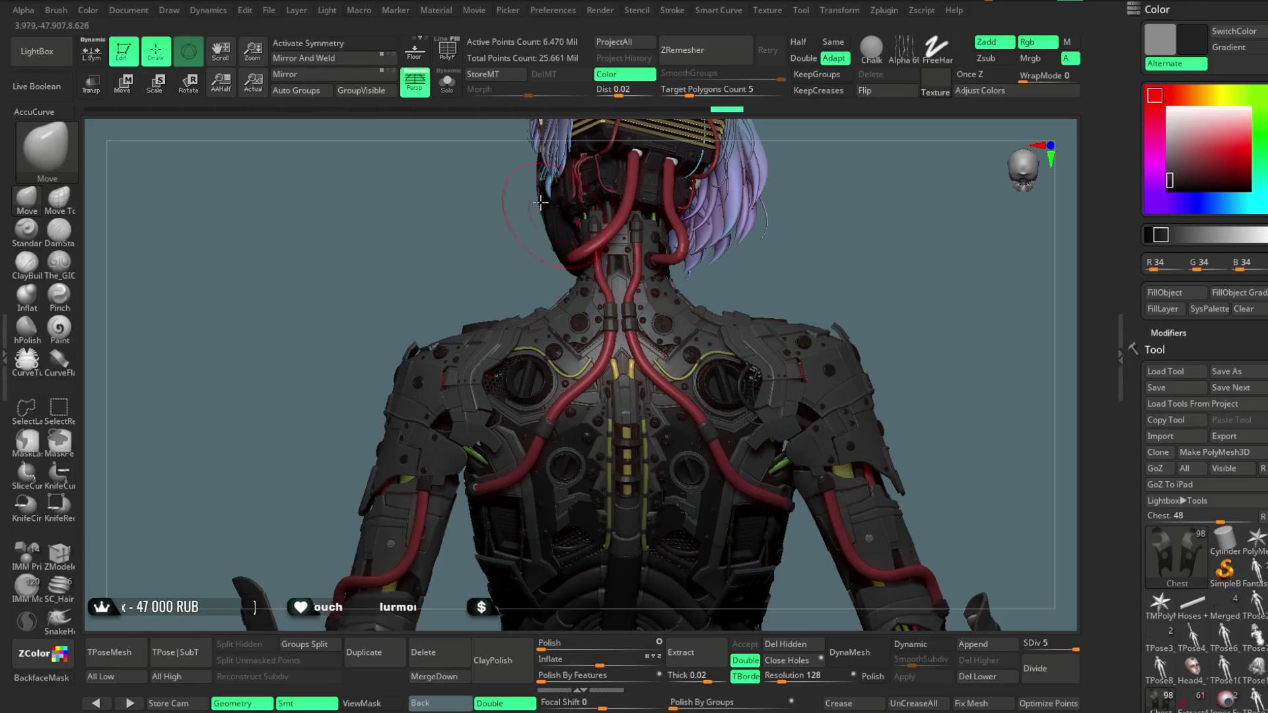
click(445, 52)
Solo the chest subtool to inspect its blue centre piece, then restore all subtools without polygroup colours
click(447, 83)
mouse_move(673, 181)
mouse_down()
mouse_move(779, 264)
mouse_move(929, 263)
mouse_move(928, 310)
mouse_up()
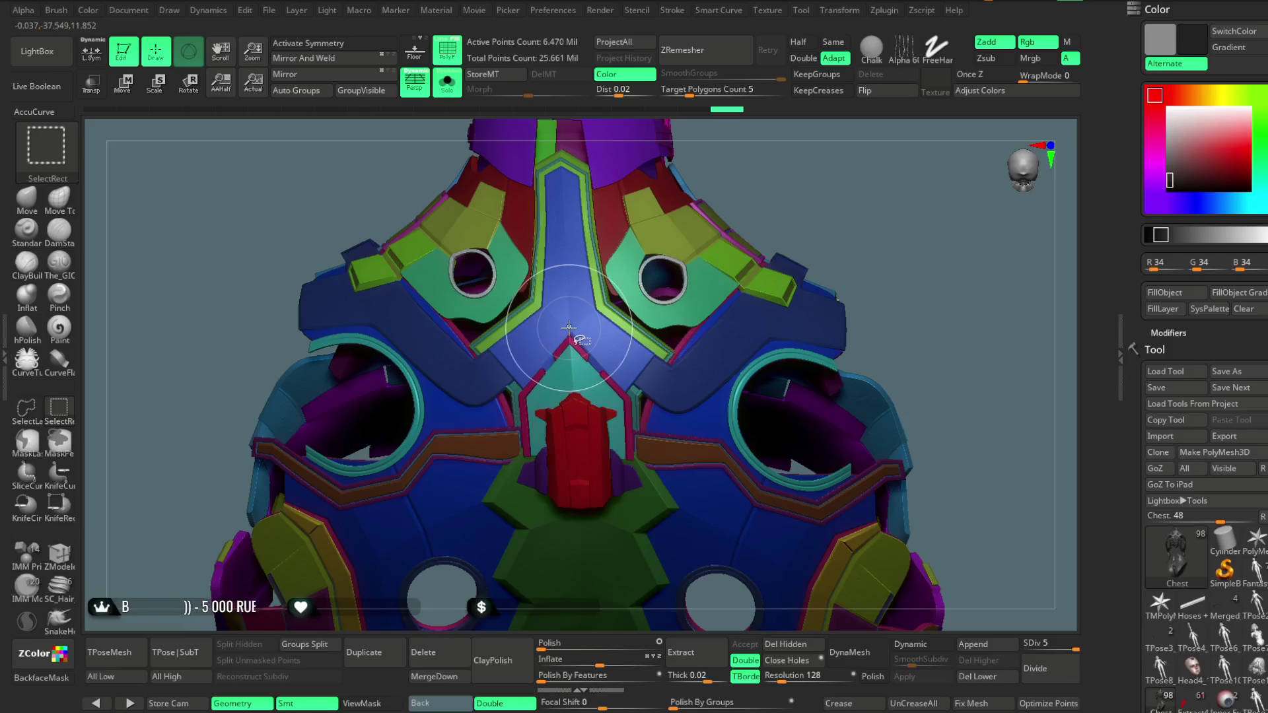
ctrl+shift+click(564, 209)
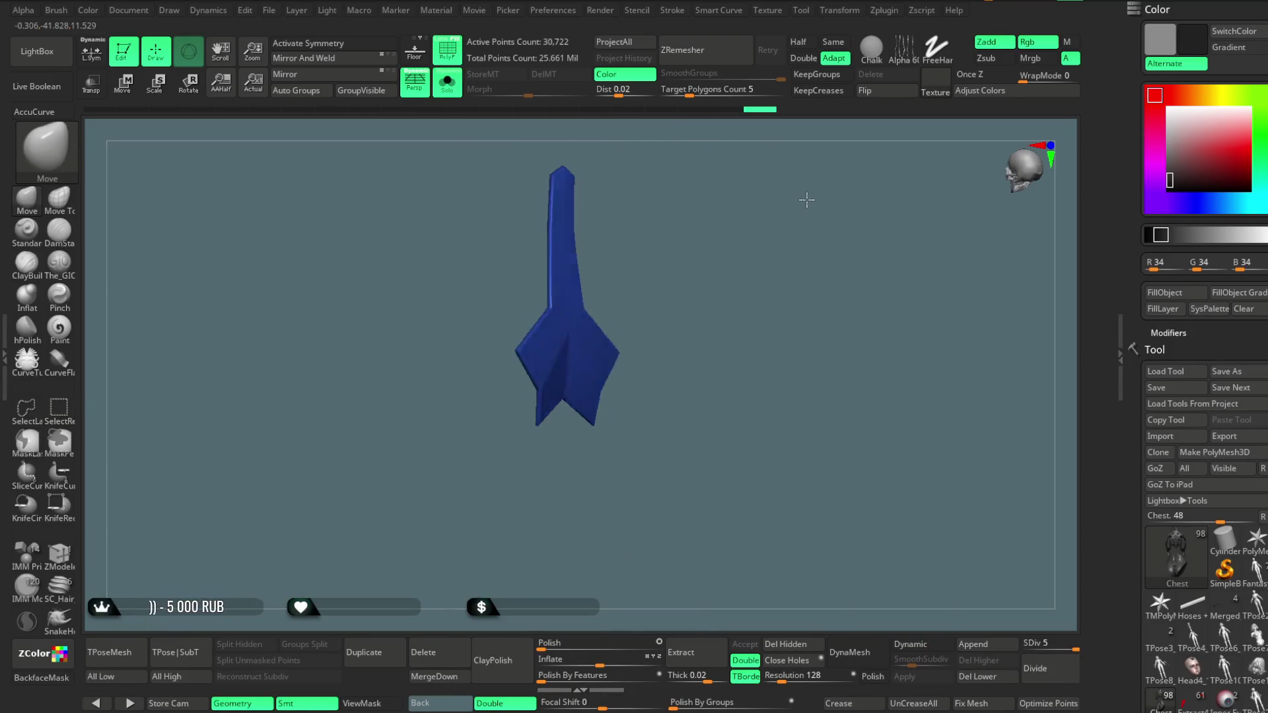
mouse_move(786, 177)
ctrl+shift+mouse_down()
mouse_move(836, 238)
mouse_move(839, 227)
mouse_move(660, 166)
ctrl+shift+mouse_up()
click(453, 83)
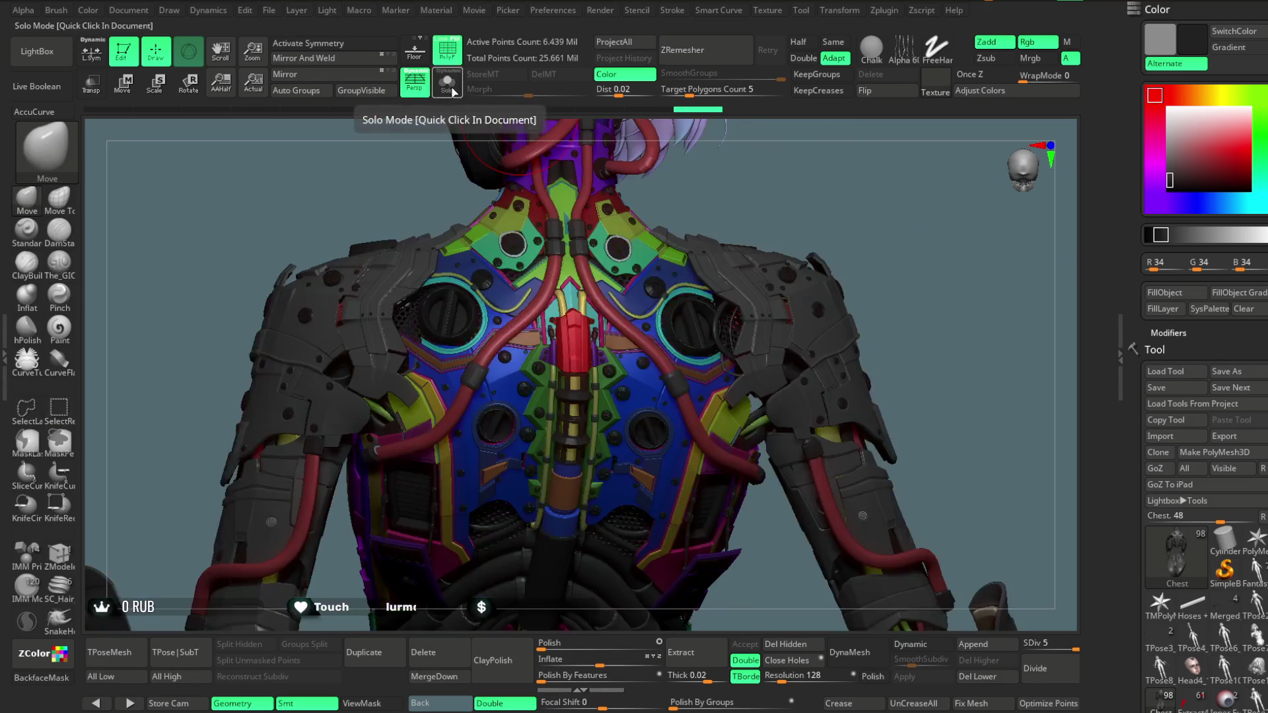
click(459, 65)
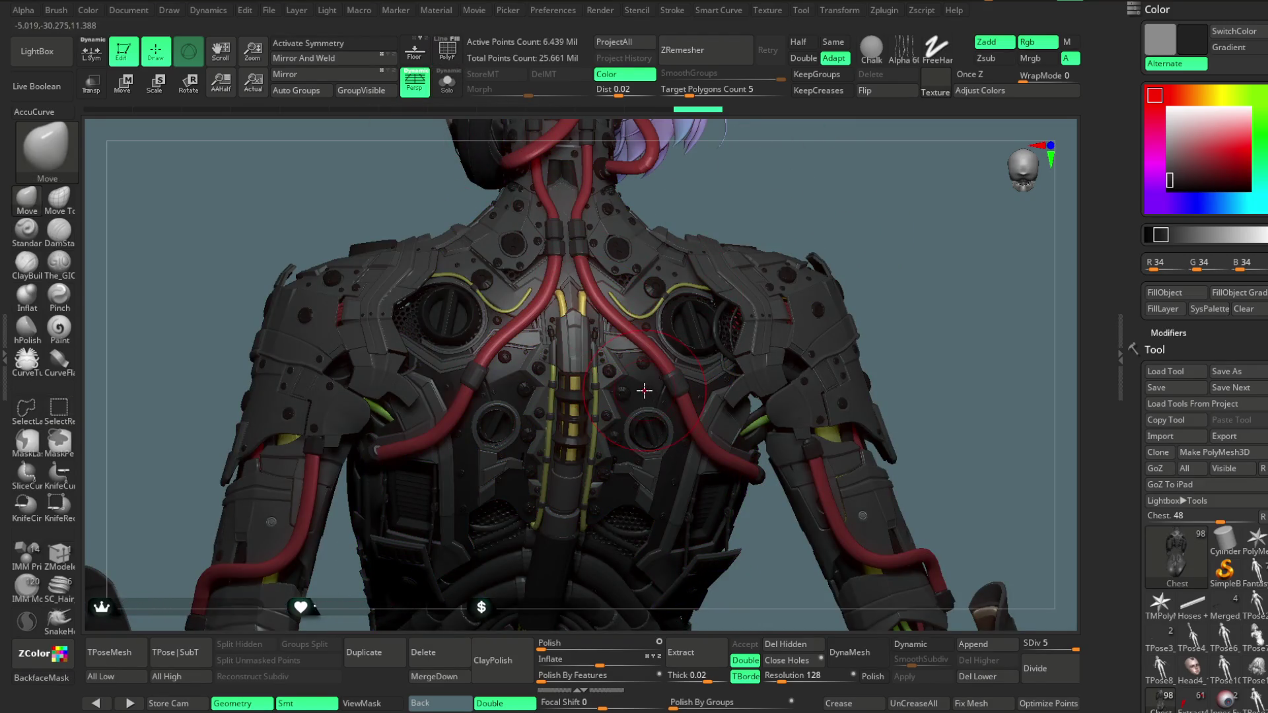
Fill the mesh beneath the chest plating dark grey, then view the chest alone from the back
key(ctrl+shift)
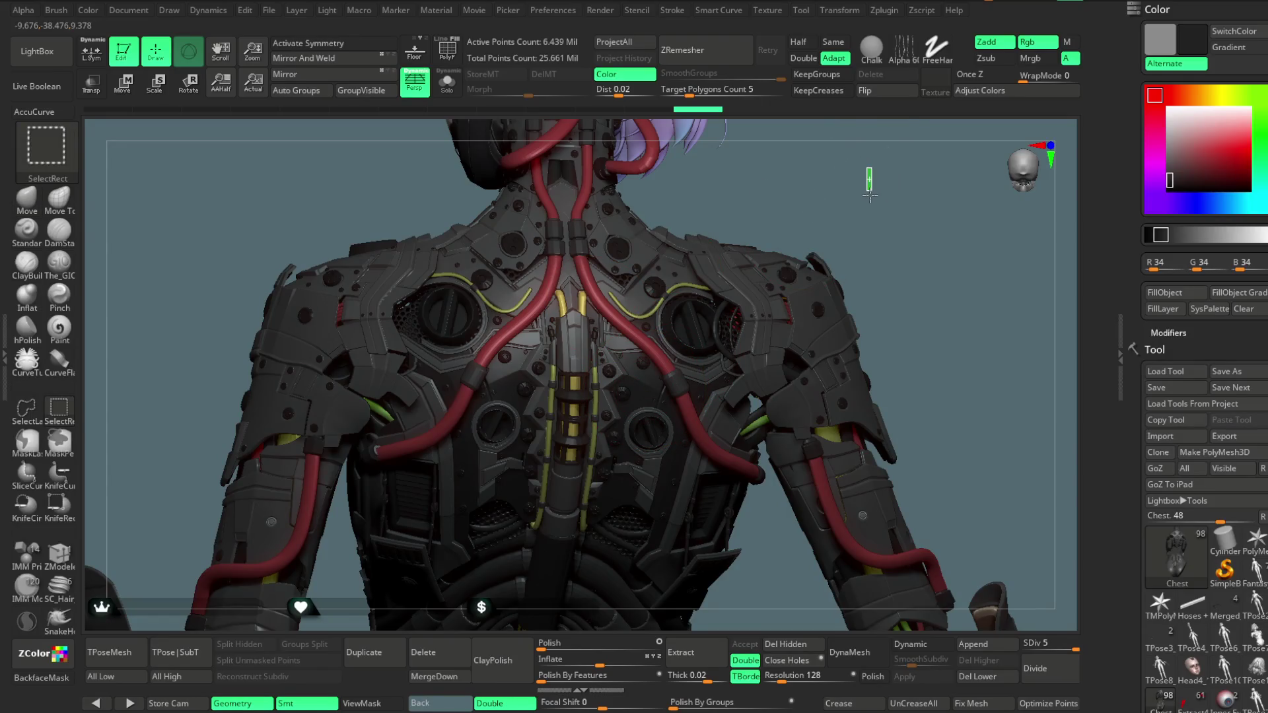
ctrl+shift+click(869, 192)
click(1169, 293)
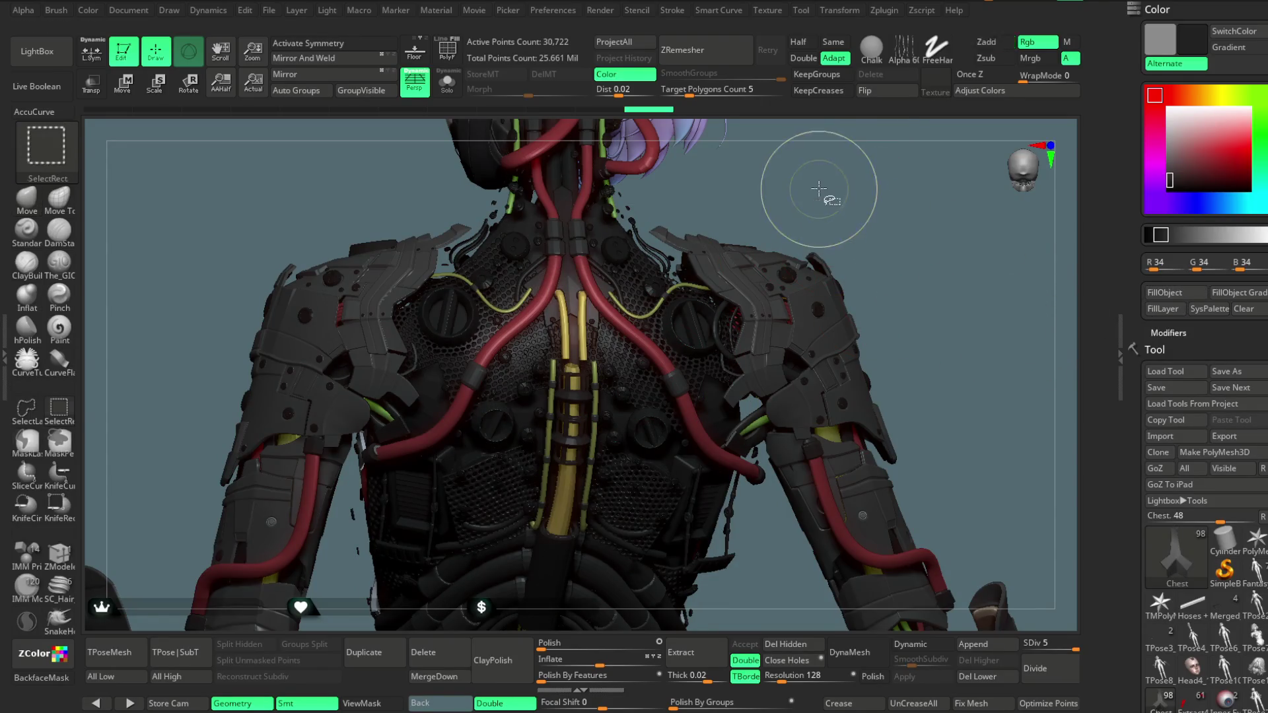
ctrl+shift+click(852, 211)
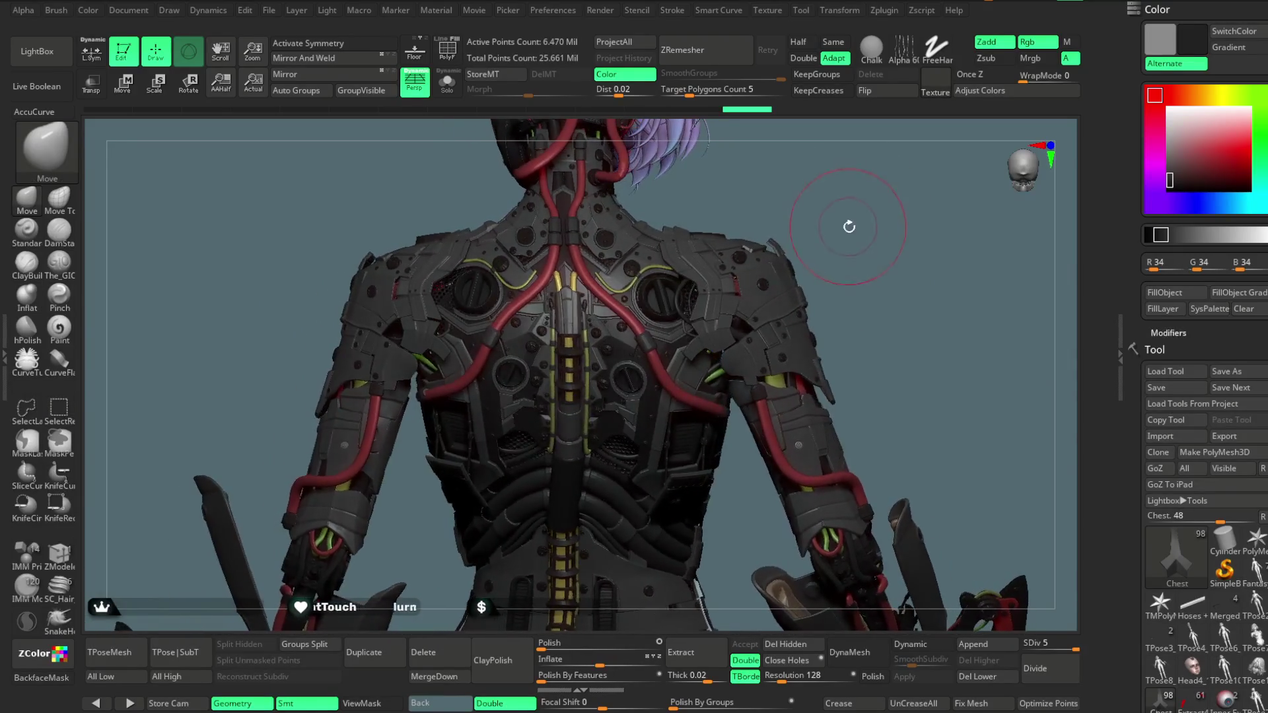
mouse_move(845, 207)
mouse_down()
mouse_move(844, 218)
mouse_move(829, 205)
mouse_move(838, 212)
mouse_up()
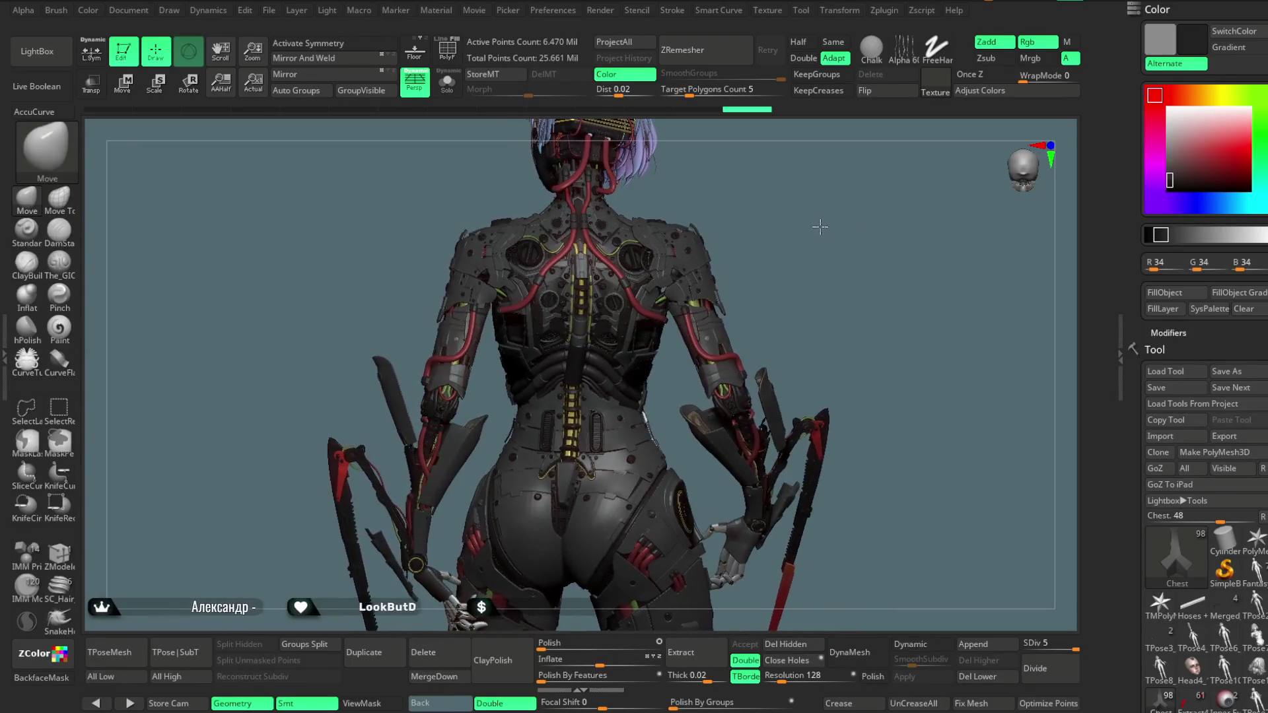
mouse_move(808, 242)
mouse_down()
mouse_move(838, 260)
mouse_move(835, 294)
mouse_move(849, 232)
mouse_move(836, 240)
mouse_move(866, 260)
mouse_move(682, 249)
mouse_up()
click(448, 90)
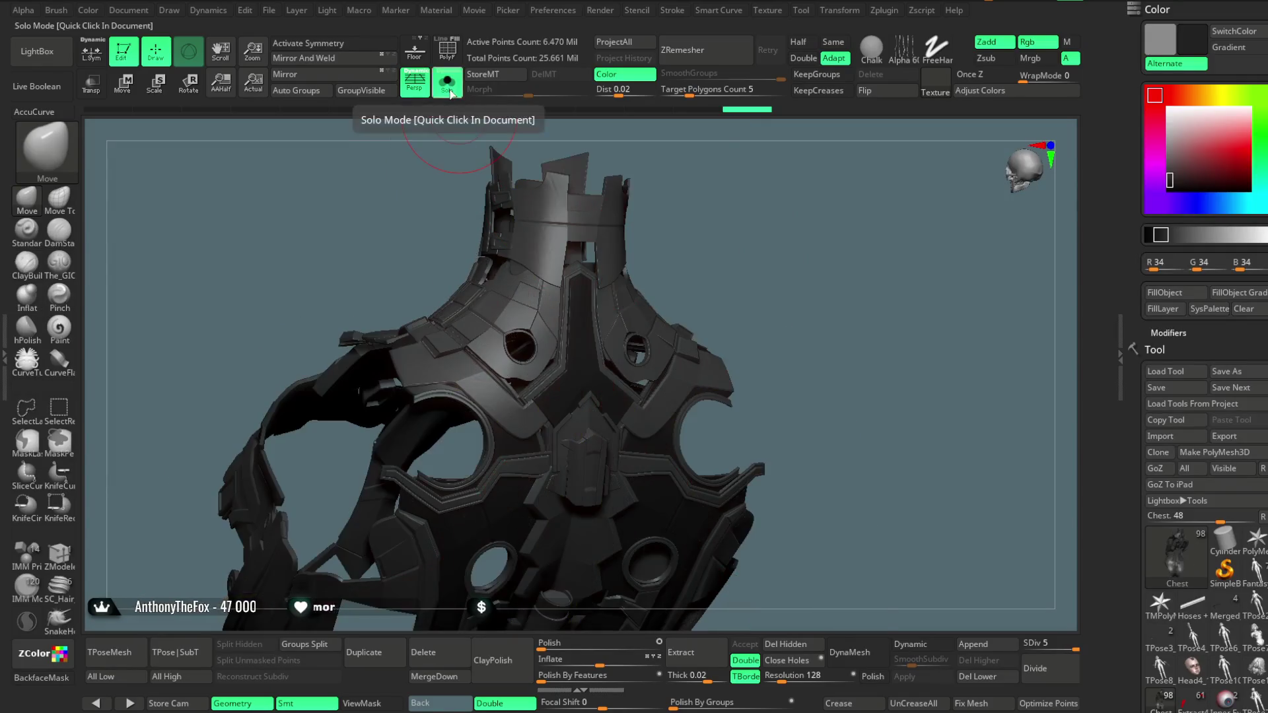
Isolate the red polygroup of side plates on the chest armour and fill it dark grey
drag(757, 204, 665, 261)
click(457, 57)
key(ctrl+shift)
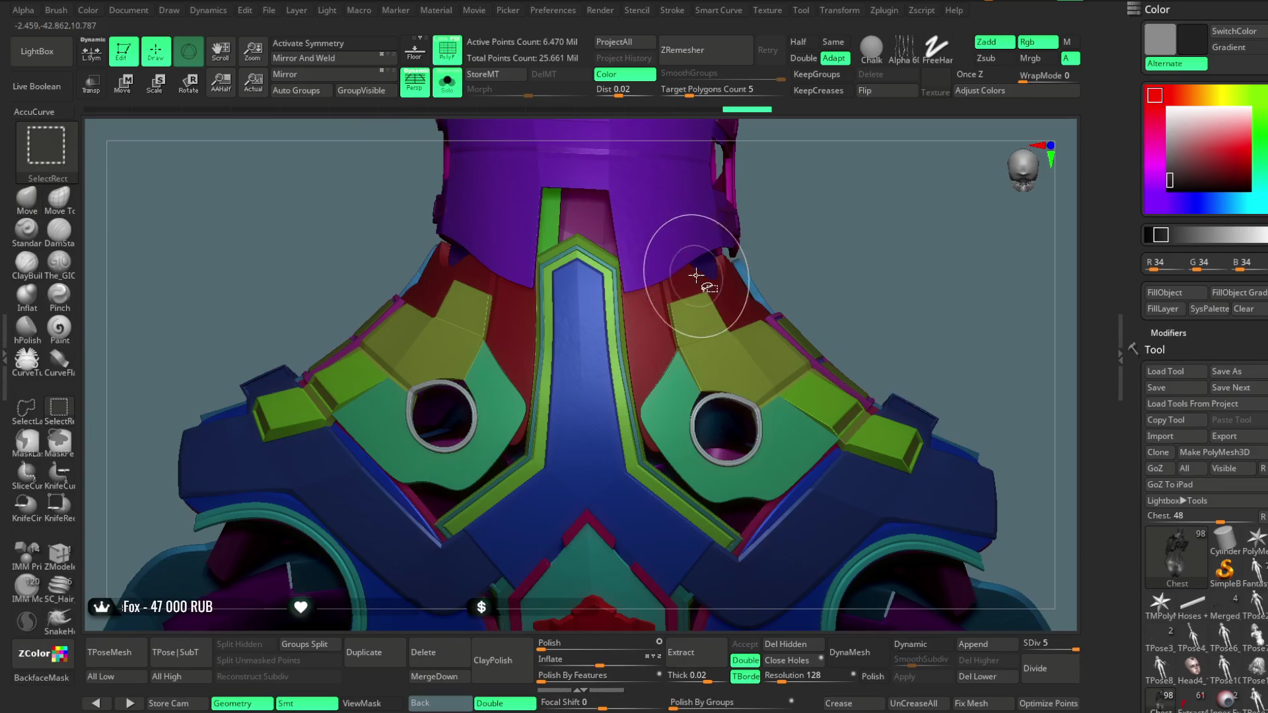
ctrl+shift+click(697, 272)
key(ctrl+shift)
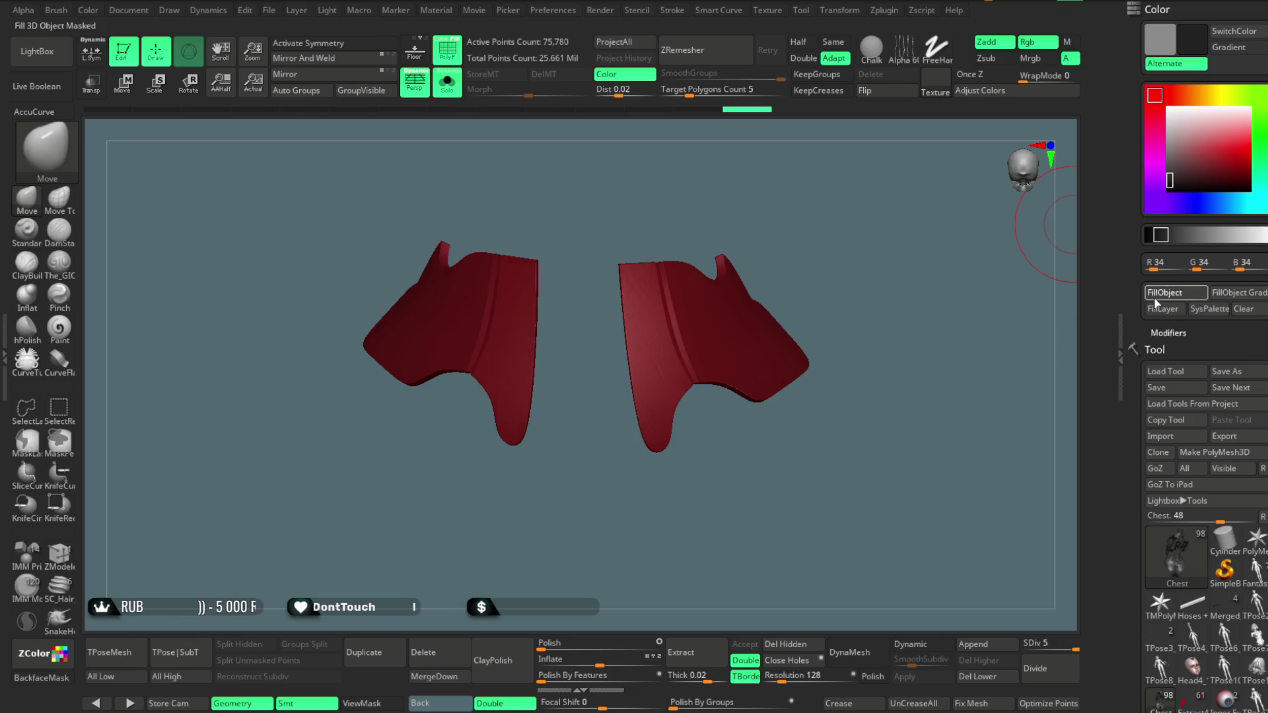
Turn off PolyF and Solo, unhide everything, and zoom out to the whole torso
click(446, 50)
click(447, 81)
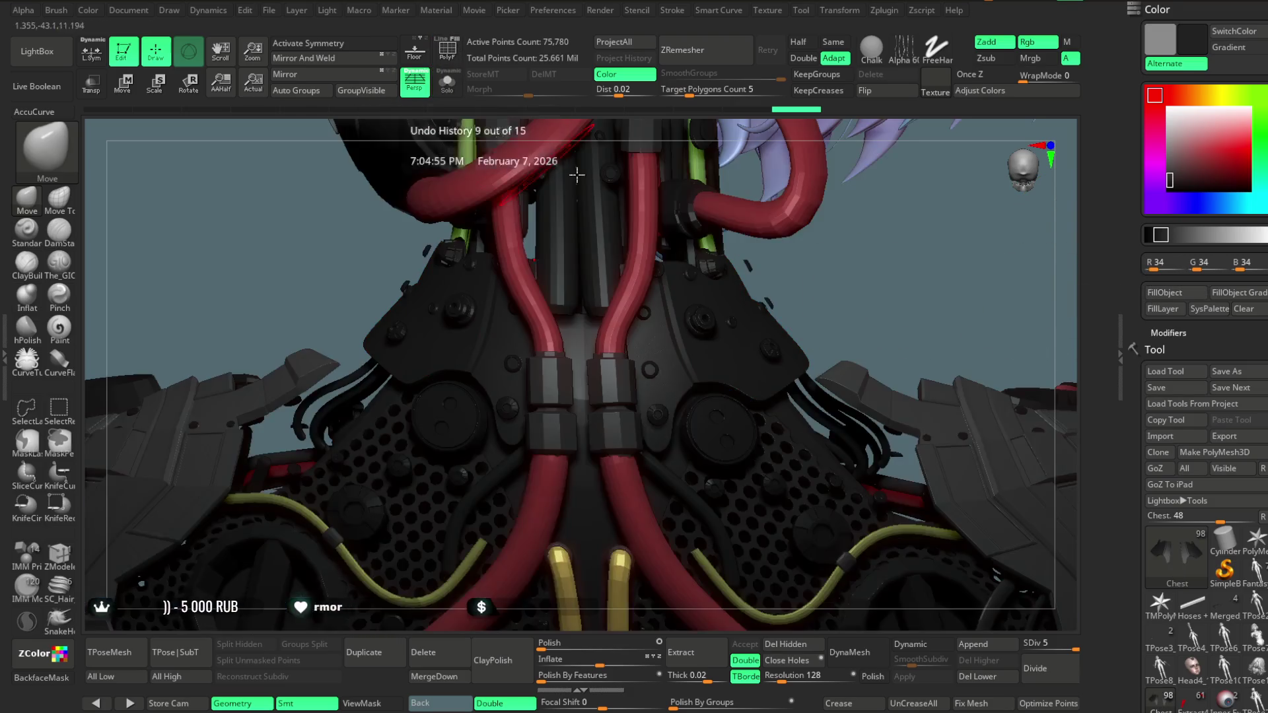
key(ctrl+shift)
mouse_move(876, 270)
alt+mouse_down()
mouse_move(837, 257)
mouse_move(821, 227)
mouse_move(795, 223)
mouse_move(843, 220)
mouse_move(832, 244)
mouse_move(847, 260)
alt+mouse_up()
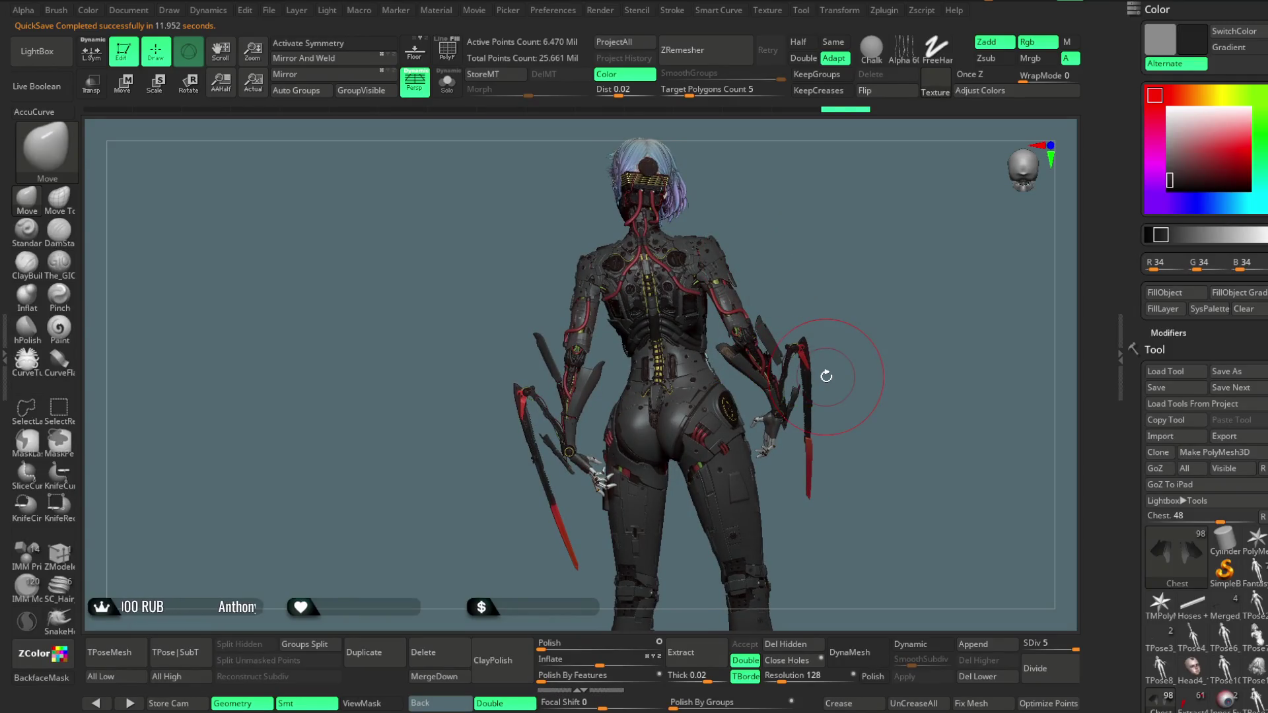
Save the ZBrush project with the dark grey armour using Ctrl+S
click(269, 11)
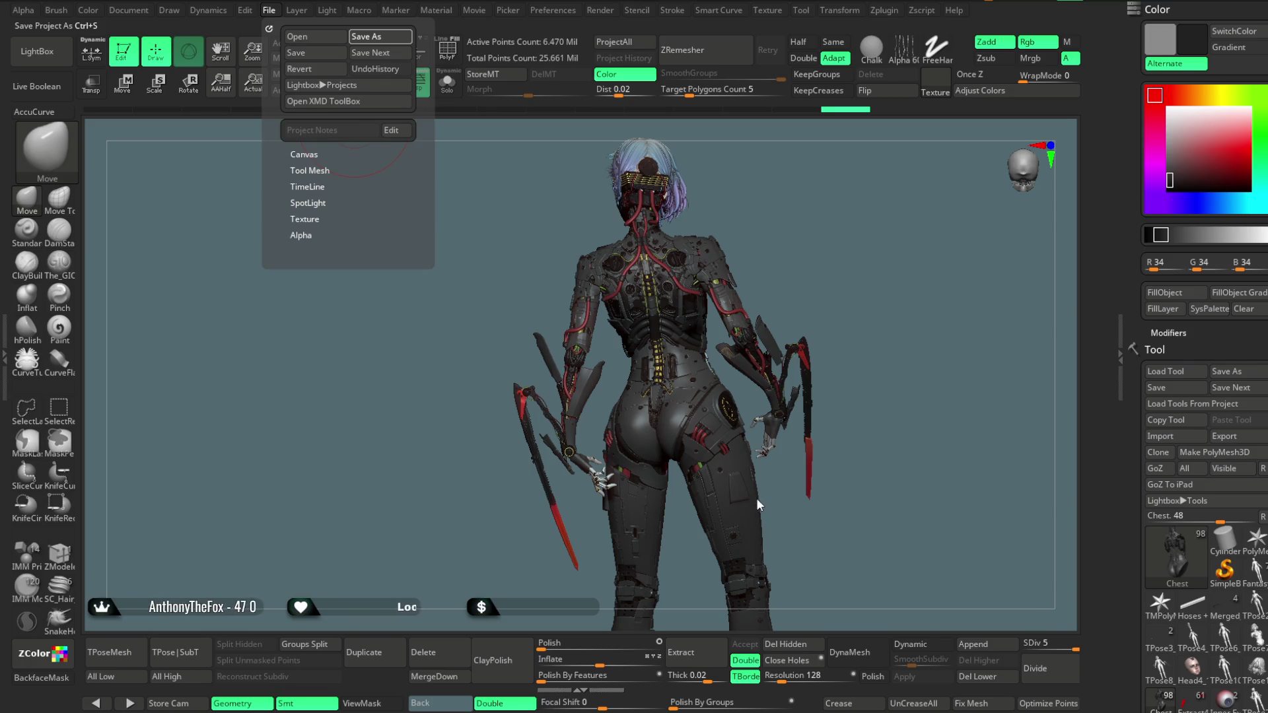
key(ctrl+s)
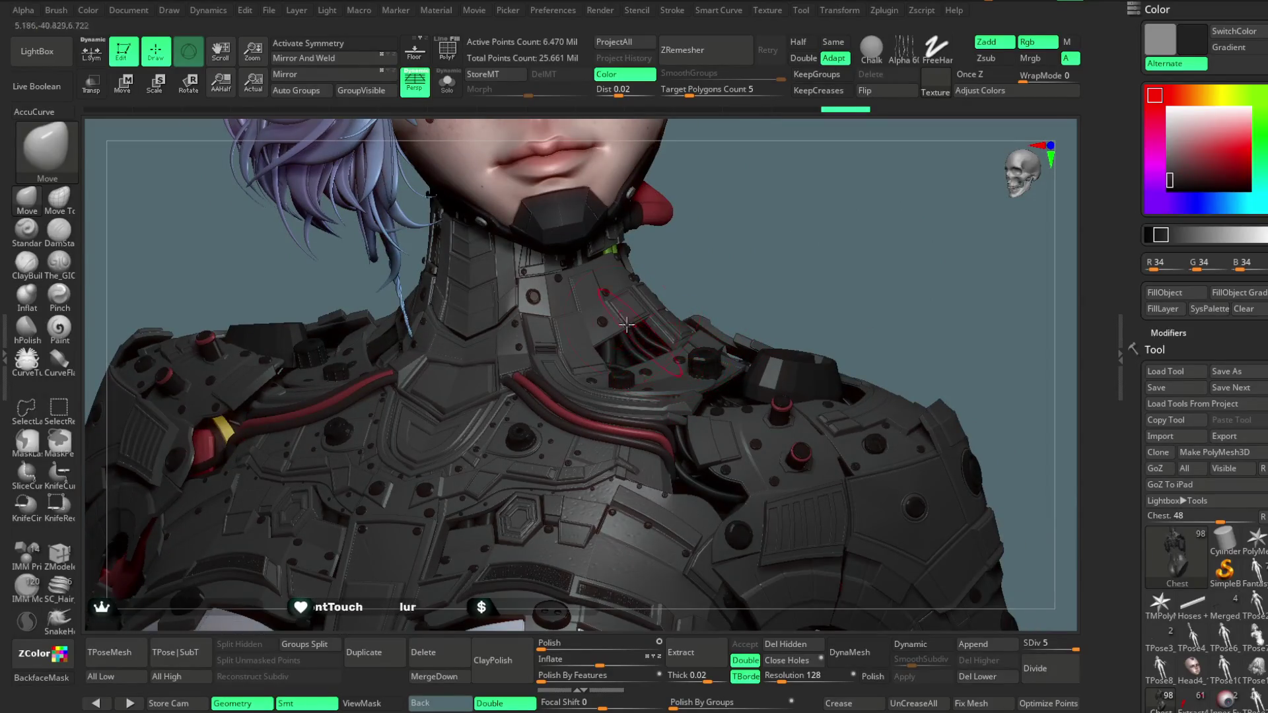
Solo the chest armour to inspect its blue polygroup, then restore the full character
key(shift+f)
key(alt+s)
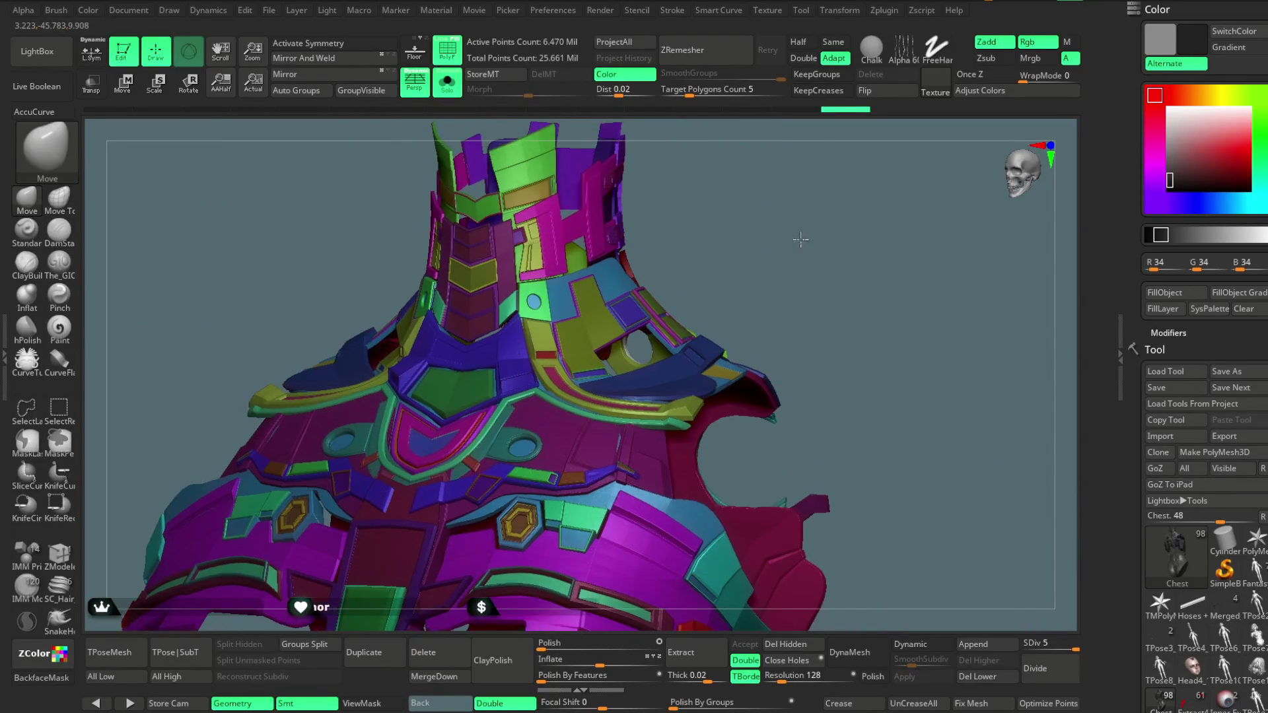
ctrl+shift+click(655, 365)
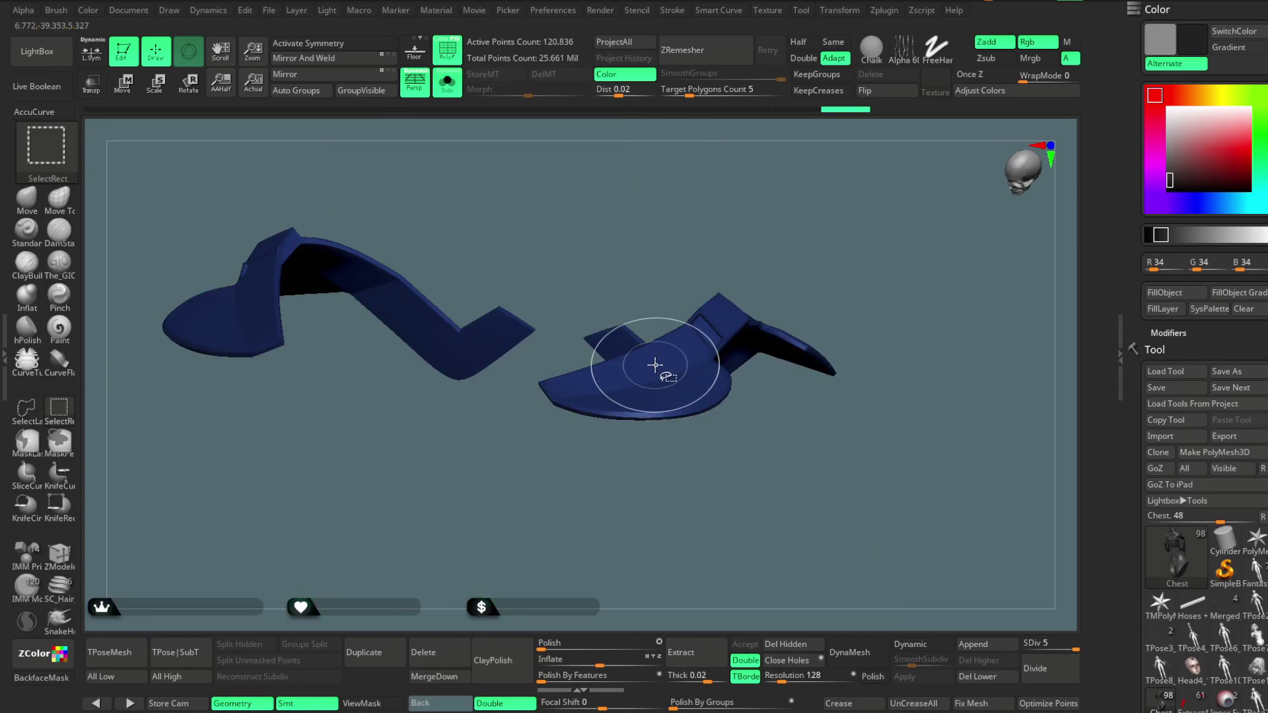
mouse_move(799, 209)
mouse_down()
mouse_move(809, 304)
mouse_move(806, 235)
mouse_up()
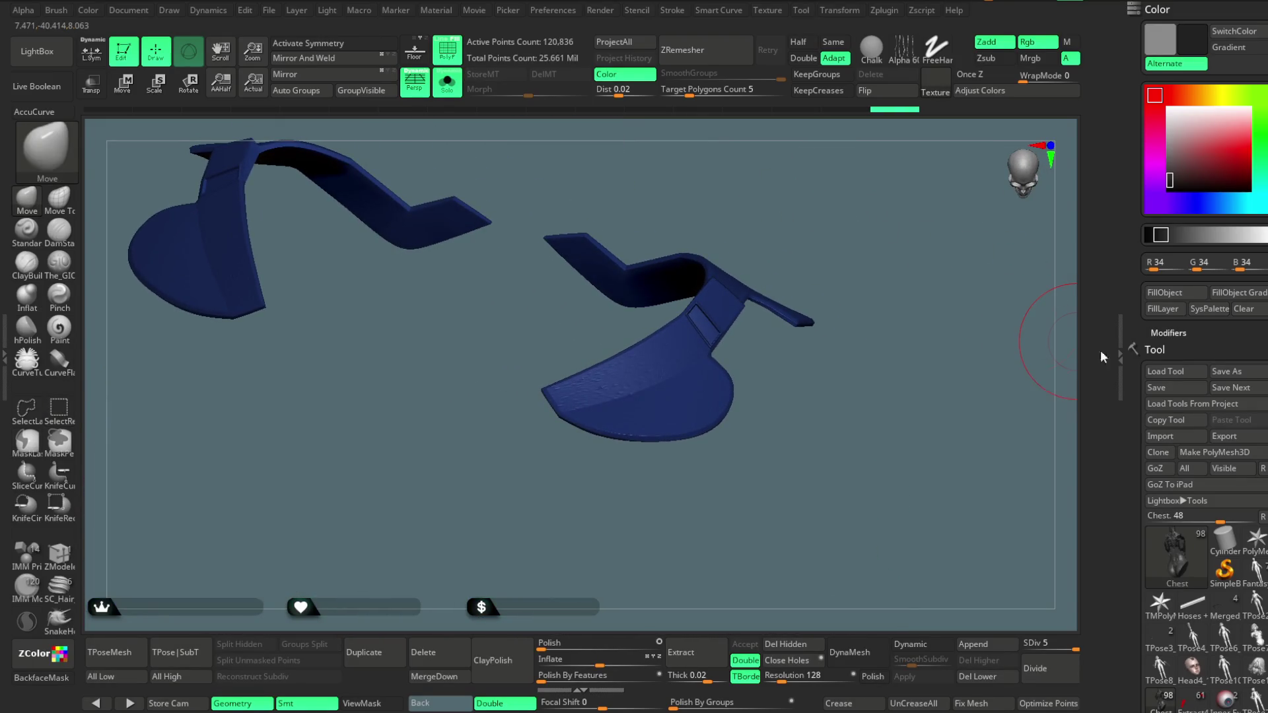
key(shift+f)
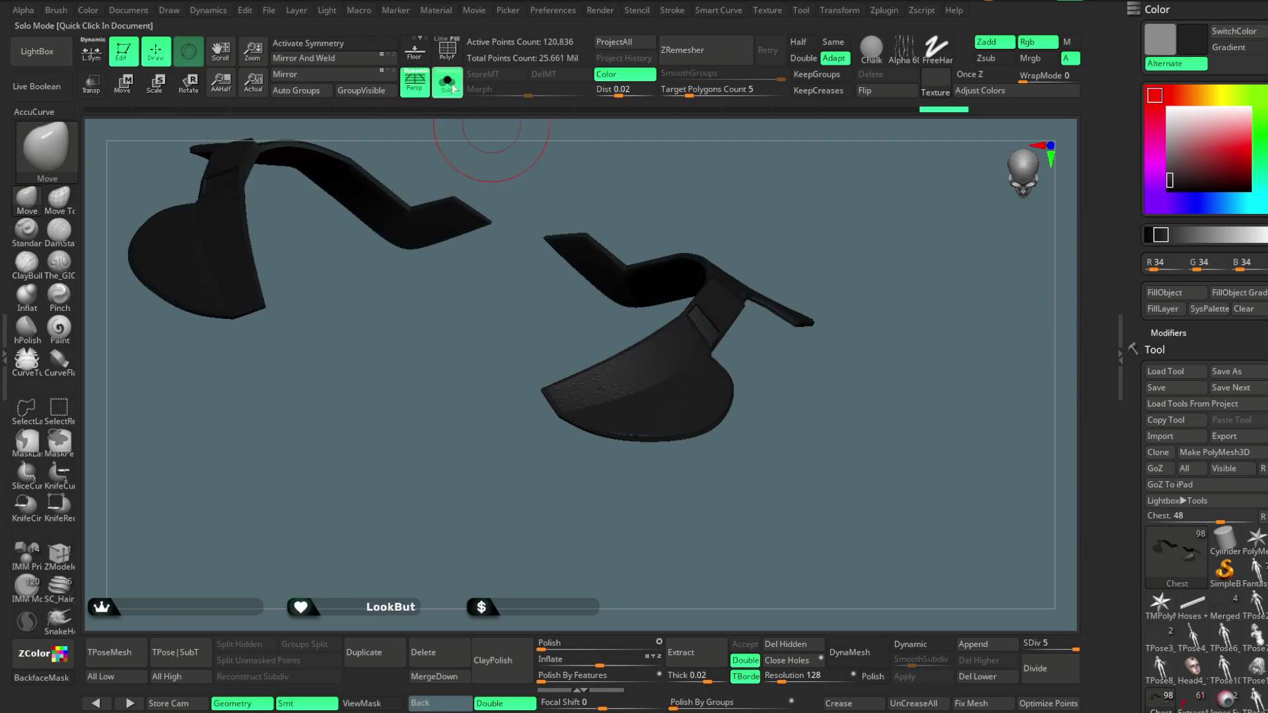
click(453, 85)
drag(831, 160, 766, 188)
Isolate the blue collar polygroup, fill it dark grey, then unhide the whole model
click(447, 50)
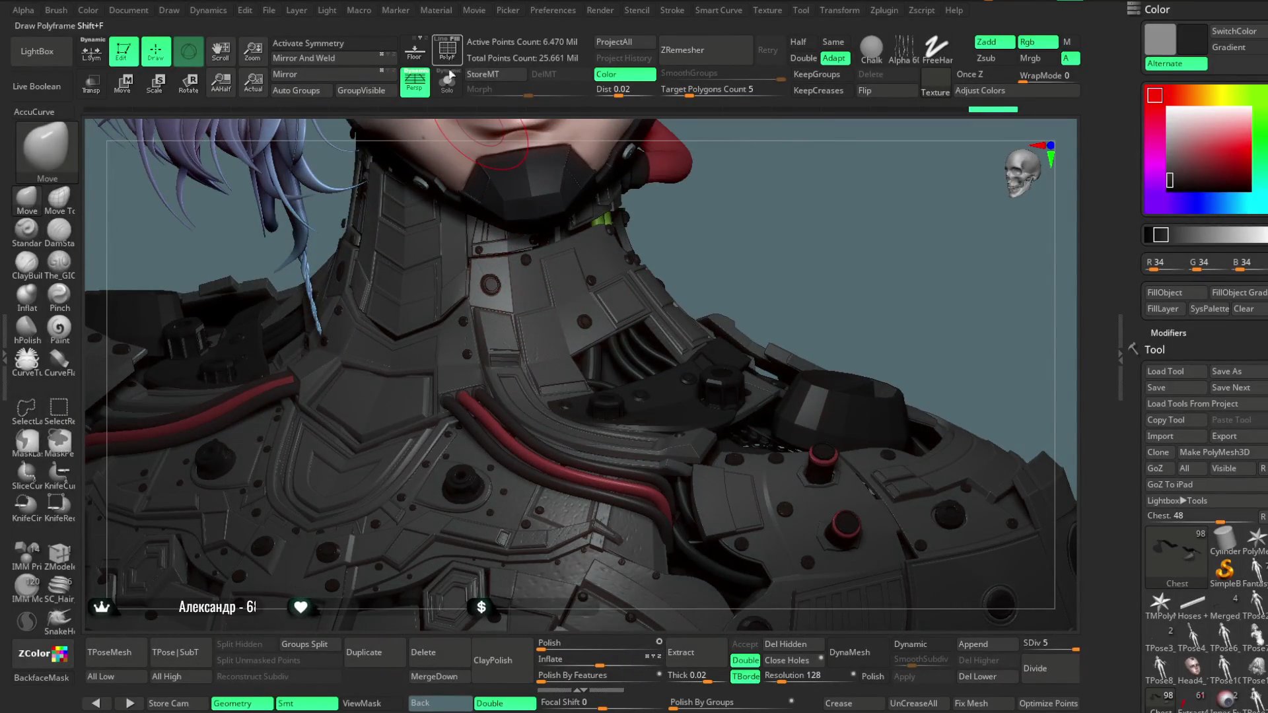
click(449, 84)
drag(715, 164, 523, 300)
key(ctrl+shift)
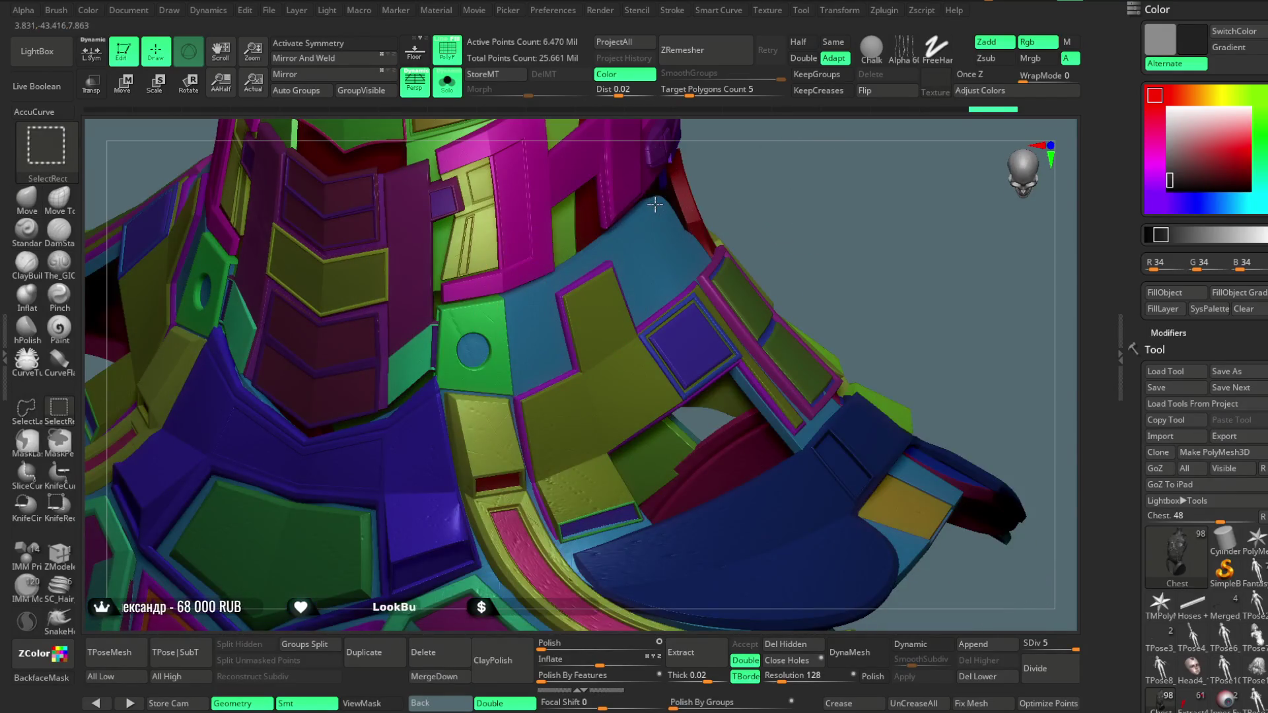
ctrl+shift+click(656, 205)
drag(779, 235, 768, 170)
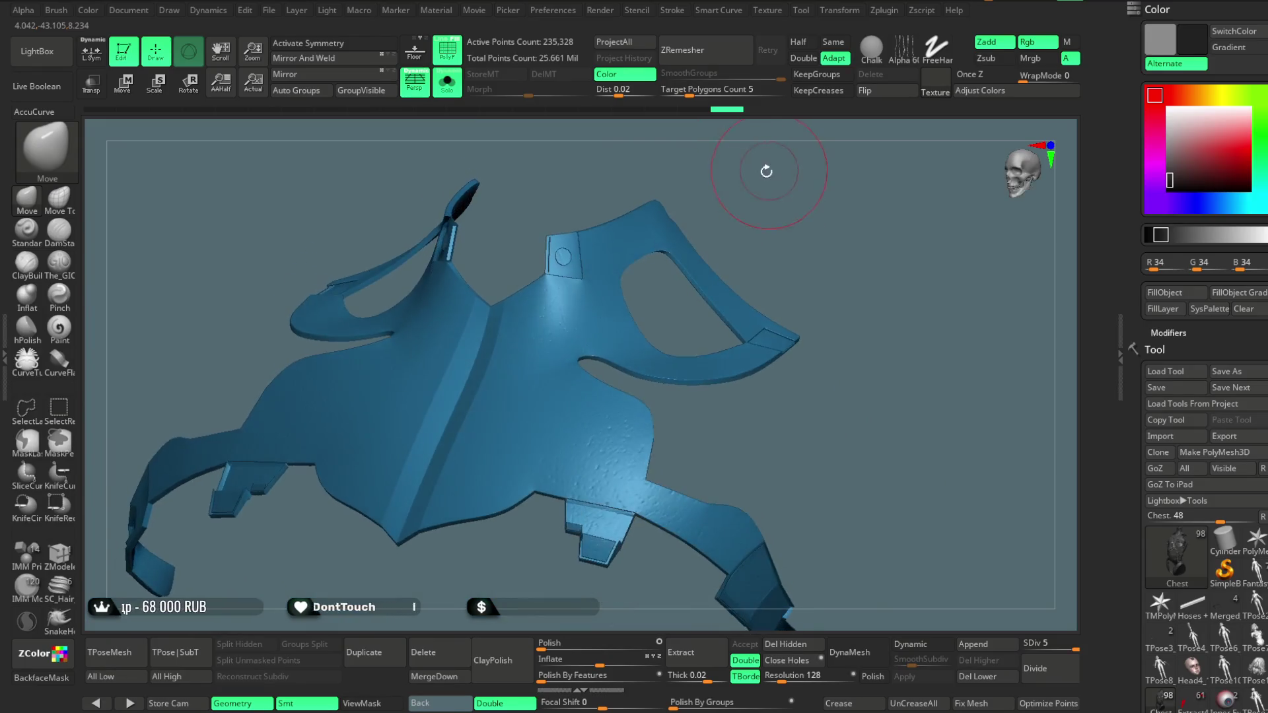
click(1167, 293)
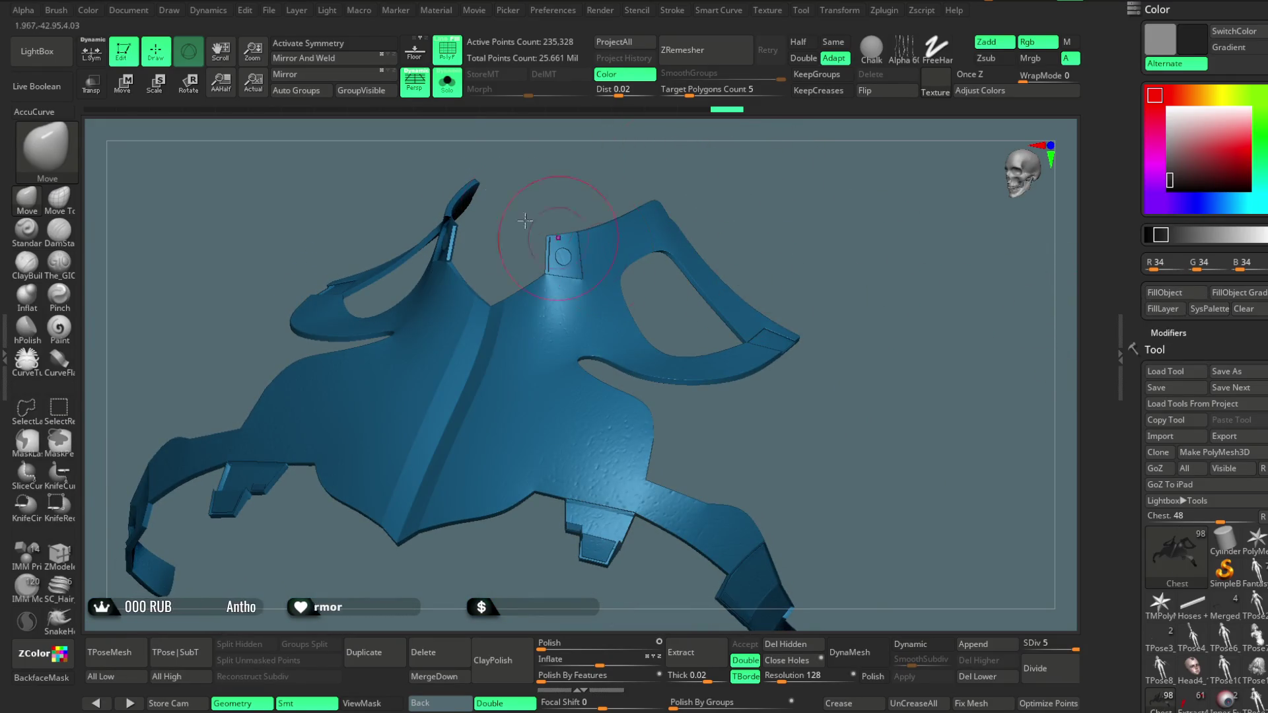
click(447, 50)
ctrl+shift+click(733, 182)
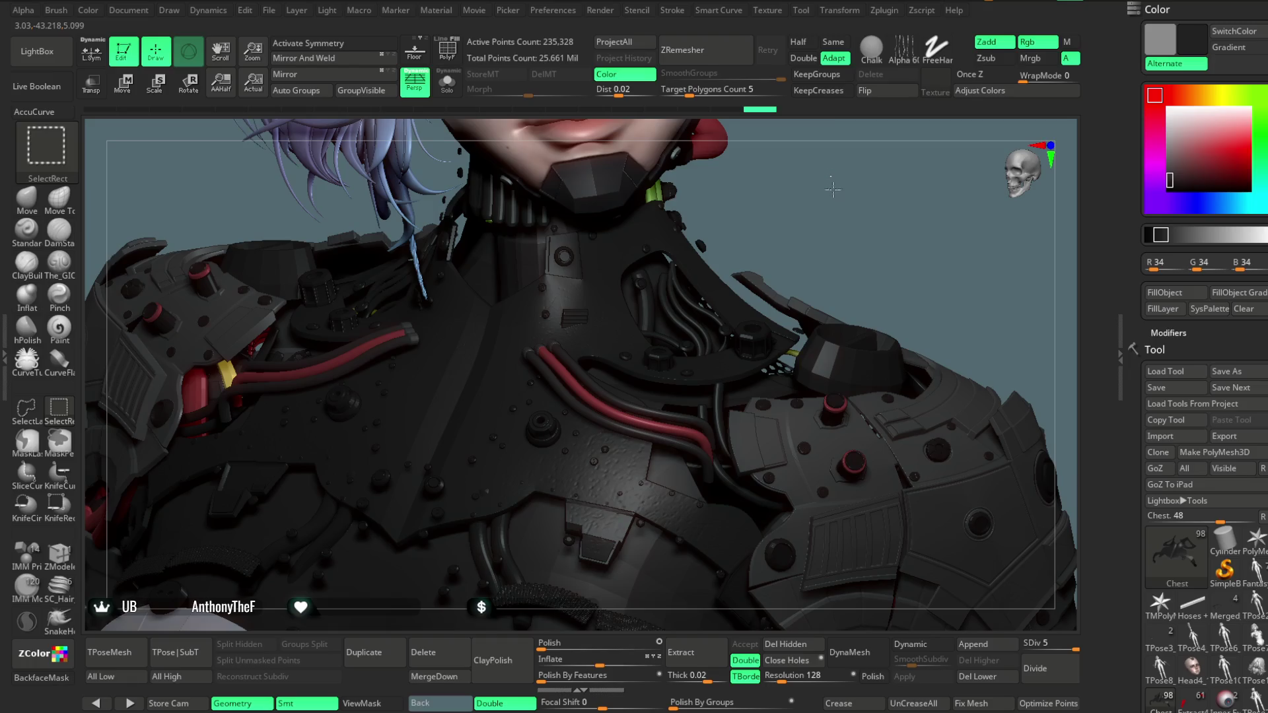
Show the chest armour alone in polygroup colours, turned to face the neck and chest
key(f)
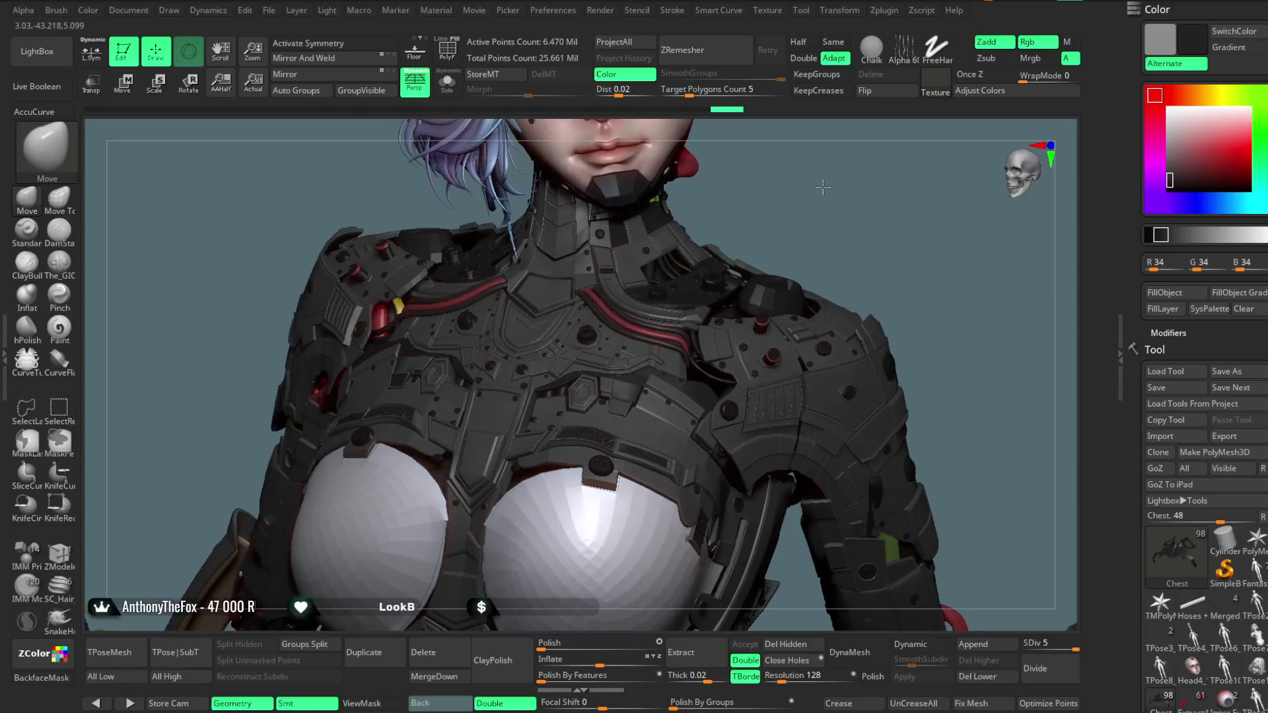
scroll(825, 192, up, 5)
drag(851, 203, 825, 235)
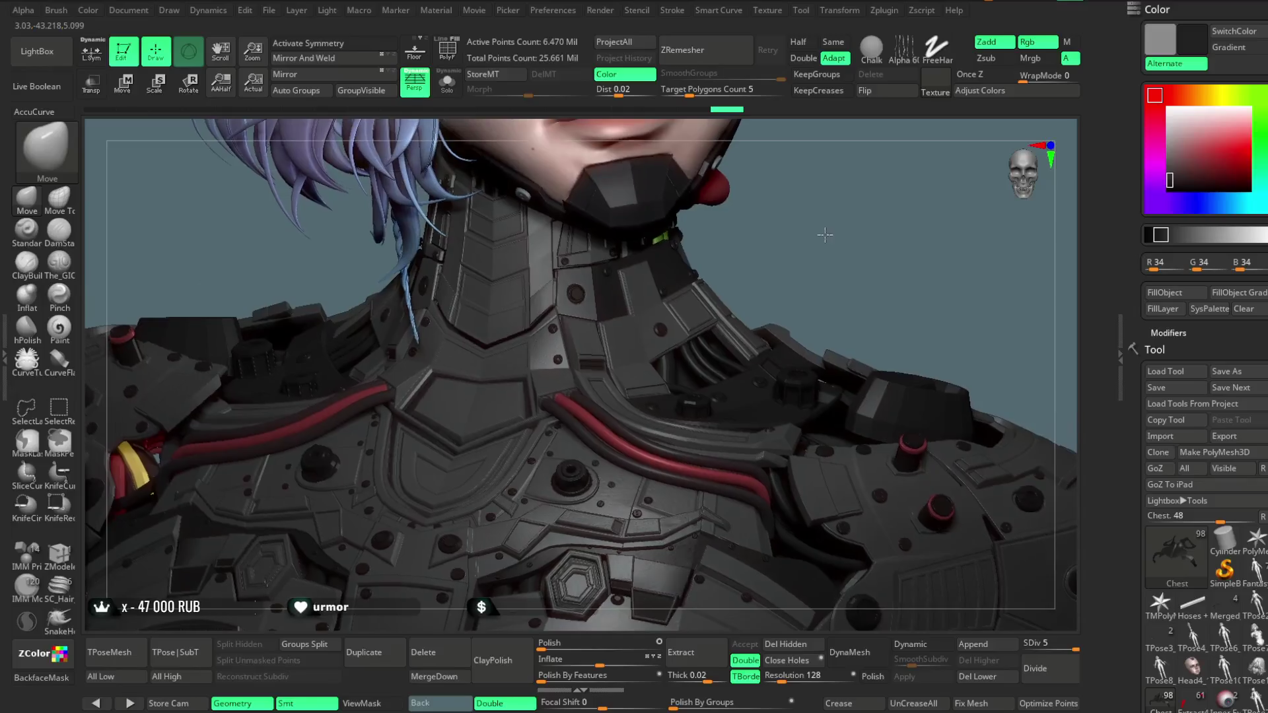
scroll(823, 225, down, 5)
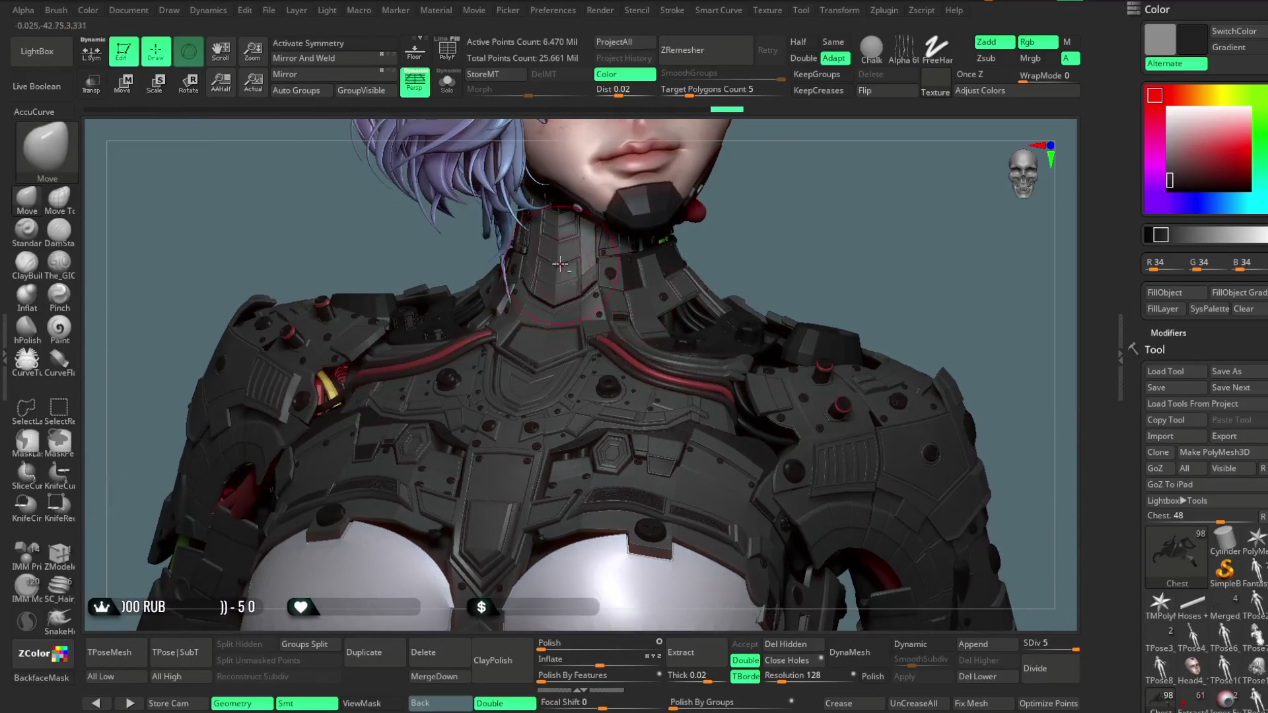
key(ctrl+shift+f)
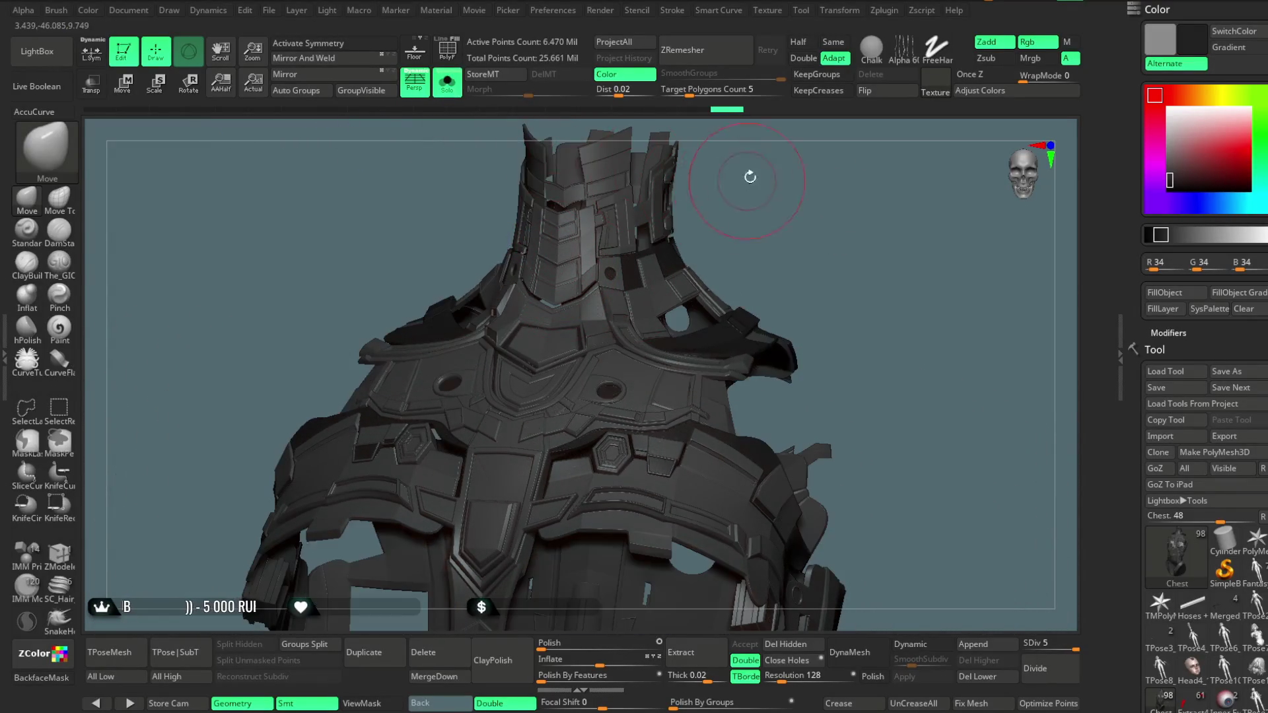
key(shift+f)
scroll(867, 278, up, 5)
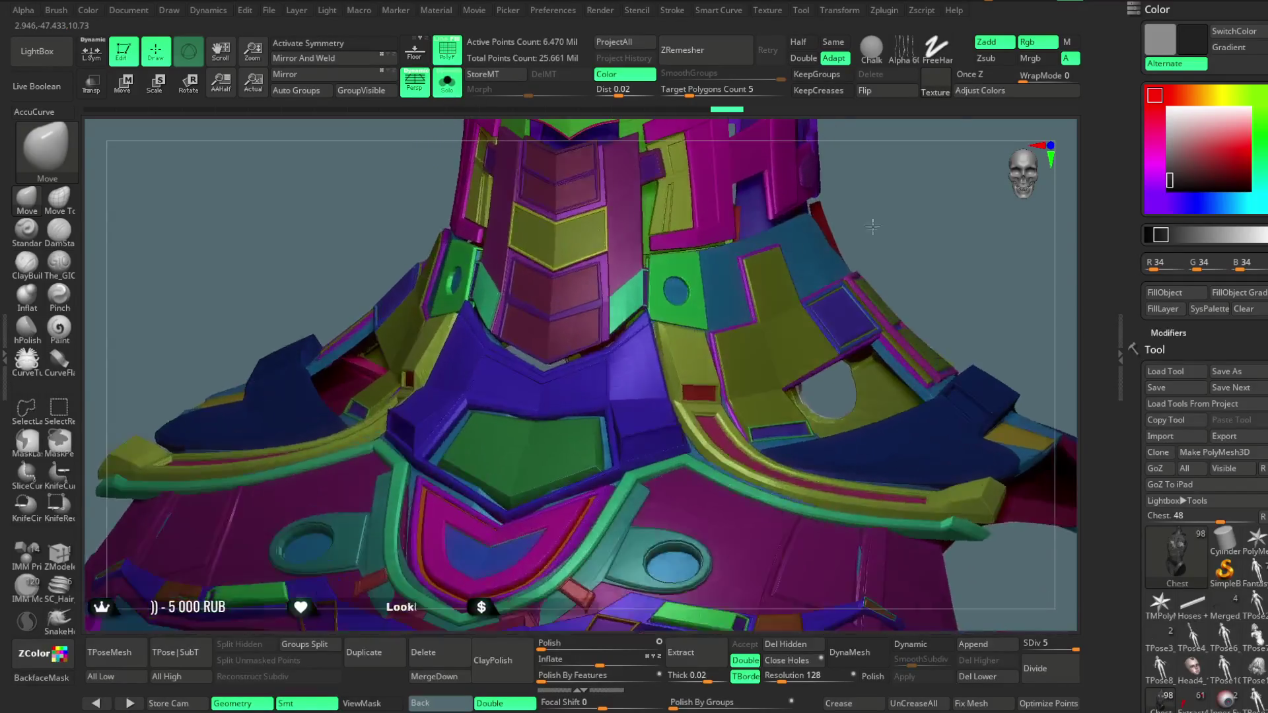
drag(867, 278, 586, 249)
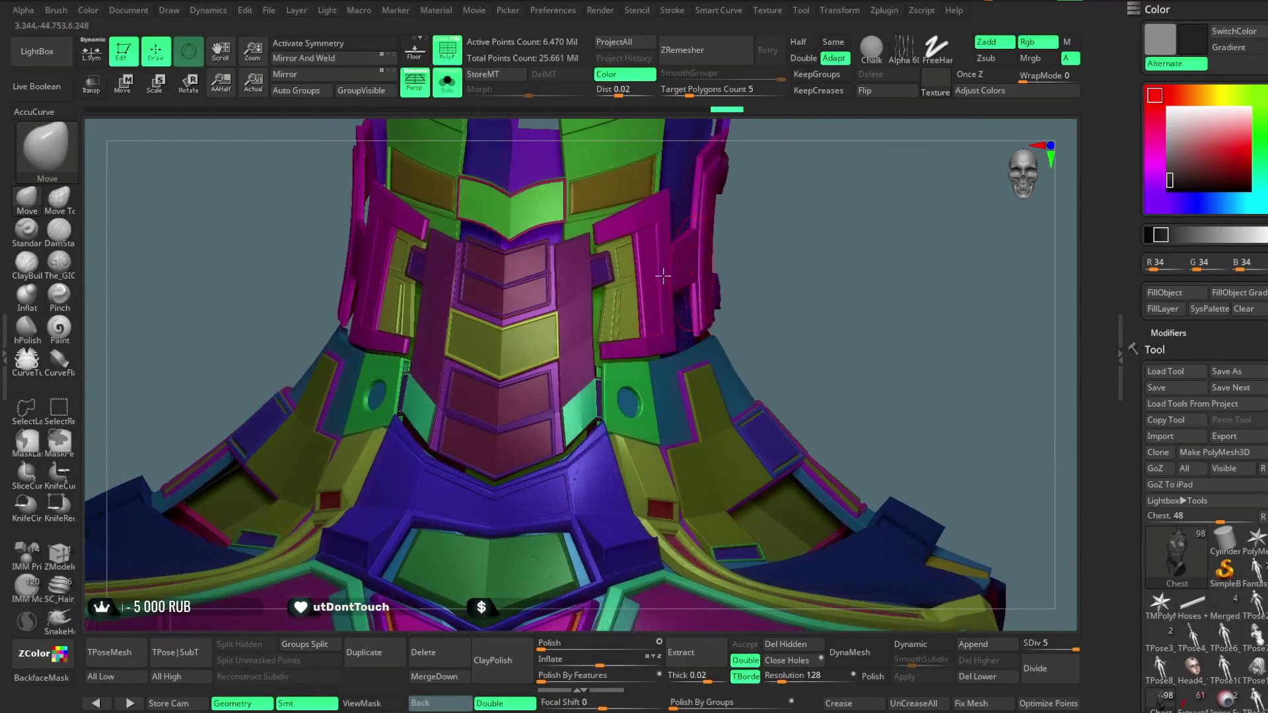
ctrl+shift+click(585, 242)
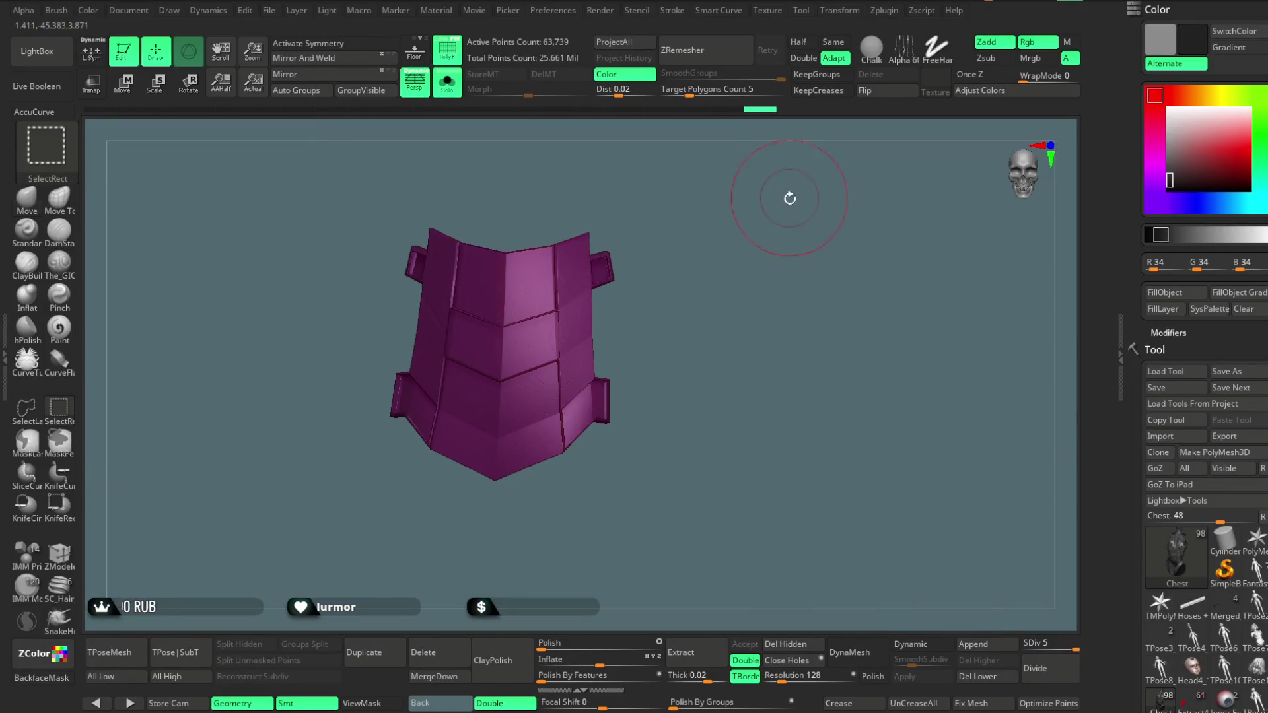
ctrl+shift+click(768, 216)
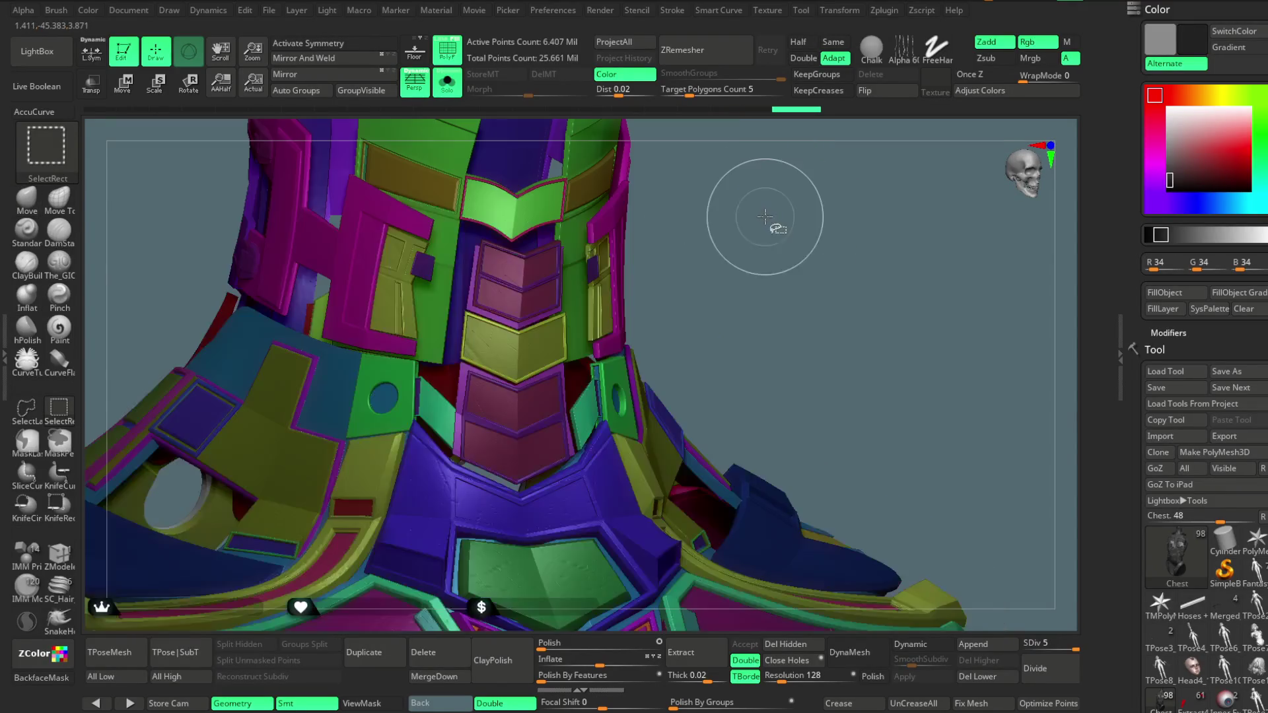
Lower the chest armour to subdivision level 1 and isolate the magenta neck column piece
mouse_move(764, 207)
mouse_down()
mouse_move(792, 204)
mouse_move(750, 215)
mouse_move(753, 297)
mouse_move(749, 265)
mouse_move(654, 267)
mouse_up()
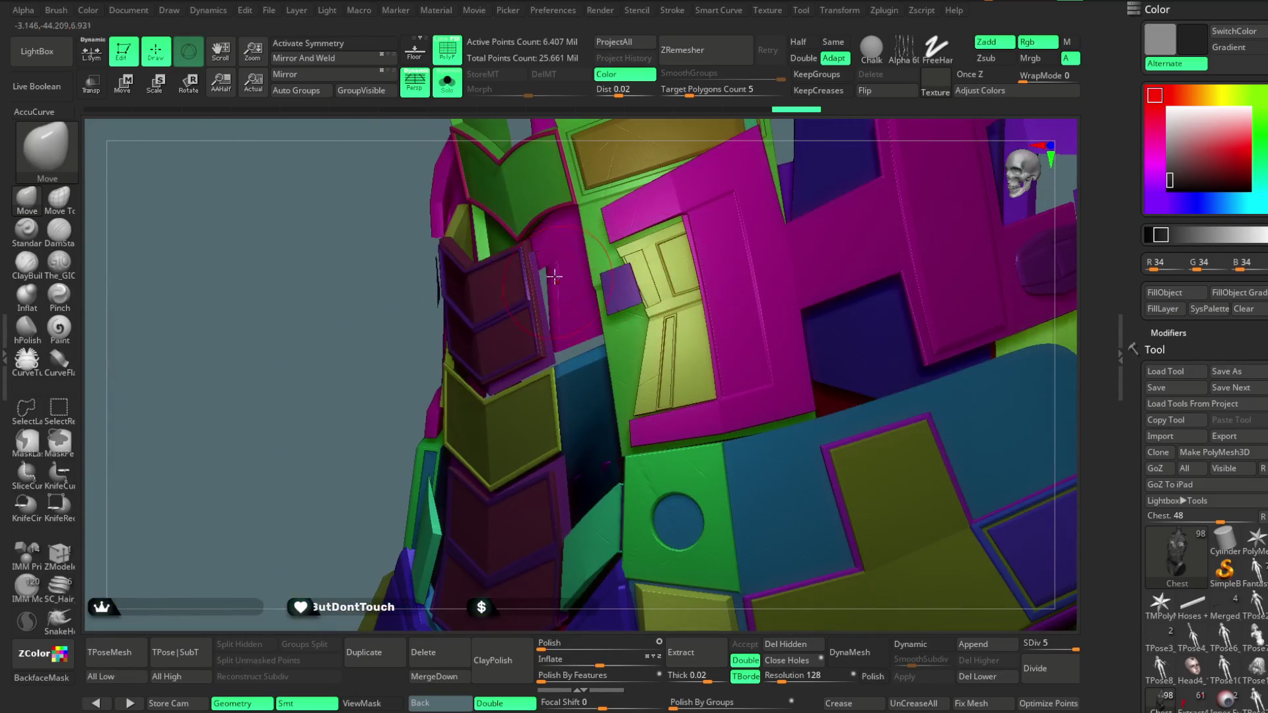
ctrl+shift+drag(515, 198, 533, 255)
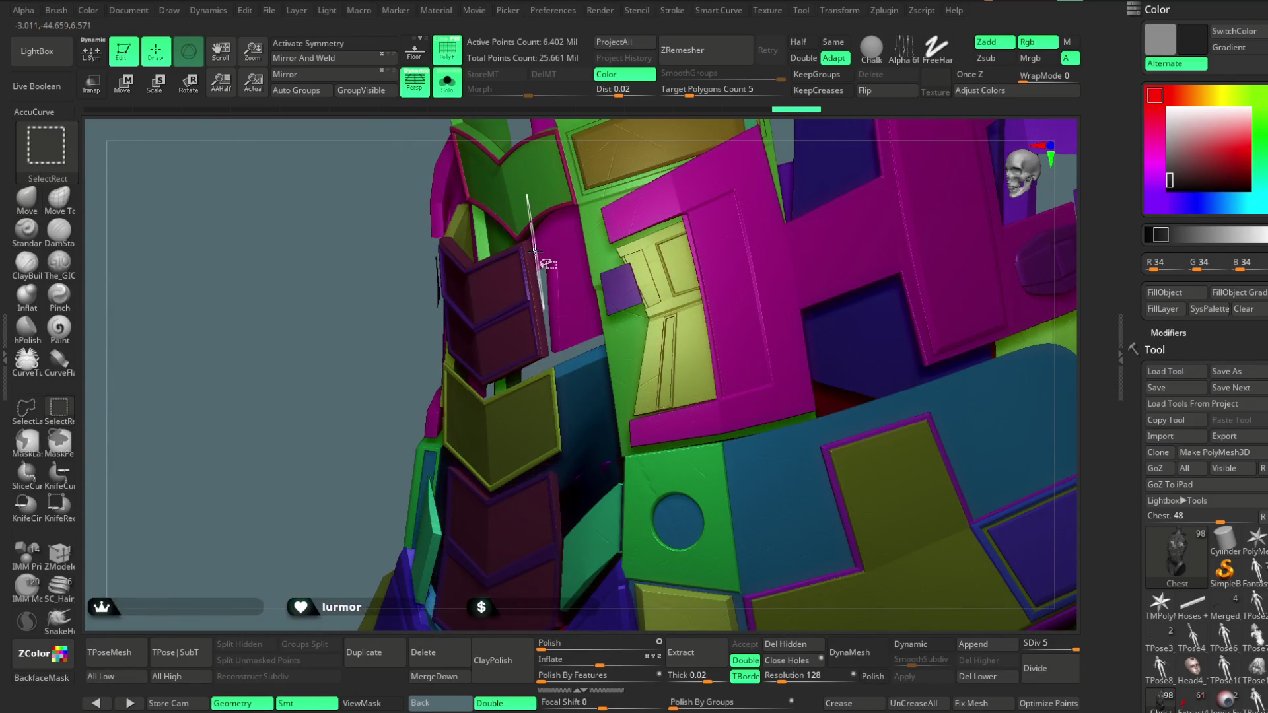
mouse_move(307, 399)
mouse_down()
mouse_move(325, 339)
mouse_move(1006, 589)
mouse_up()
click(447, 52)
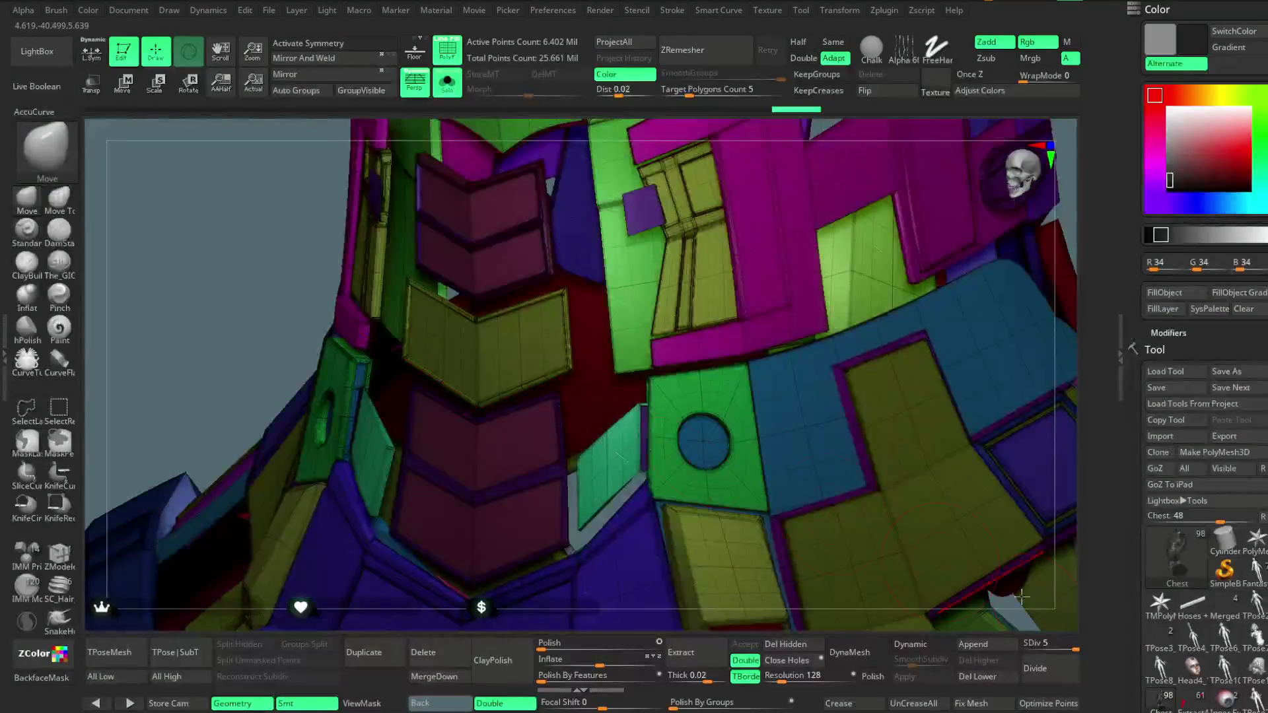
drag(1074, 649, 1041, 647)
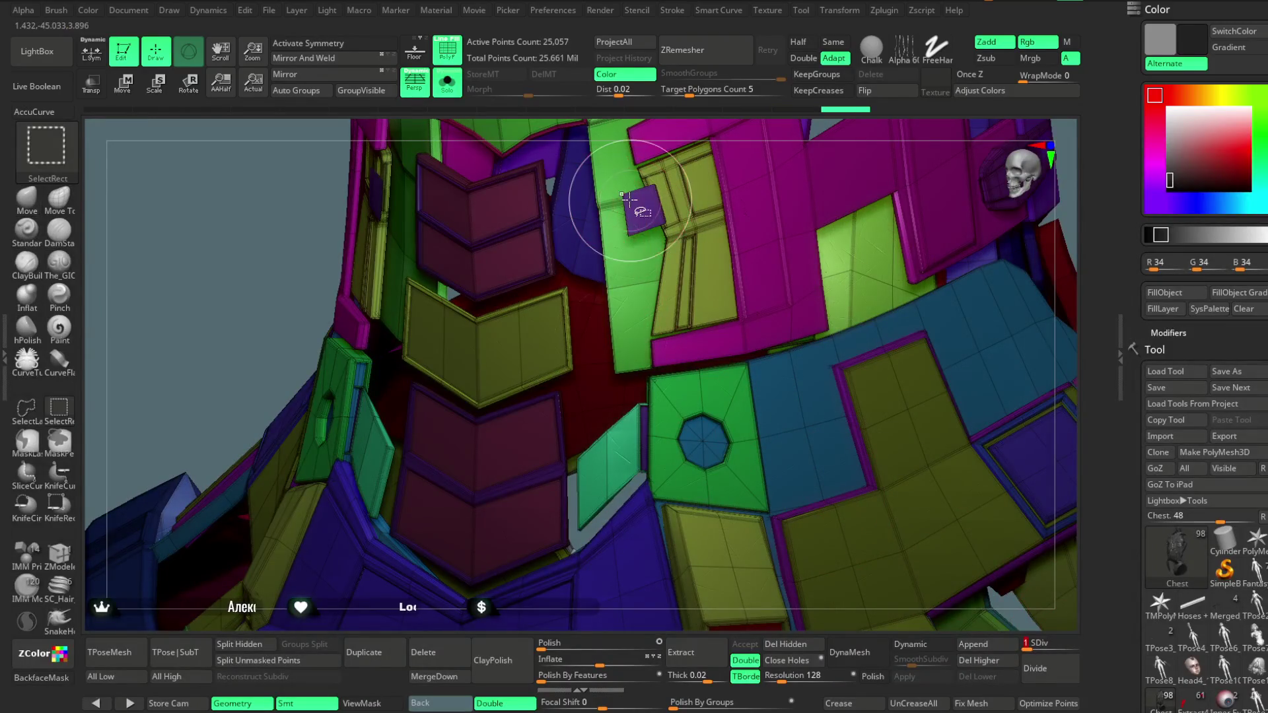
mouse_move(517, 578)
mouse_down()
mouse_move(753, 187)
mouse_move(719, 204)
mouse_move(747, 192)
mouse_move(738, 202)
mouse_up()
ctrl+shift+click(738, 202)
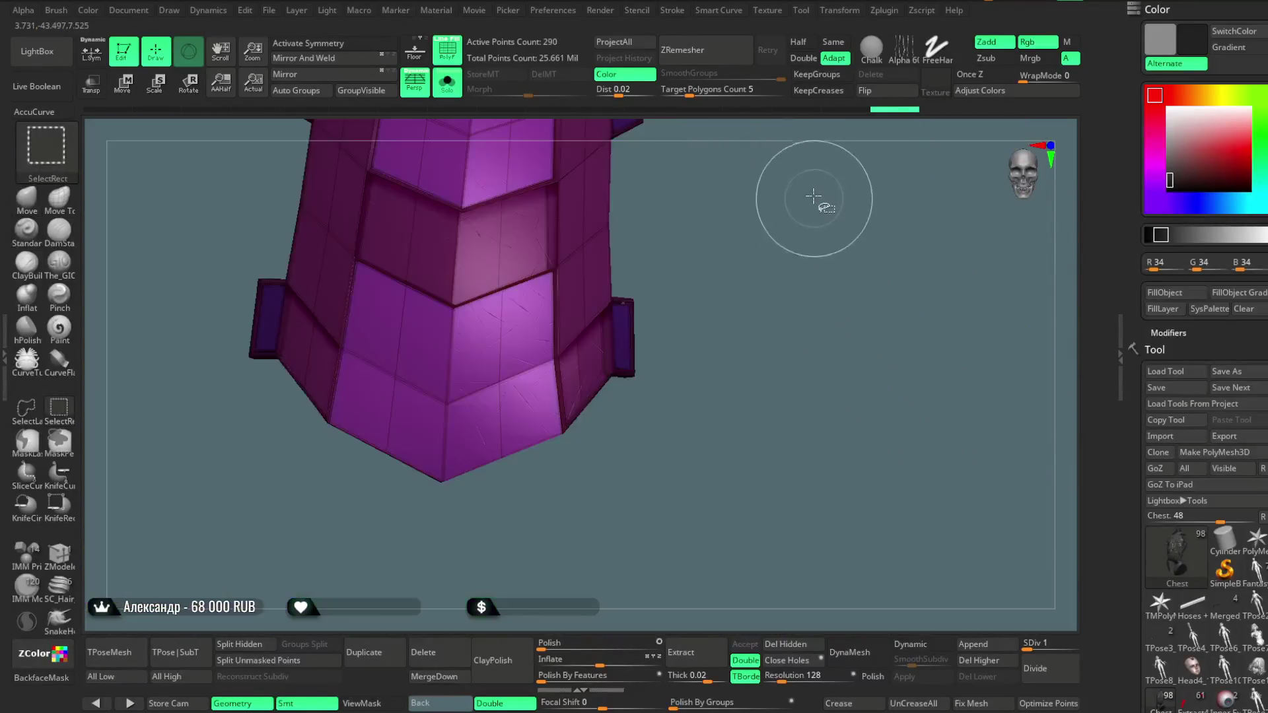
Hide the neck column's middle bands and fill the remaining panels dark grey (RGB 34)
mouse_move(722, 314)
mouse_down()
mouse_move(693, 303)
mouse_move(713, 237)
mouse_move(708, 264)
mouse_move(719, 238)
mouse_move(725, 296)
mouse_up()
drag(689, 239, 588, 270)
key(ctrl+shift)
ctrl+shift+click(593, 250)
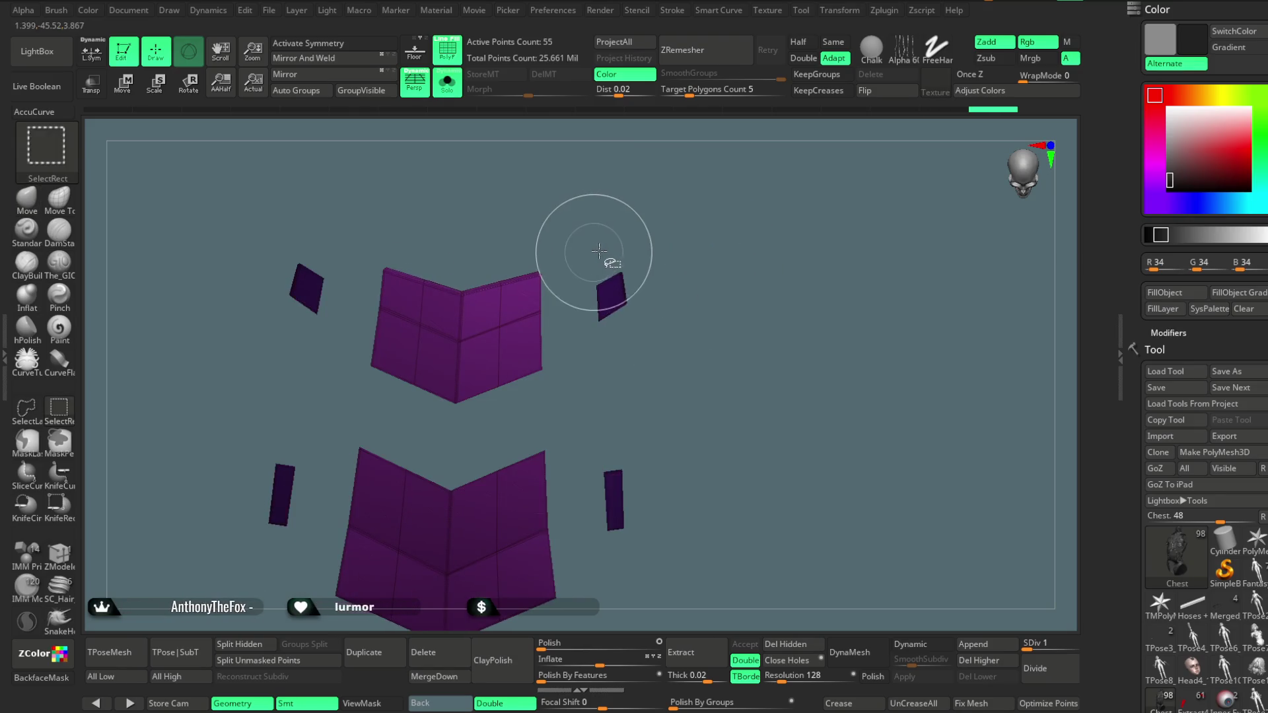
click(1162, 293)
Turn off PolyF and Solo, unhide the column bands, and zoom out to the neck
click(448, 58)
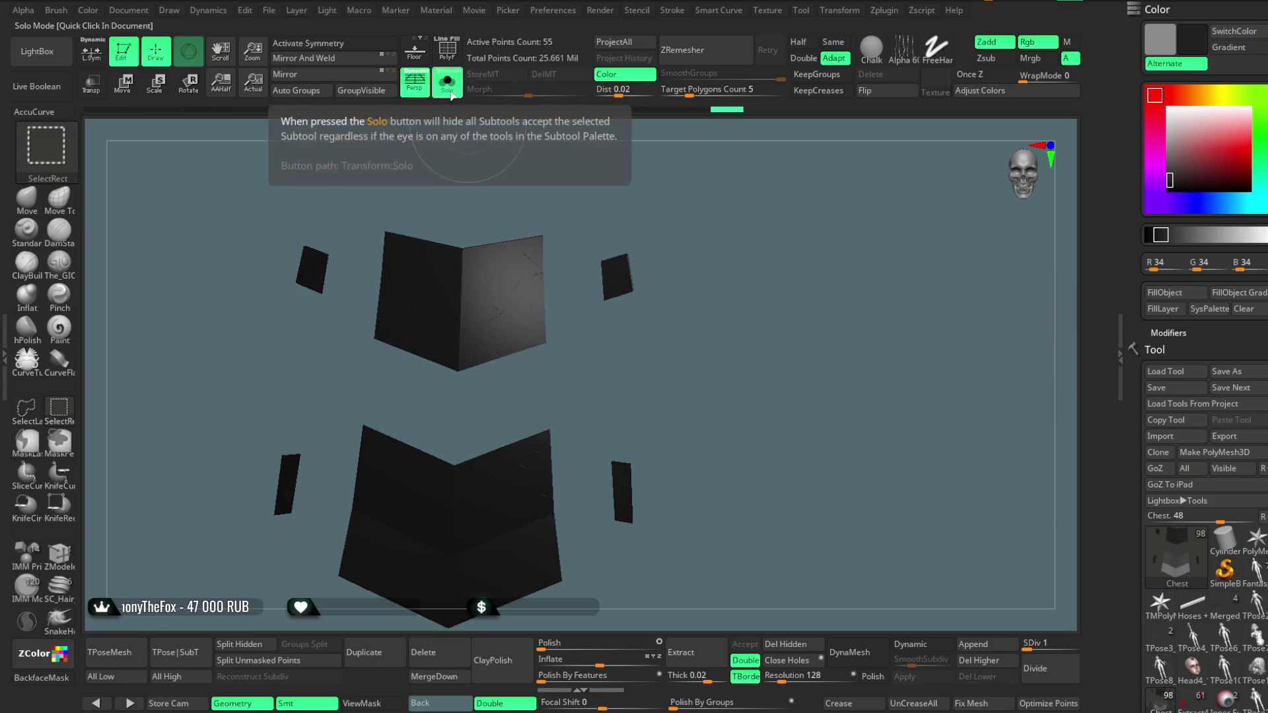
click(447, 82)
ctrl+shift+click(900, 403)
mouse_move(918, 403)
mouse_down()
mouse_move(912, 309)
mouse_move(907, 333)
mouse_up()
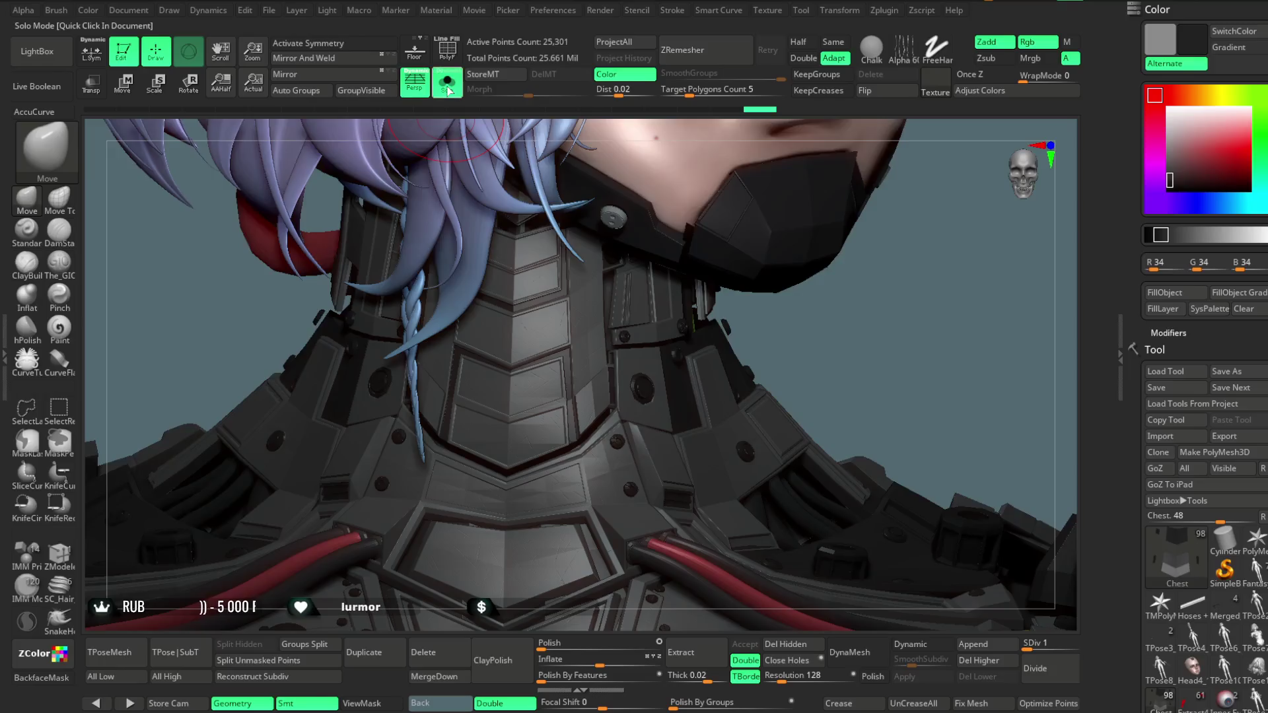
Show the chest armour alone and isolate the collar's chevron panel in polygroup colours
click(448, 86)
scroll(476, 277, up, 5)
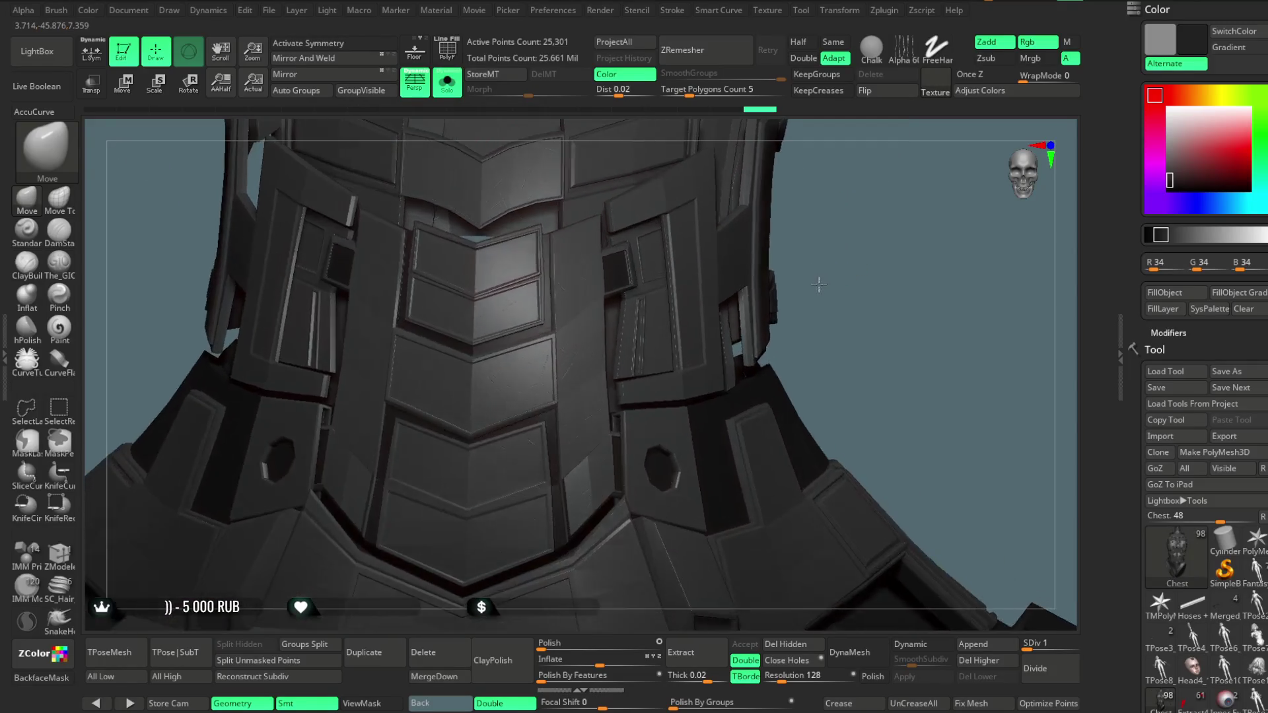
ctrl+shift+click(464, 260)
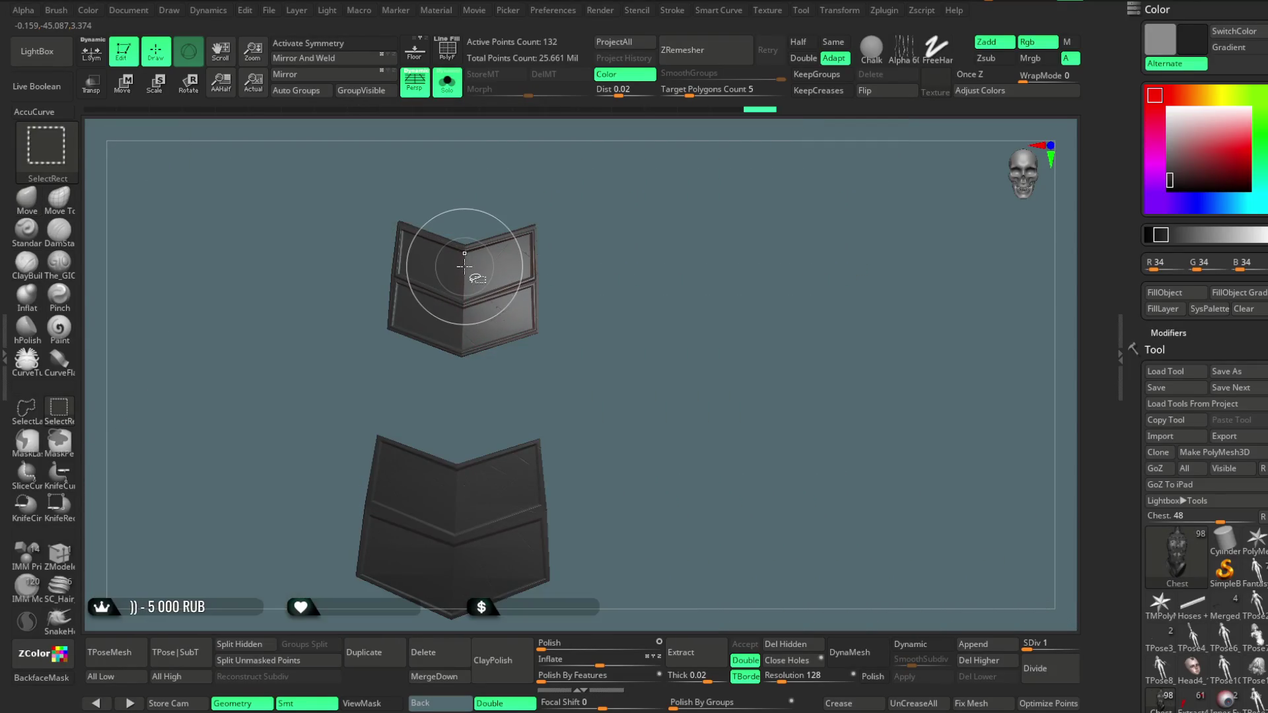
click(449, 66)
key(f)
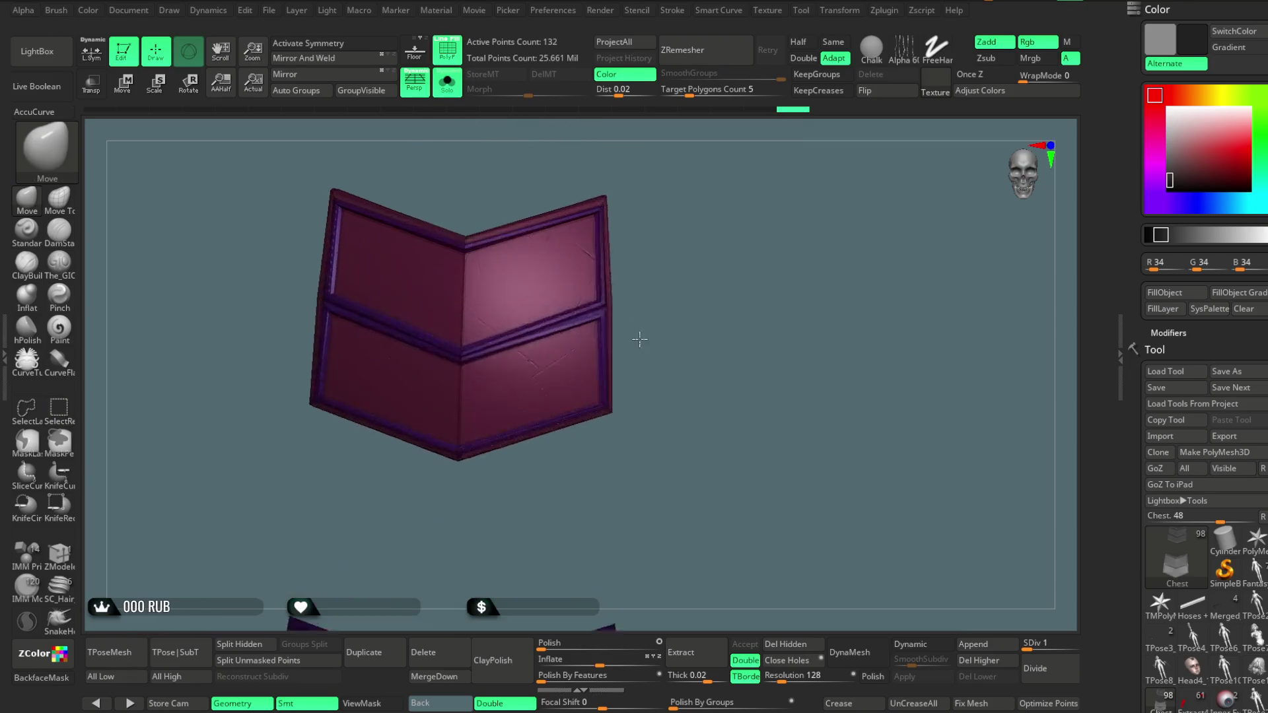
ctrl+shift+click(638, 352)
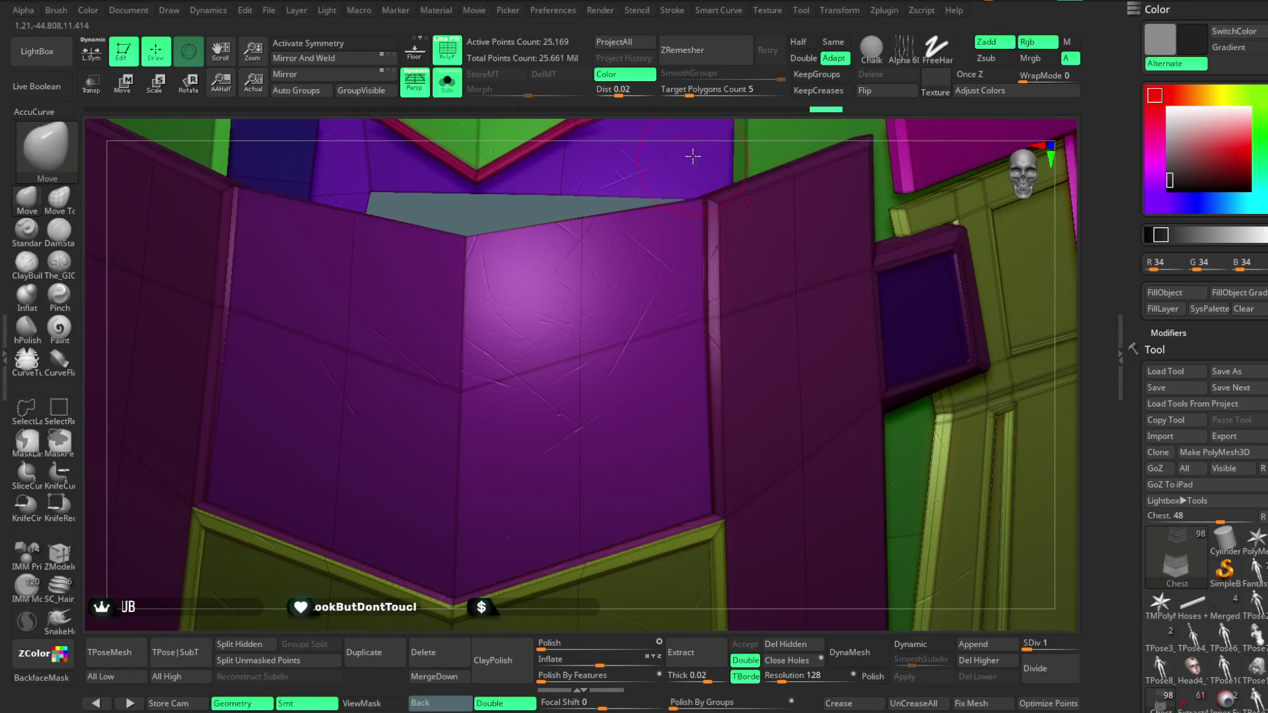
key(ctrl+z)
Hide the chevron's purple trim, fill the panel dark grey, then unhide all and turn off PolyF
mouse_move(752, 190)
mouse_down()
mouse_move(767, 164)
mouse_move(667, 191)
mouse_up()
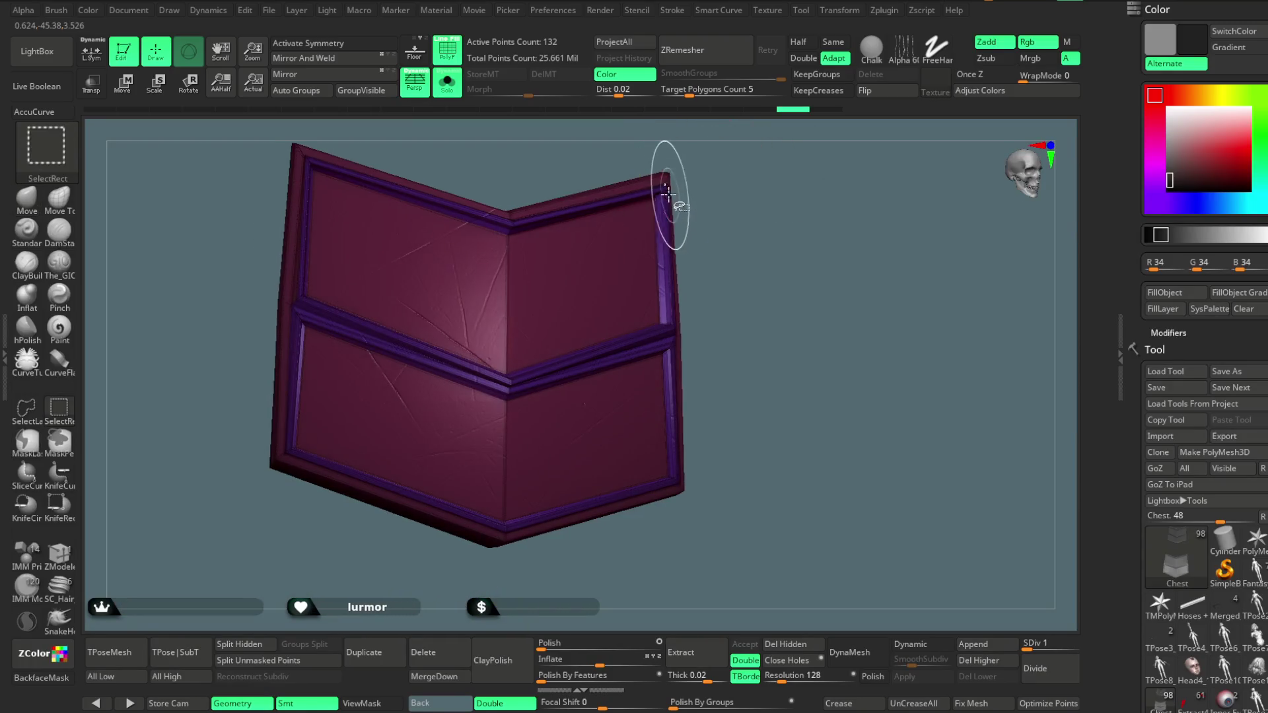
ctrl+shift+click(665, 191)
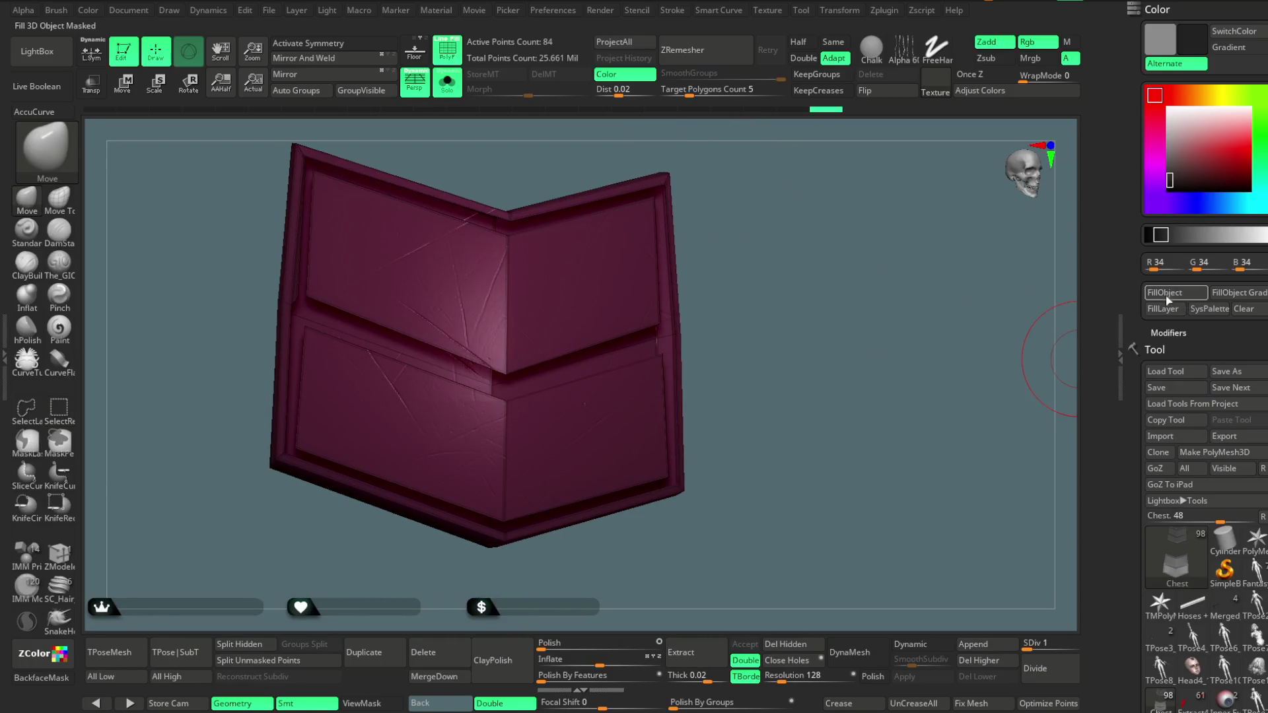
click(1168, 301)
ctrl+shift+click(877, 331)
click(447, 50)
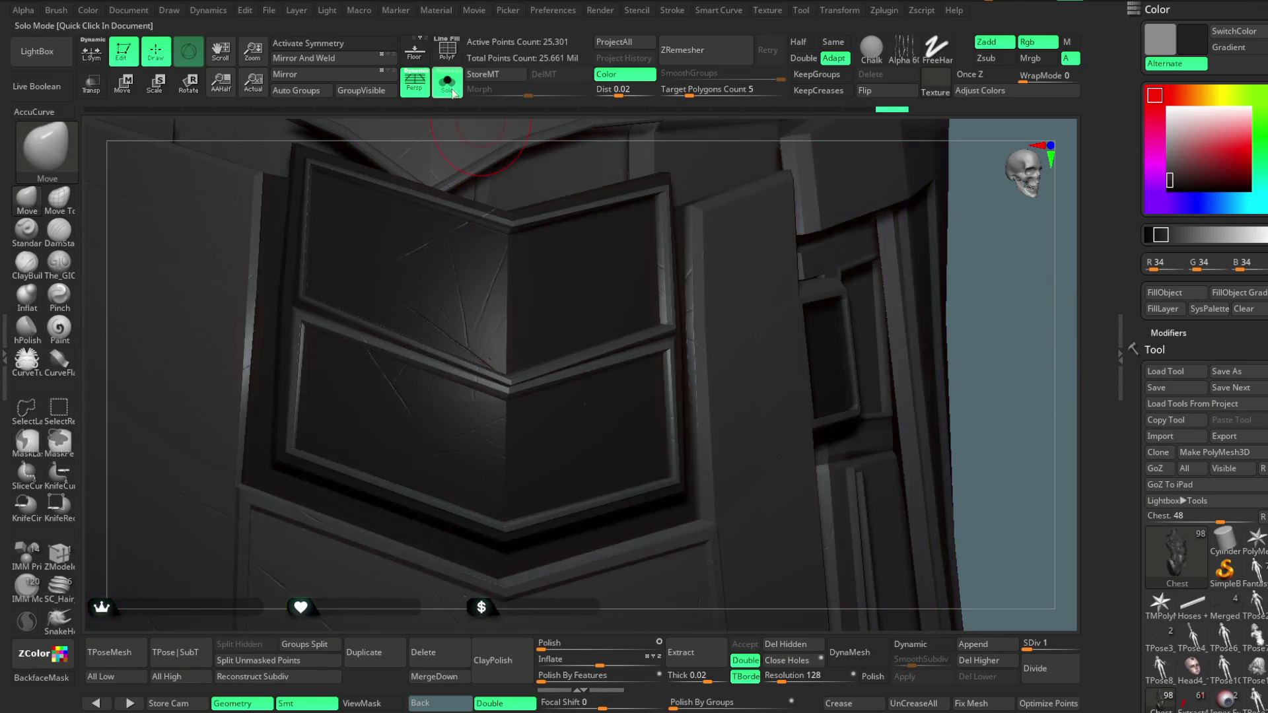
mouse_move(985, 315)
mouse_down()
mouse_move(909, 207)
mouse_move(878, 238)
mouse_move(940, 258)
mouse_move(917, 192)
mouse_move(894, 214)
mouse_move(886, 418)
mouse_move(859, 370)
mouse_up()
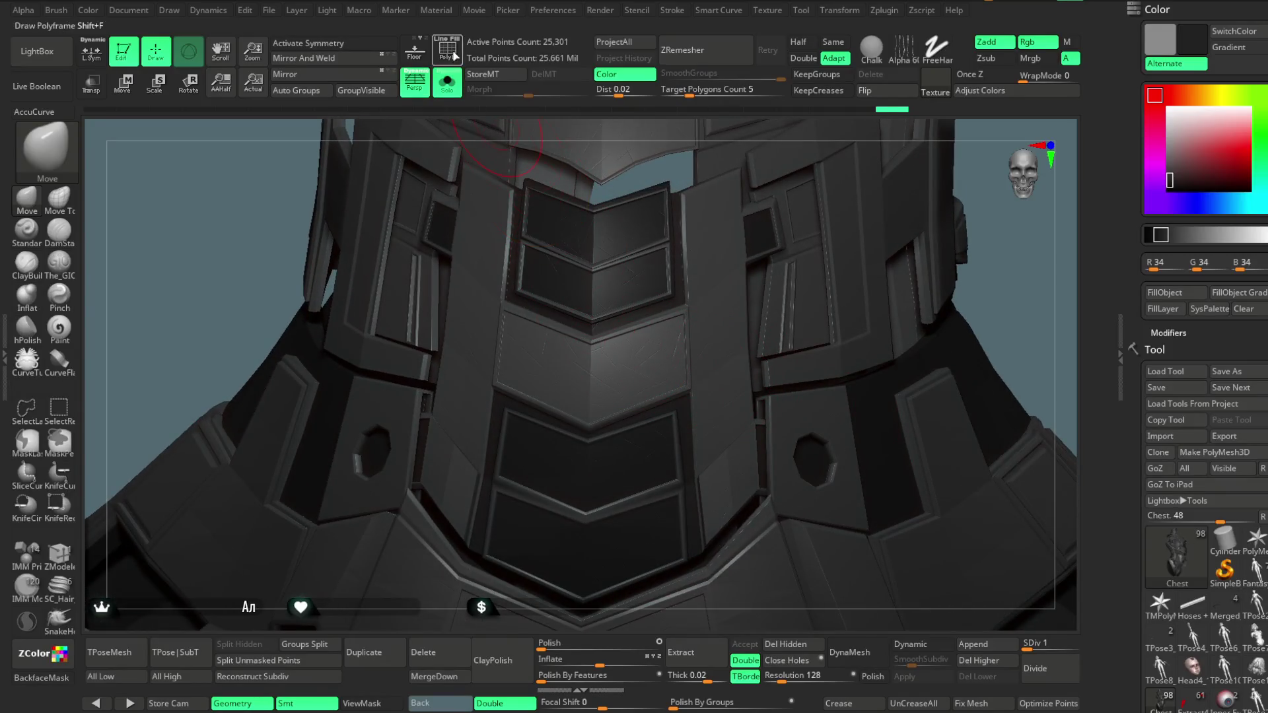
Isolate the yellow chevron panel and switch to the ZModeler brush
click(454, 55)
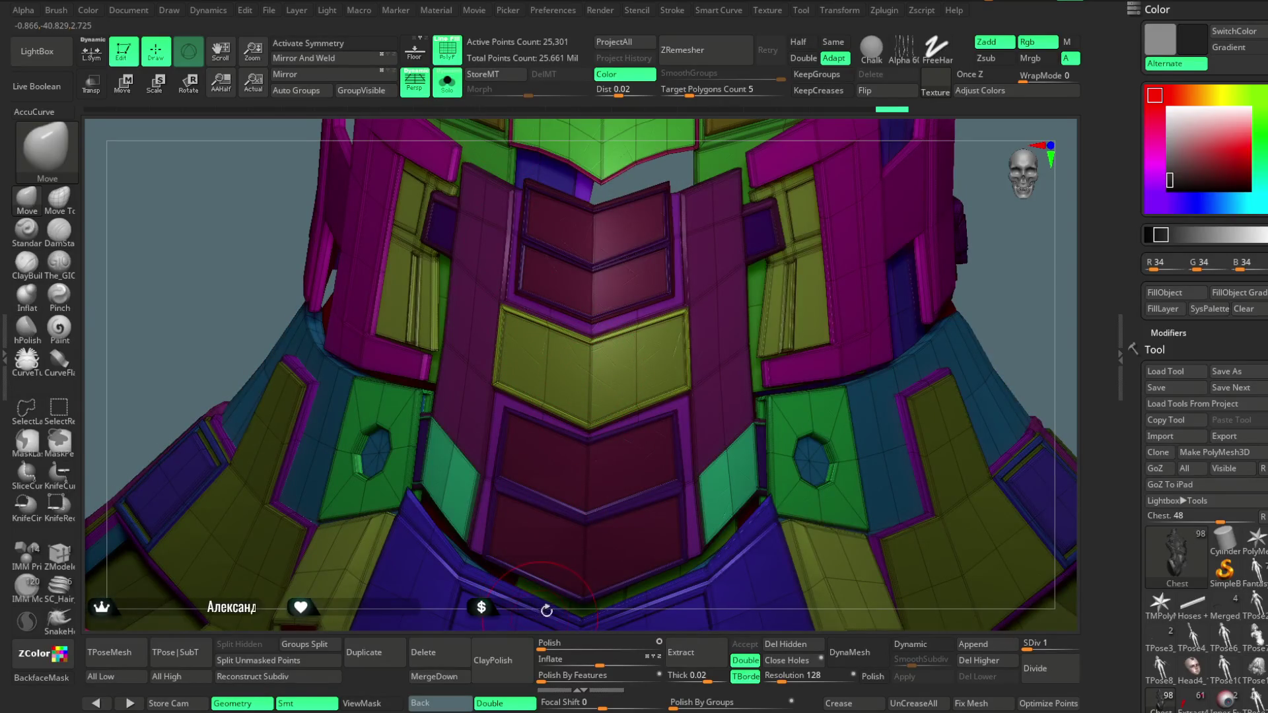
ctrl+shift+click(593, 357)
mouse_move(776, 262)
ctrl+right_down()
mouse_move(770, 294)
mouse_move(789, 186)
ctrl+right_up()
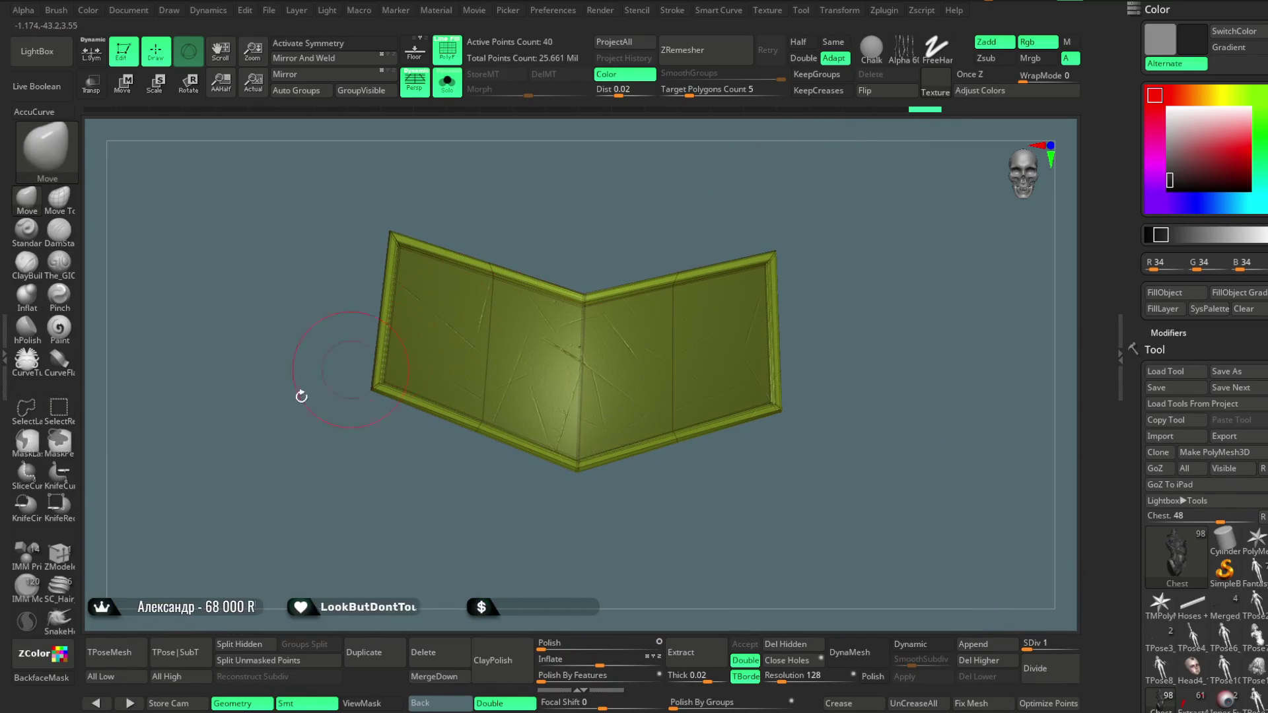
click(66, 553)
click(296, 595)
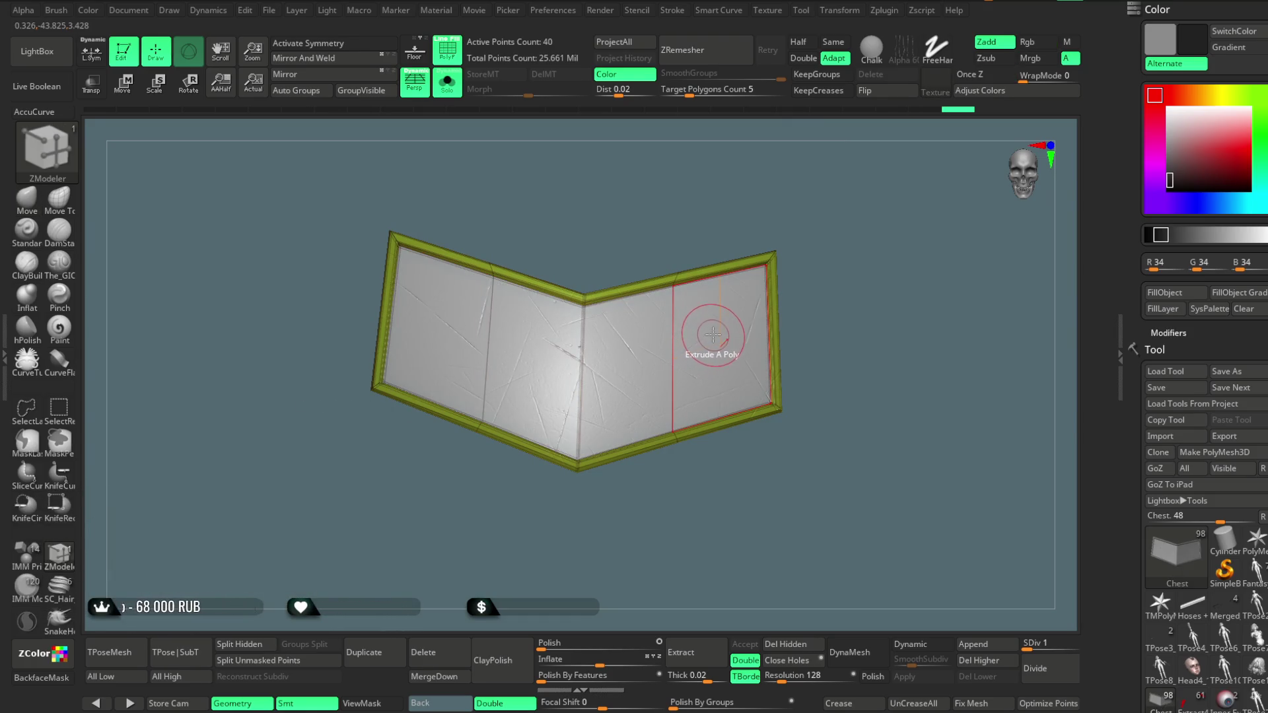
drag(833, 221, 840, 208)
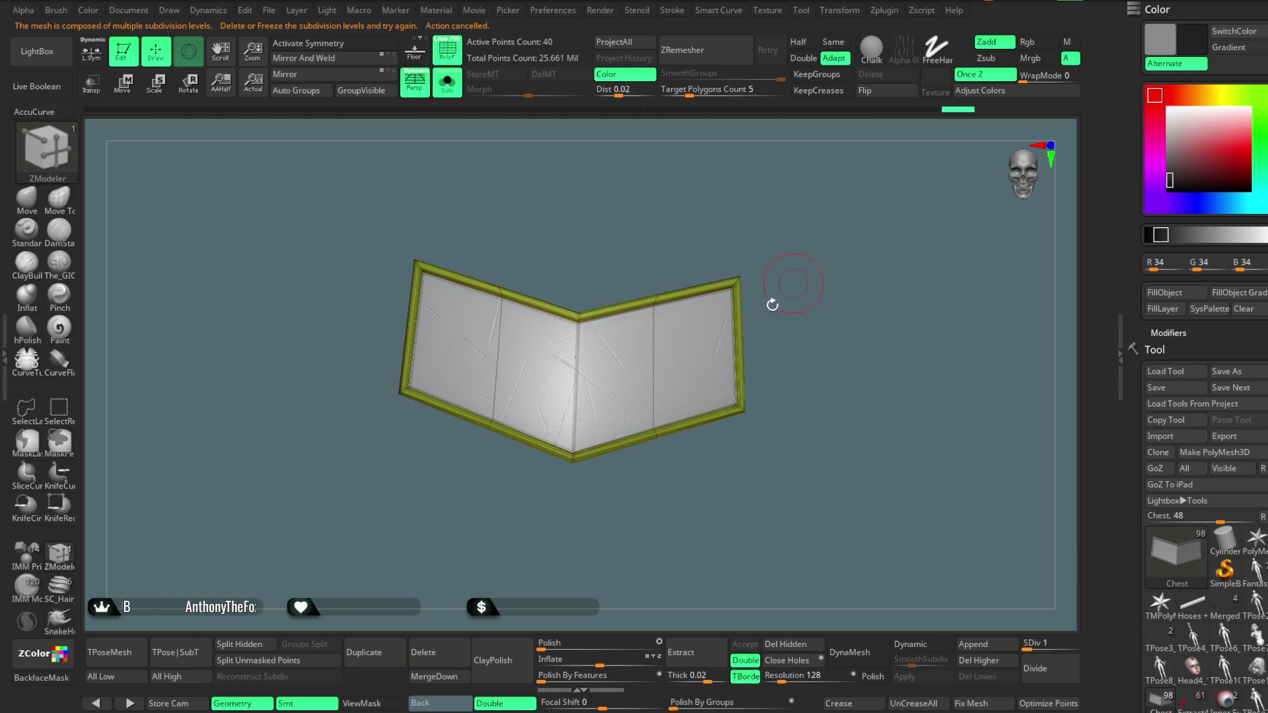
Merge the chevron's inner faces into one polygroup with ZModeler PolyGroup All, then turn off Solo
key(space)
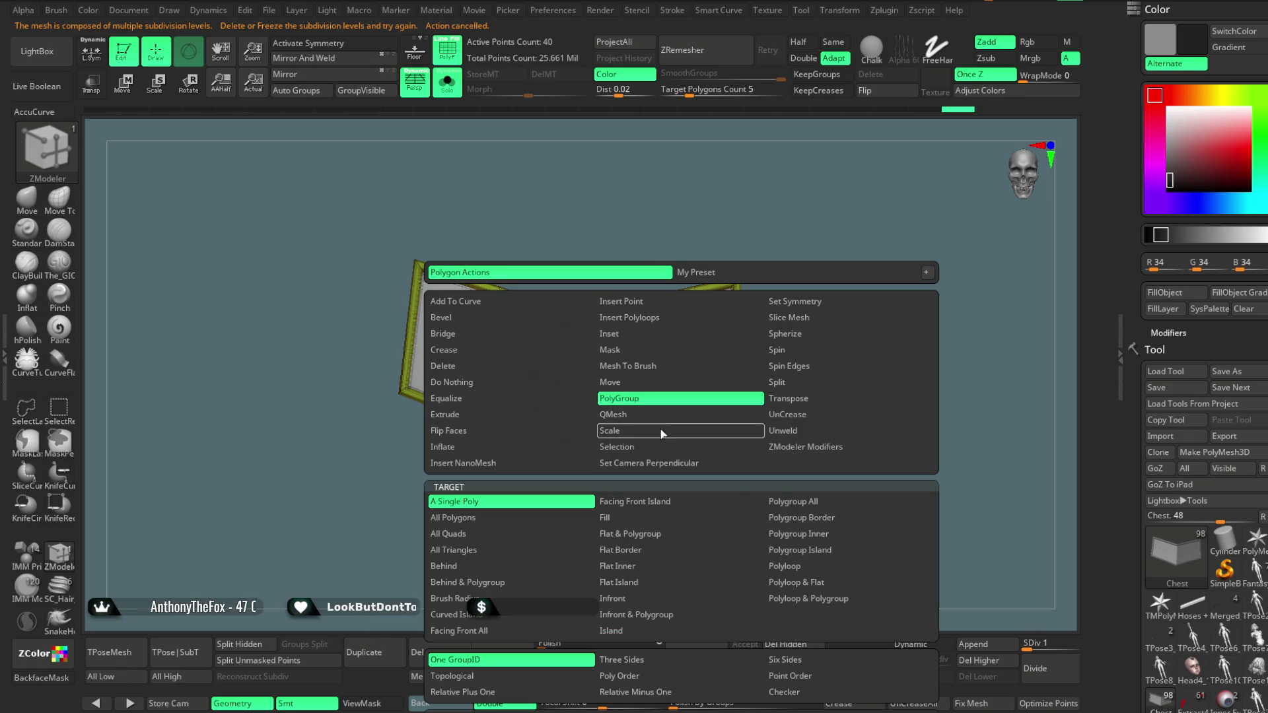
click(770, 505)
click(683, 359)
click(683, 359)
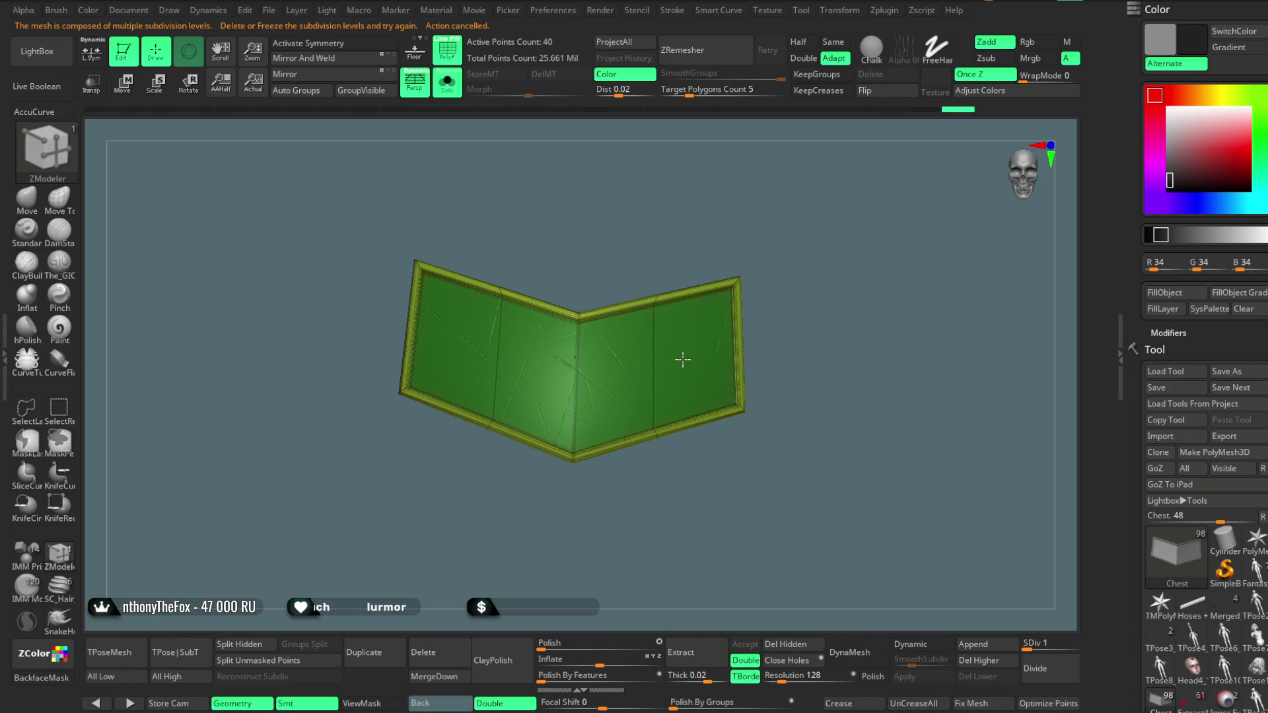
click(448, 95)
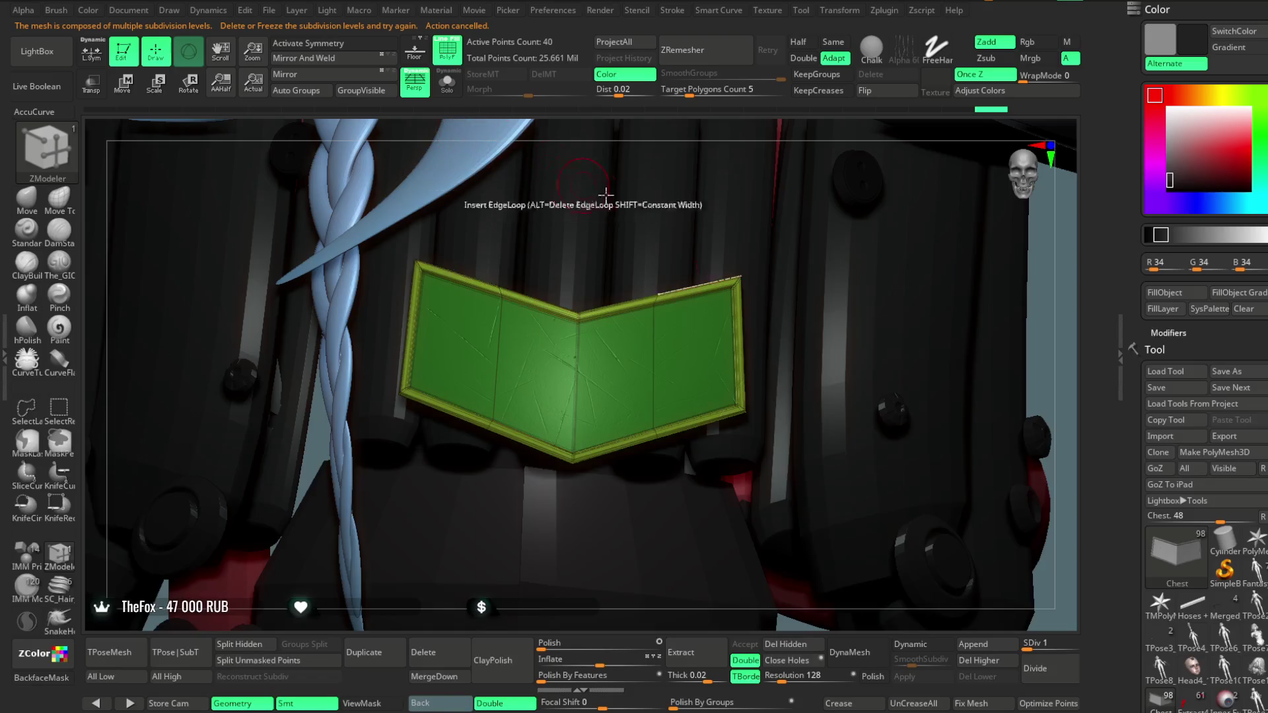
Regroup the maroon chevron panels into the surrounding purple polygroup with Ctrl+W
key(shift+f)
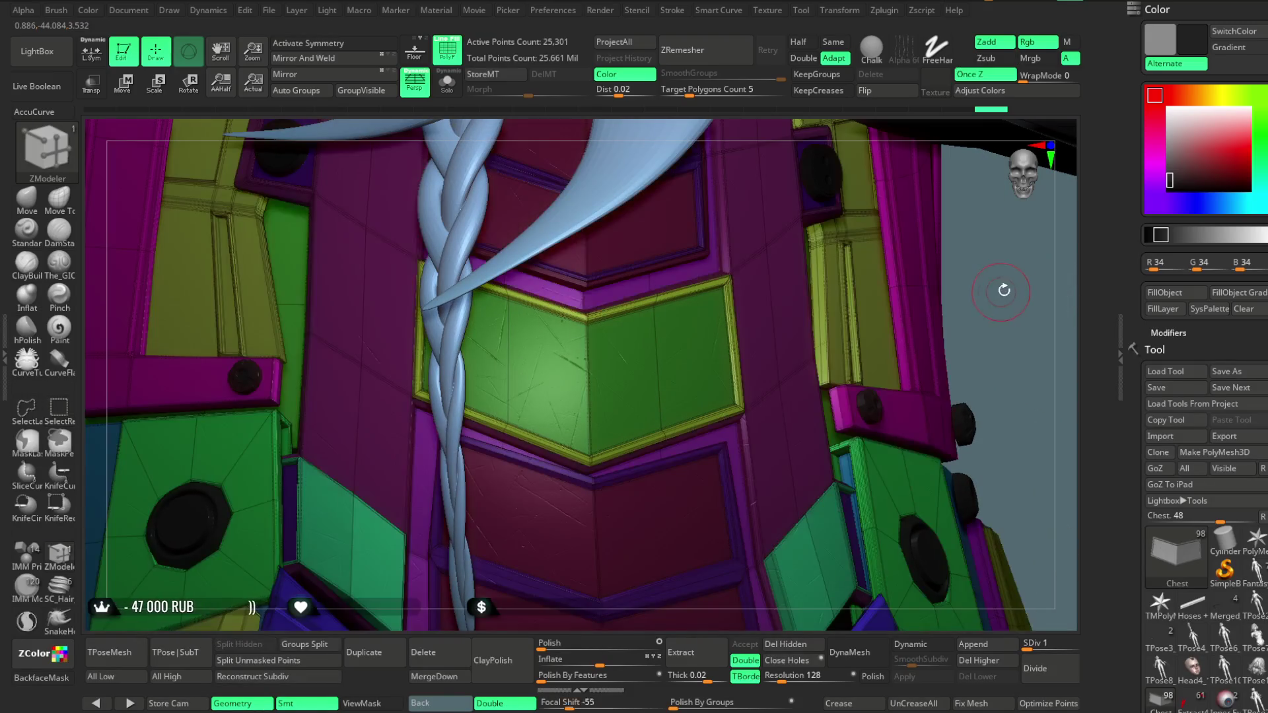
ctrl+shift+click(577, 335)
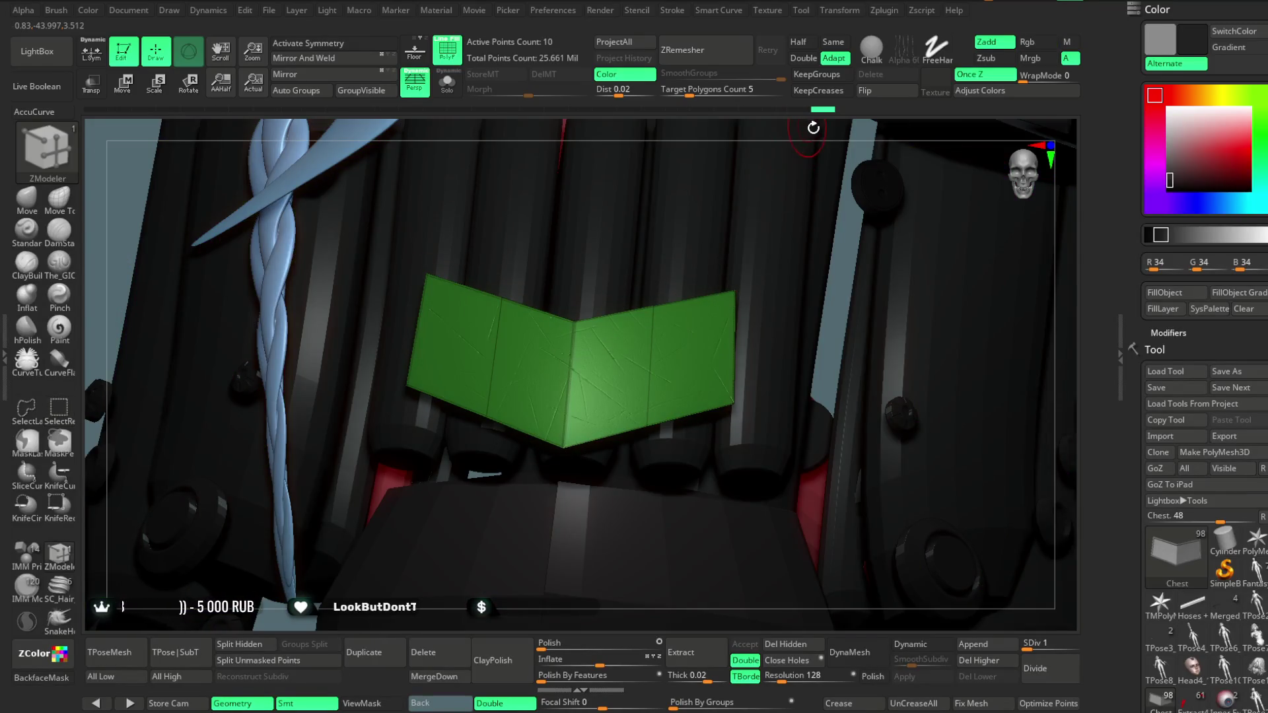
drag(821, 119, 855, 207)
ctrl+shift+click(867, 271)
drag(881, 249, 699, 215)
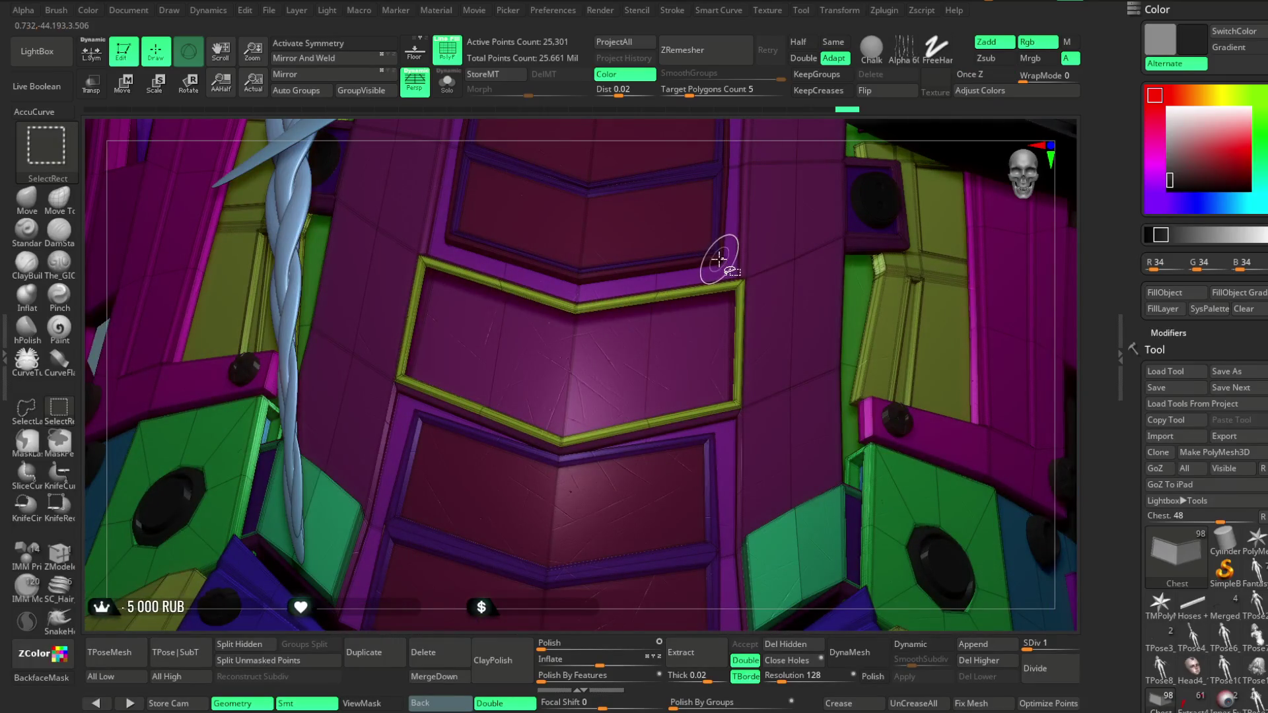
key(ctrl+w)
Isolate the green and maroon panels in Solo, merge them into one polygroup, and unhide all
drag(751, 132, 878, 264)
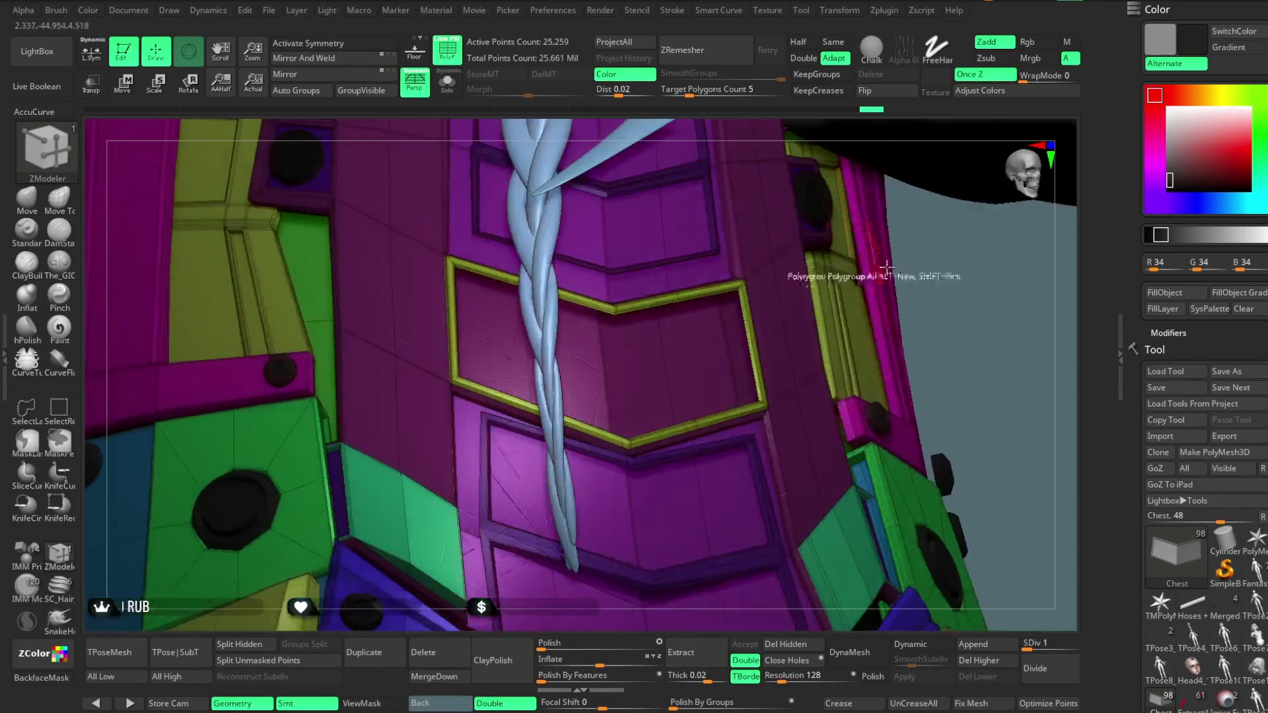
ctrl+shift+click(942, 298)
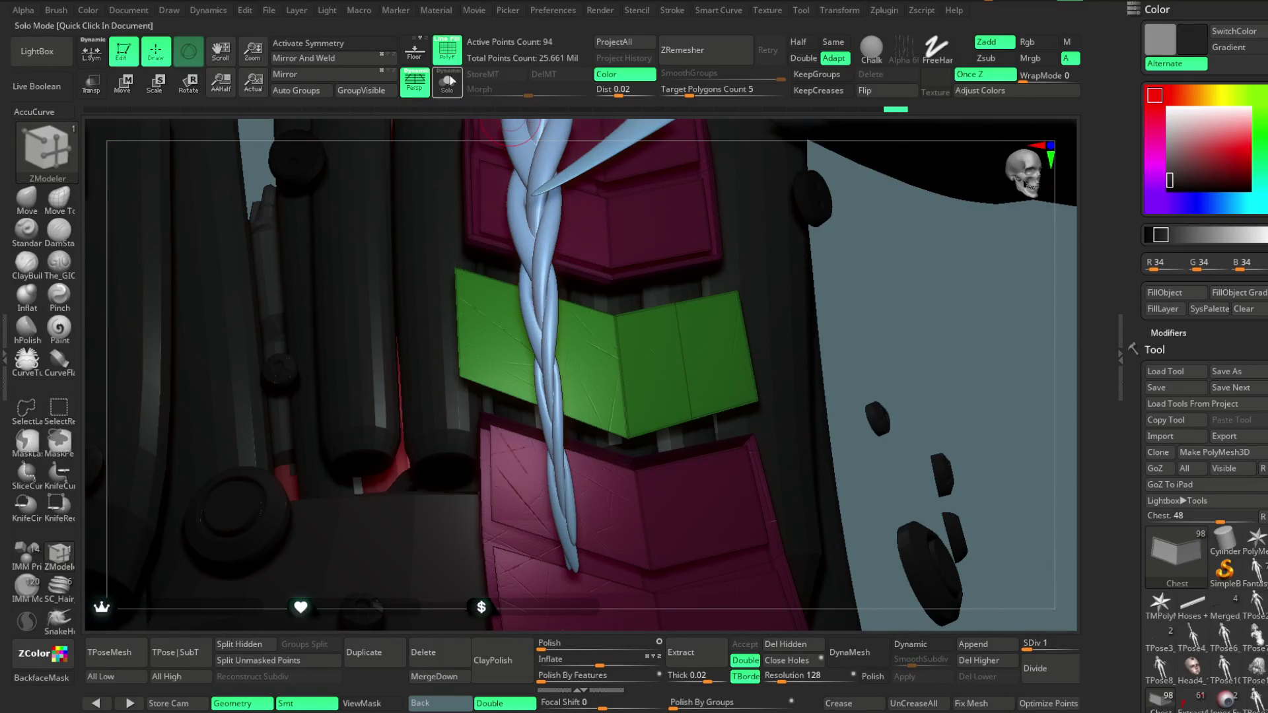
click(453, 80)
mouse_move(872, 251)
mouse_down()
mouse_move(877, 326)
mouse_move(849, 316)
mouse_move(838, 249)
mouse_up()
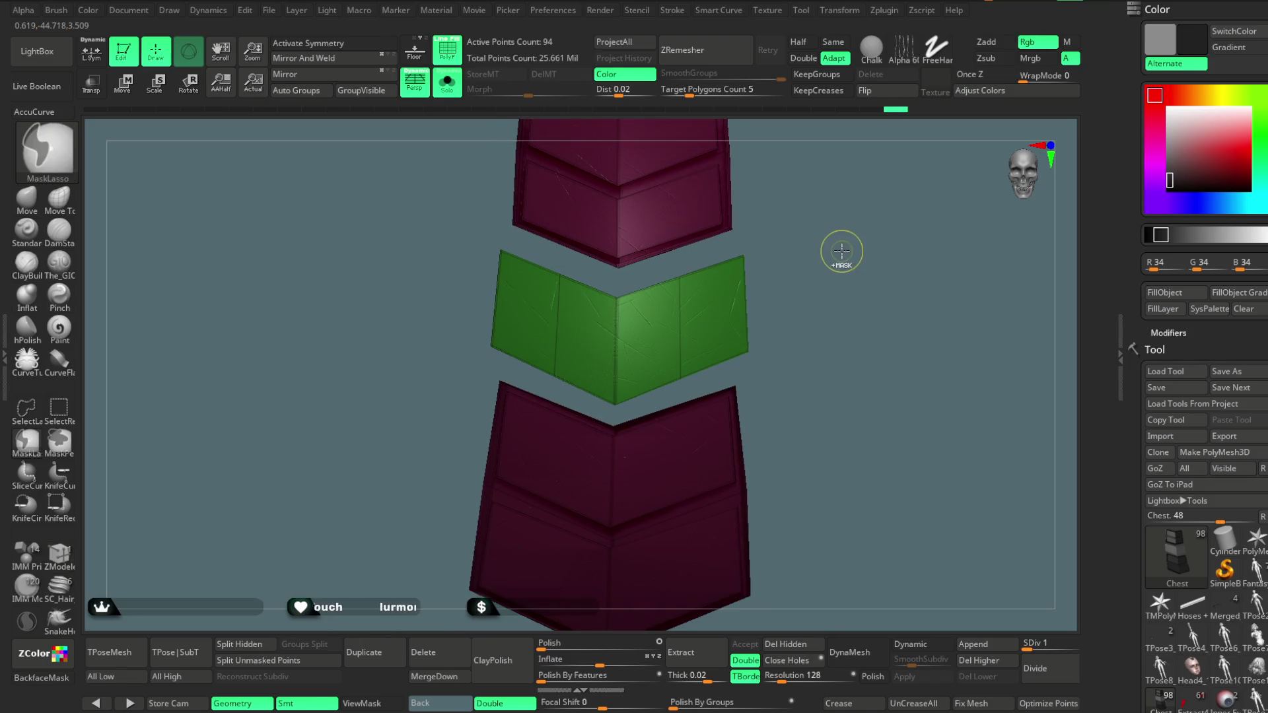
ctrl+click(841, 251)
click(1166, 295)
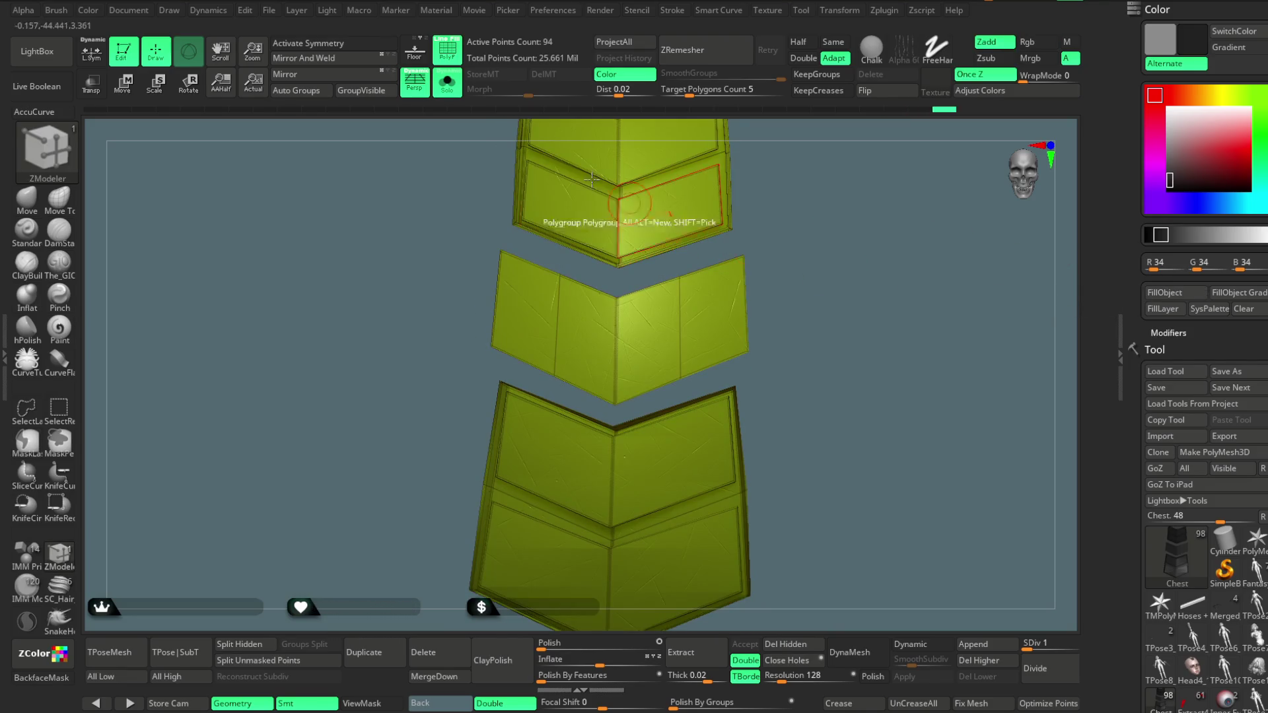
click(453, 57)
ctrl+shift+click(875, 215)
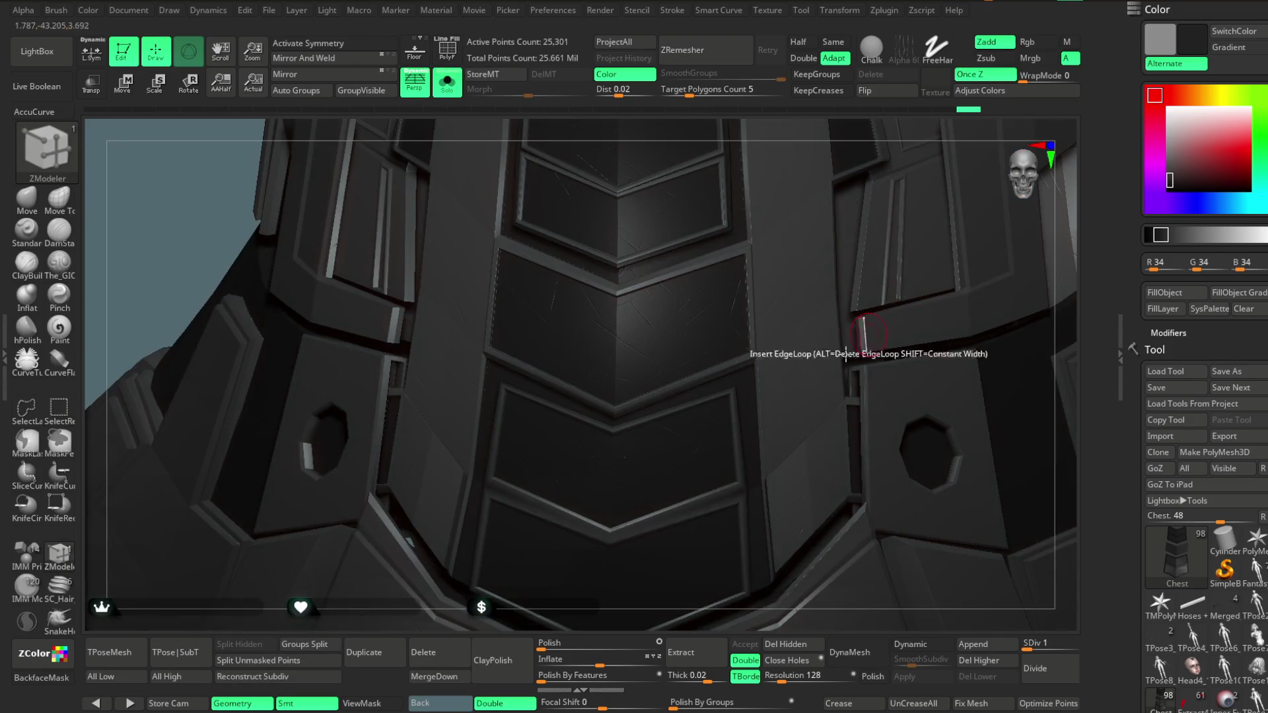
Show the chest armour alone in polygroup colours and inspect its green straps
mouse_move(662, 601)
ctrl+right_down()
mouse_move(575, 473)
mouse_move(679, 292)
mouse_move(900, 198)
mouse_move(828, 270)
mouse_move(835, 261)
mouse_move(818, 247)
mouse_move(841, 247)
mouse_move(829, 275)
mouse_move(816, 253)
ctrl+right_up()
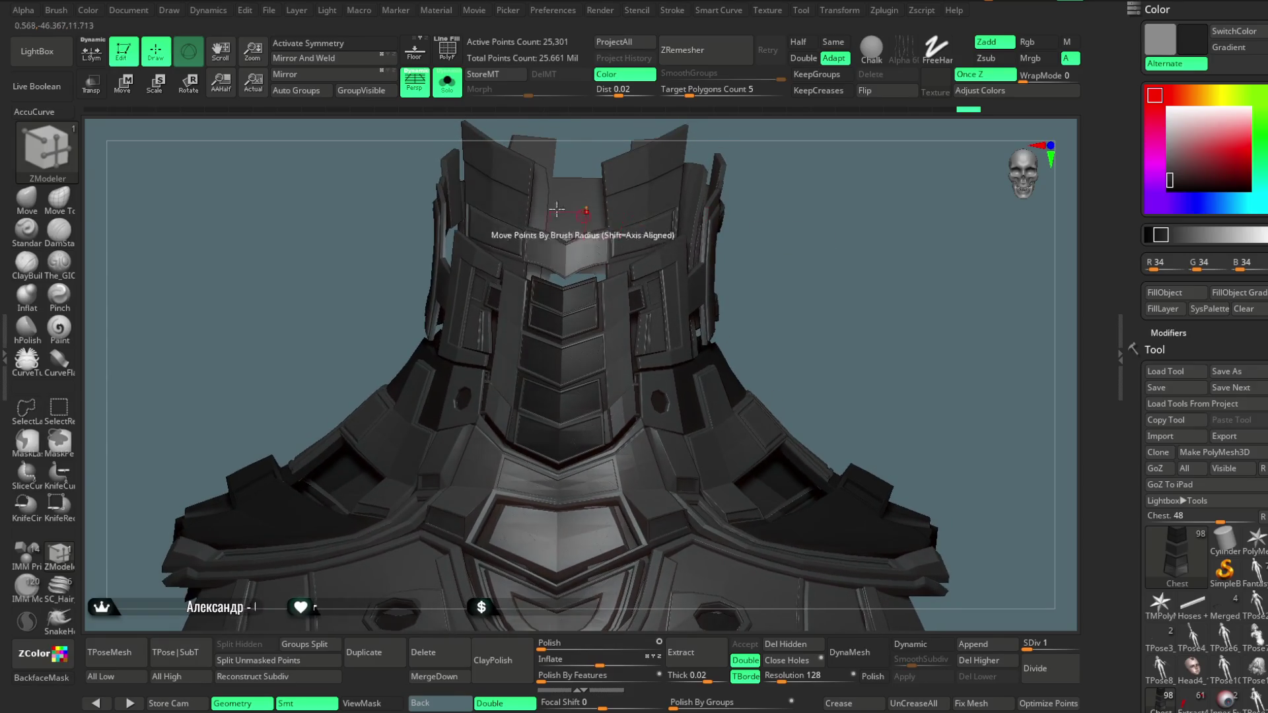
click(454, 95)
click(447, 49)
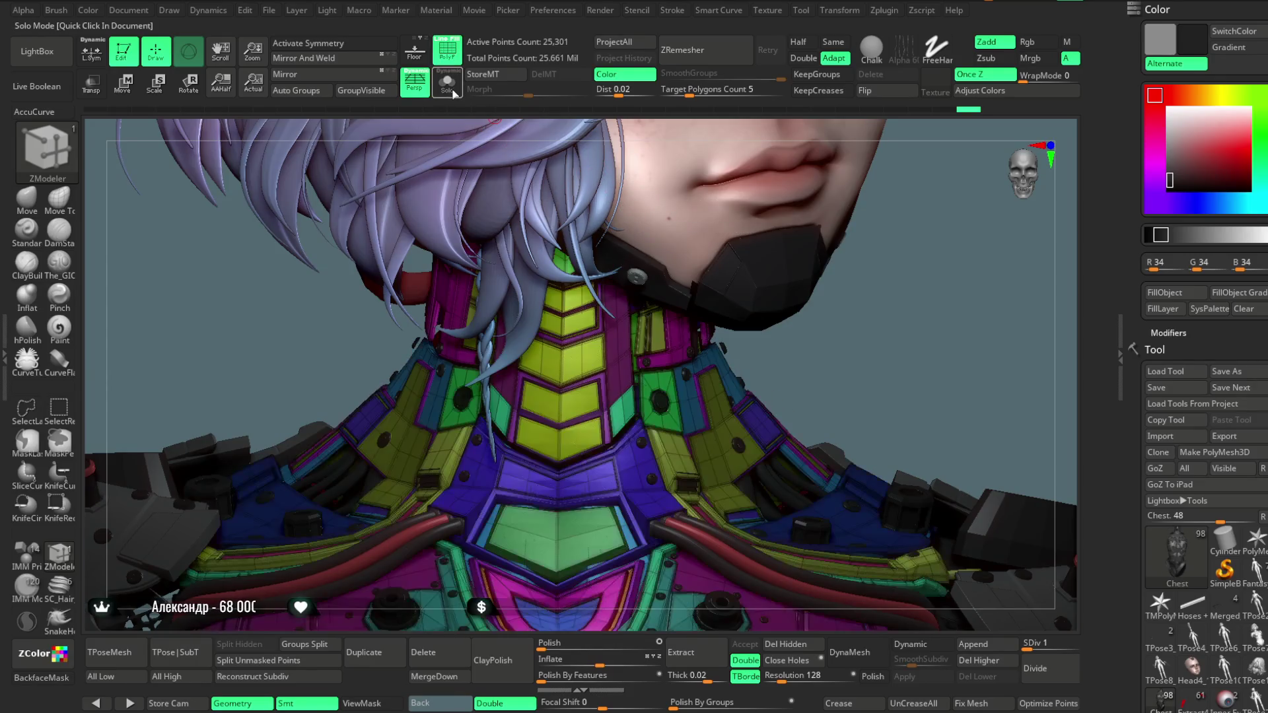
click(447, 83)
mouse_move(628, 267)
right_down()
mouse_move(826, 254)
mouse_move(835, 212)
mouse_move(736, 263)
right_up()
ctrl+shift+click(591, 235)
mouse_move(831, 202)
right_down()
mouse_move(839, 184)
mouse_move(849, 198)
mouse_move(811, 204)
right_up()
ctrl+shift+click(838, 198)
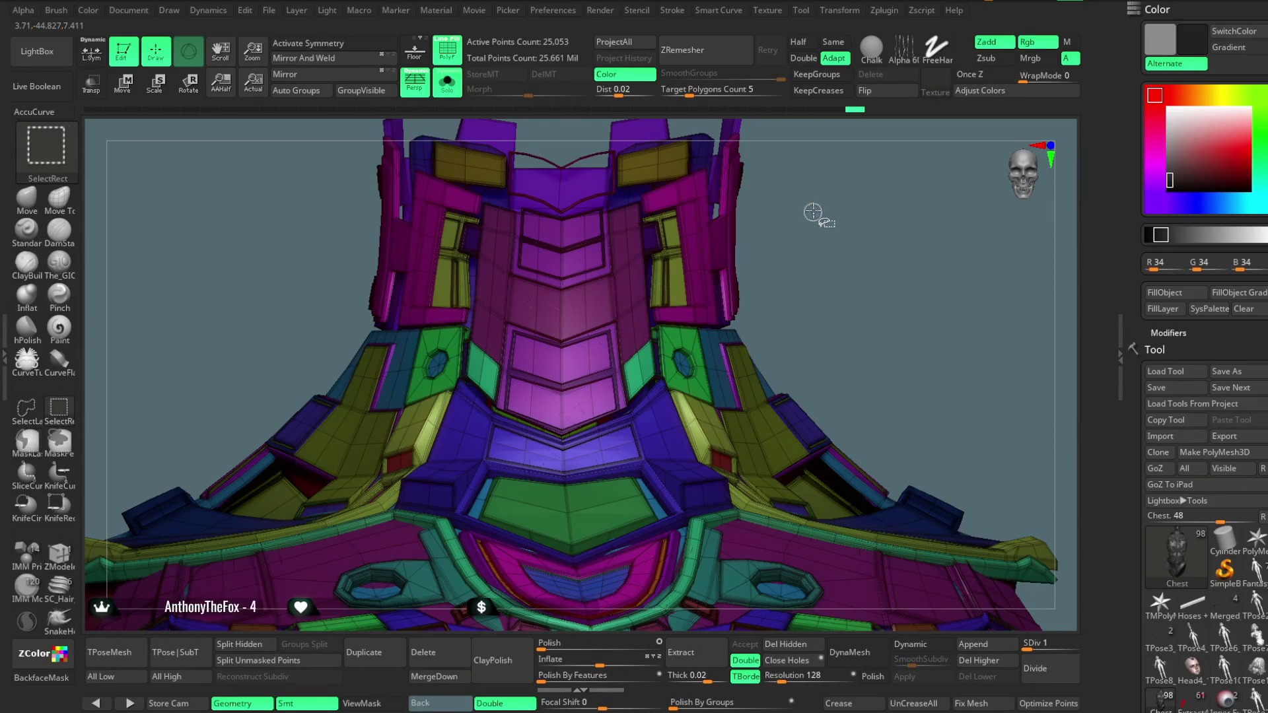
Delete the bevelled frame around the middle chevron panel, then reveal the hidden chest parts
ctrl+shift+click(700, 192)
click(454, 58)
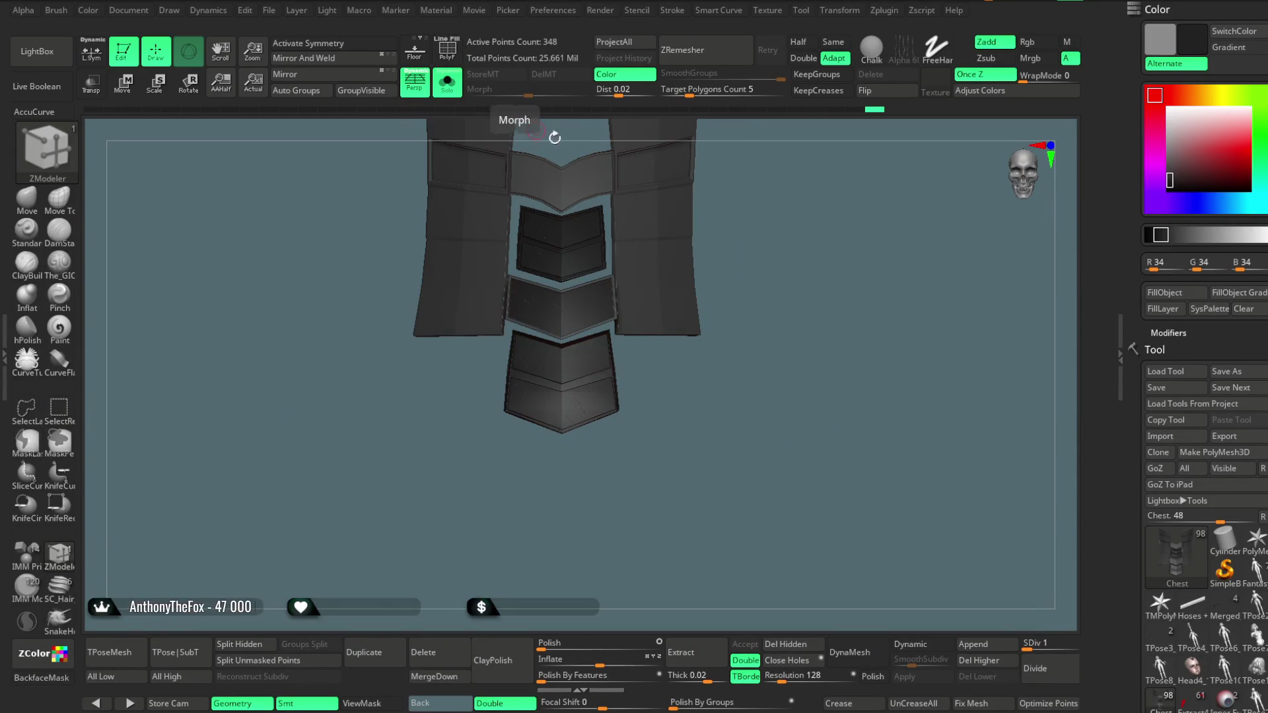
ctrl+right_drag(784, 255, 660, 335)
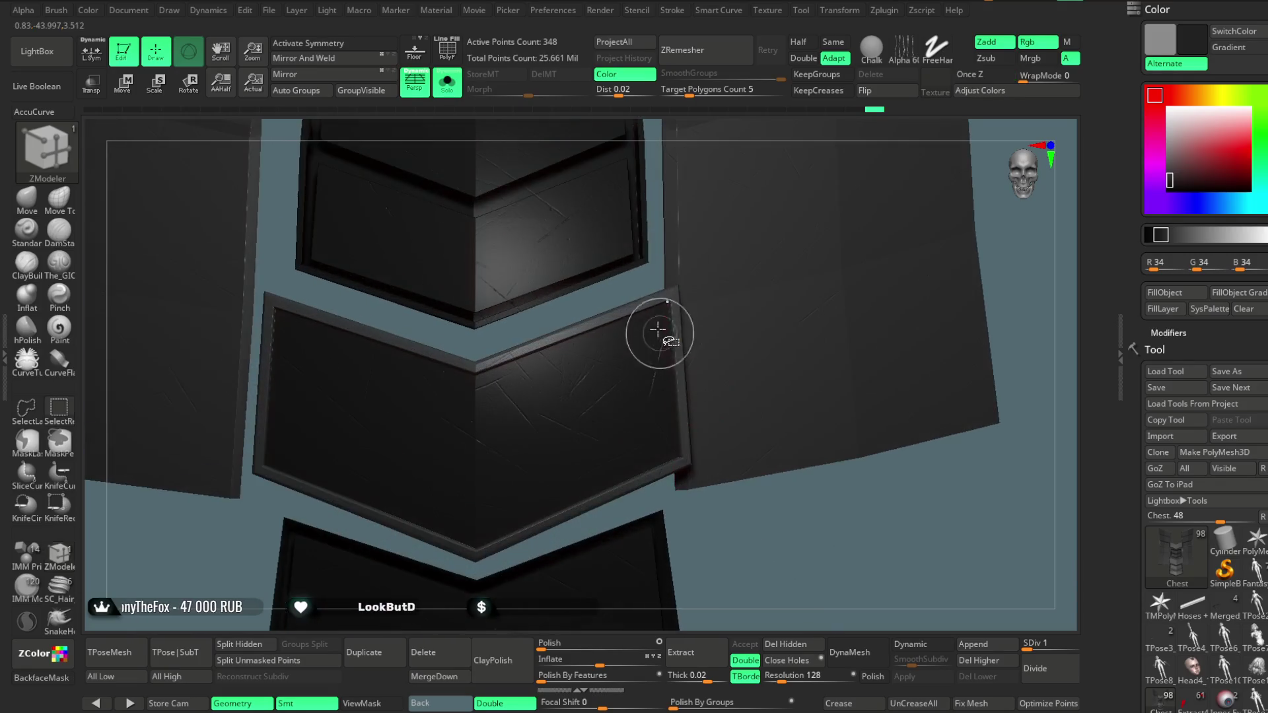
ctrl+alt+shift+click(668, 300)
key(f)
mouse_move(735, 311)
mouse_down()
mouse_move(770, 269)
mouse_move(753, 260)
mouse_move(771, 185)
mouse_move(765, 212)
mouse_up()
ctrl+shift+click(765, 212)
Review the chest armour from several angles with colour painting on and polygroup colours shown
mouse_move(815, 277)
mouse_down()
mouse_move(801, 263)
mouse_move(823, 278)
mouse_move(736, 338)
mouse_up()
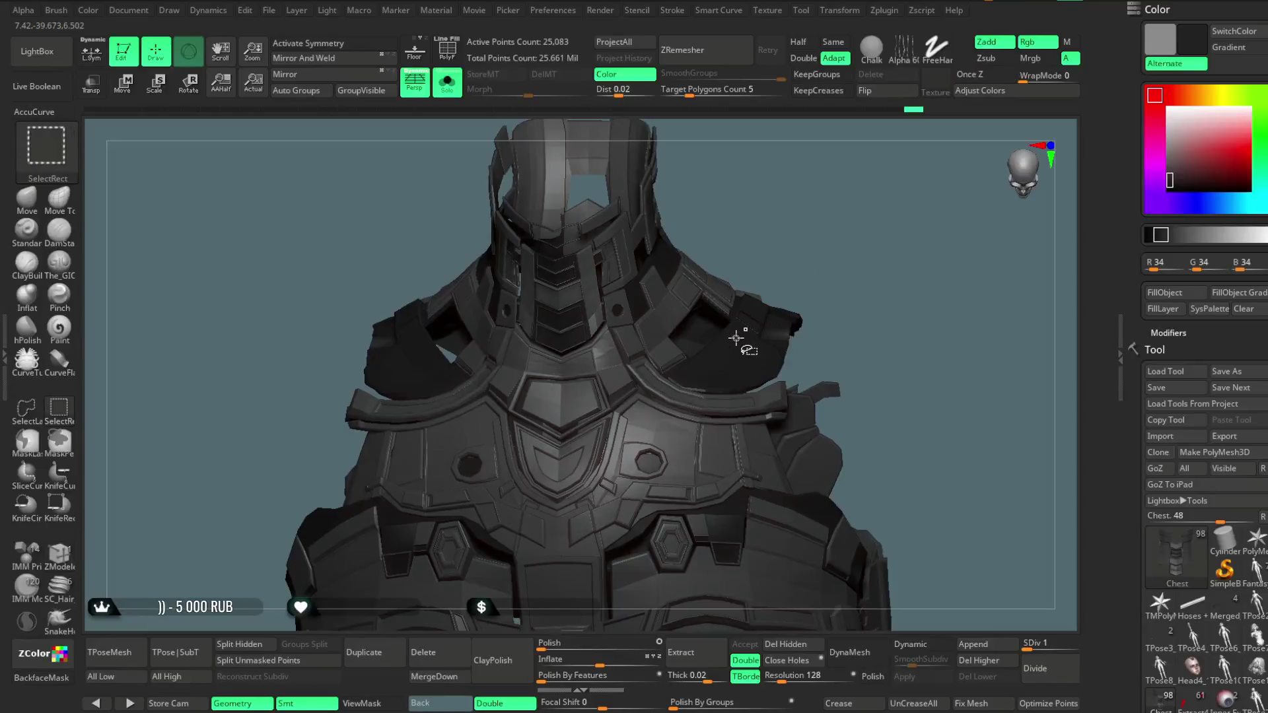
mouse_move(815, 212)
mouse_down()
mouse_move(839, 212)
mouse_move(813, 193)
mouse_move(802, 238)
mouse_move(852, 224)
mouse_move(833, 212)
mouse_move(825, 230)
mouse_move(512, 275)
mouse_up()
click(69, 208)
drag(848, 192, 777, 383)
mouse_move(904, 177)
mouse_down()
mouse_move(859, 232)
mouse_move(872, 262)
mouse_move(945, 155)
mouse_move(970, 86)
mouse_move(875, 159)
mouse_move(885, 233)
mouse_move(792, 254)
mouse_up()
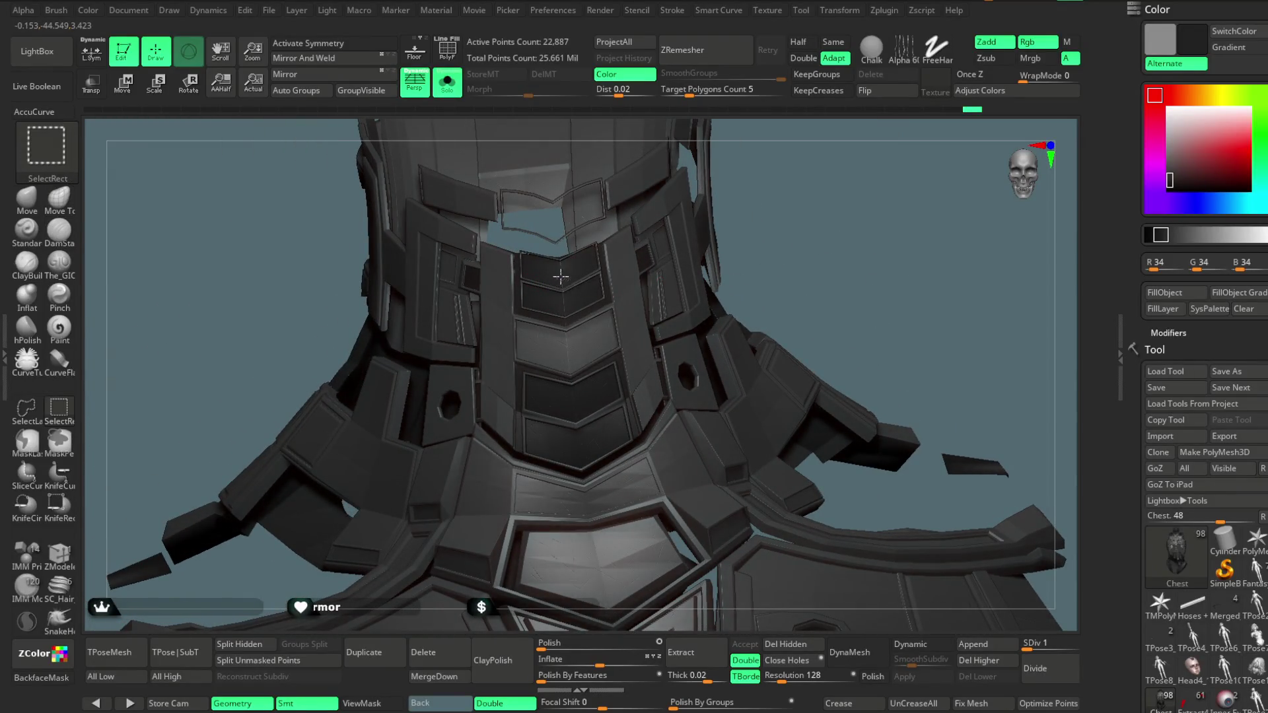
mouse_move(610, 254)
mouse_down()
mouse_move(862, 255)
mouse_move(829, 236)
mouse_move(788, 235)
mouse_move(804, 207)
mouse_move(841, 193)
mouse_move(872, 209)
mouse_move(766, 283)
mouse_move(796, 238)
mouse_move(736, 255)
mouse_move(821, 167)
mouse_move(901, 178)
mouse_move(923, 162)
mouse_move(740, 211)
mouse_move(753, 278)
mouse_move(694, 533)
mouse_move(934, 388)
mouse_move(813, 269)
mouse_move(852, 253)
mouse_move(839, 237)
mouse_move(846, 167)
mouse_move(470, 150)
mouse_up()
key(shift+f)
Bring back the parts around the chest and frame the character's face from the front
click(448, 93)
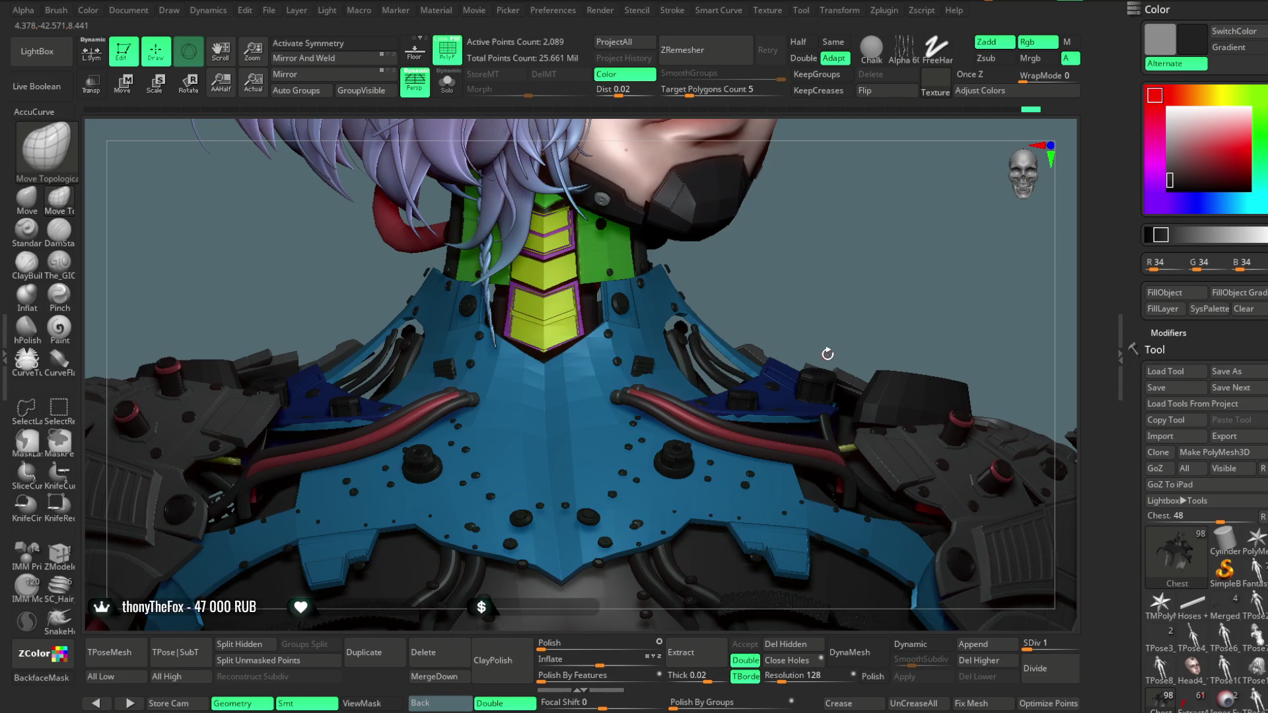
mouse_move(806, 269)
alt+mouse_down()
mouse_move(759, 198)
mouse_move(696, 345)
mouse_move(588, 198)
alt+mouse_up()
mouse_move(745, 274)
mouse_down()
mouse_move(699, 303)
mouse_move(687, 278)
mouse_move(750, 215)
mouse_move(650, 255)
mouse_move(517, 394)
mouse_up()
Make the chest armour the active subtool and unhide the whole neck and chest piece
click(454, 58)
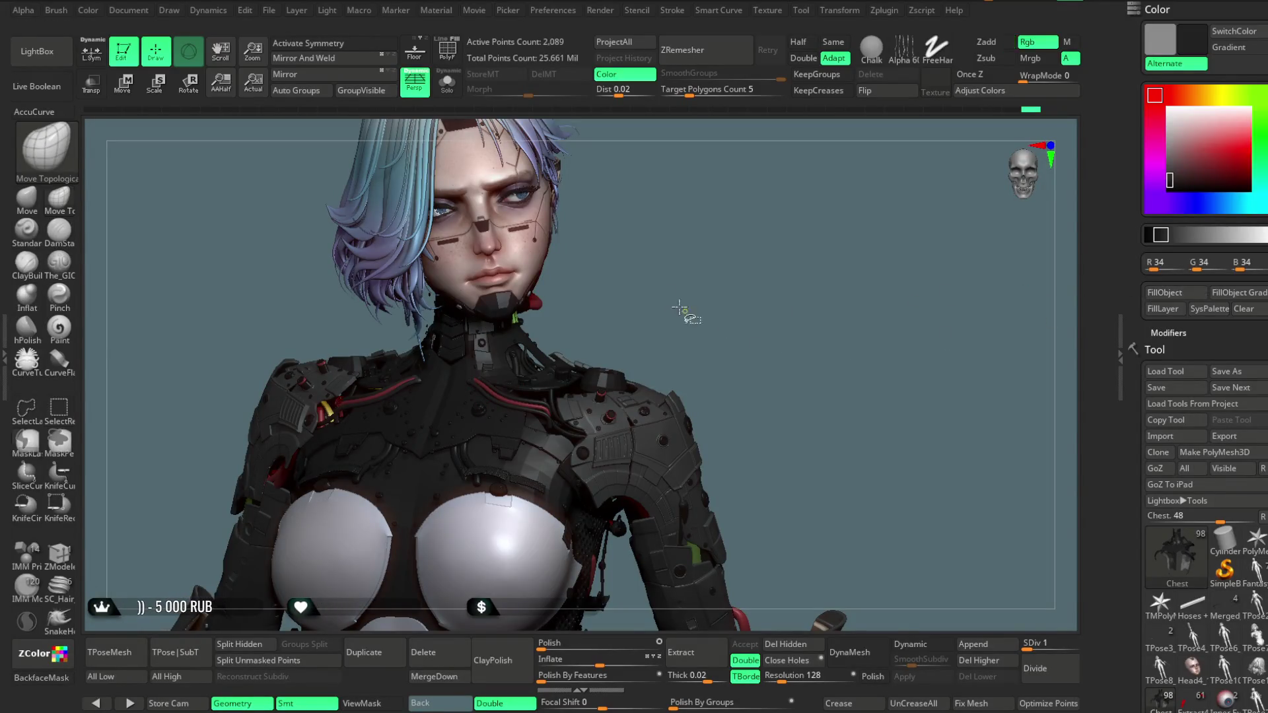
mouse_move(667, 283)
mouse_down()
mouse_move(682, 283)
mouse_move(677, 274)
mouse_up()
click(447, 50)
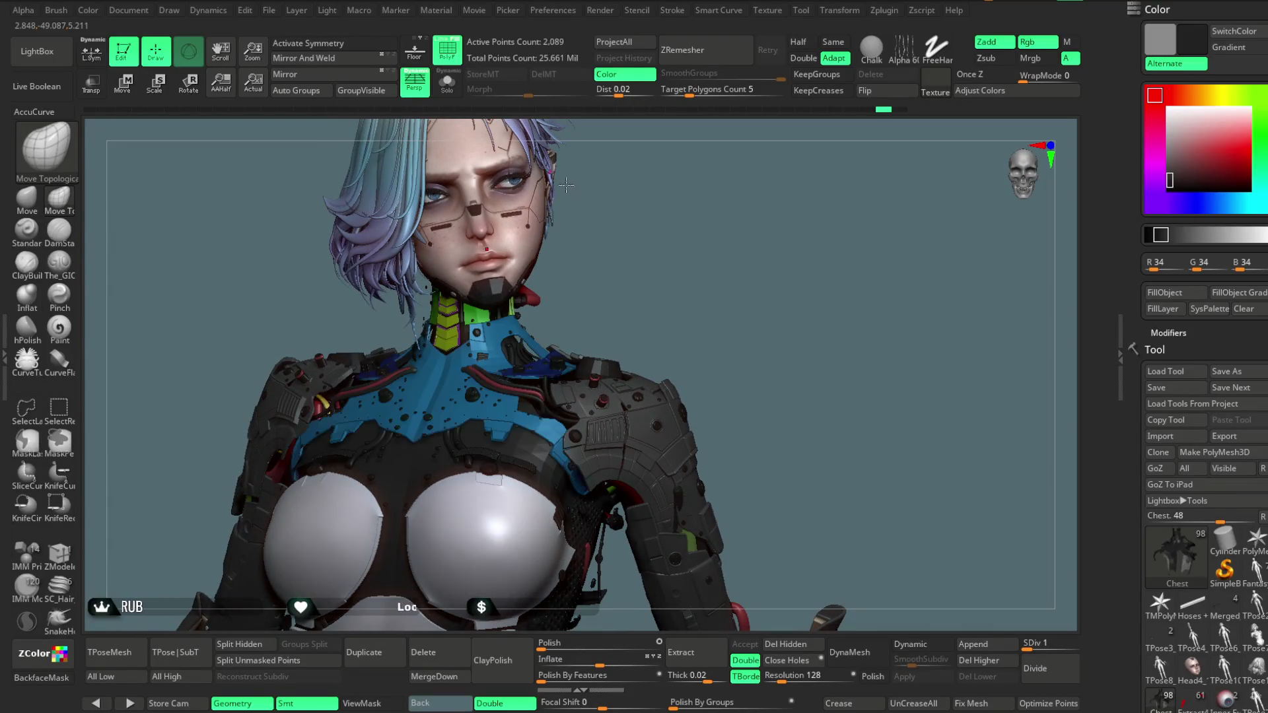
mouse_move(813, 218)
mouse_down()
mouse_move(809, 156)
mouse_move(617, 208)
mouse_up()
ctrl+shift+click(791, 199)
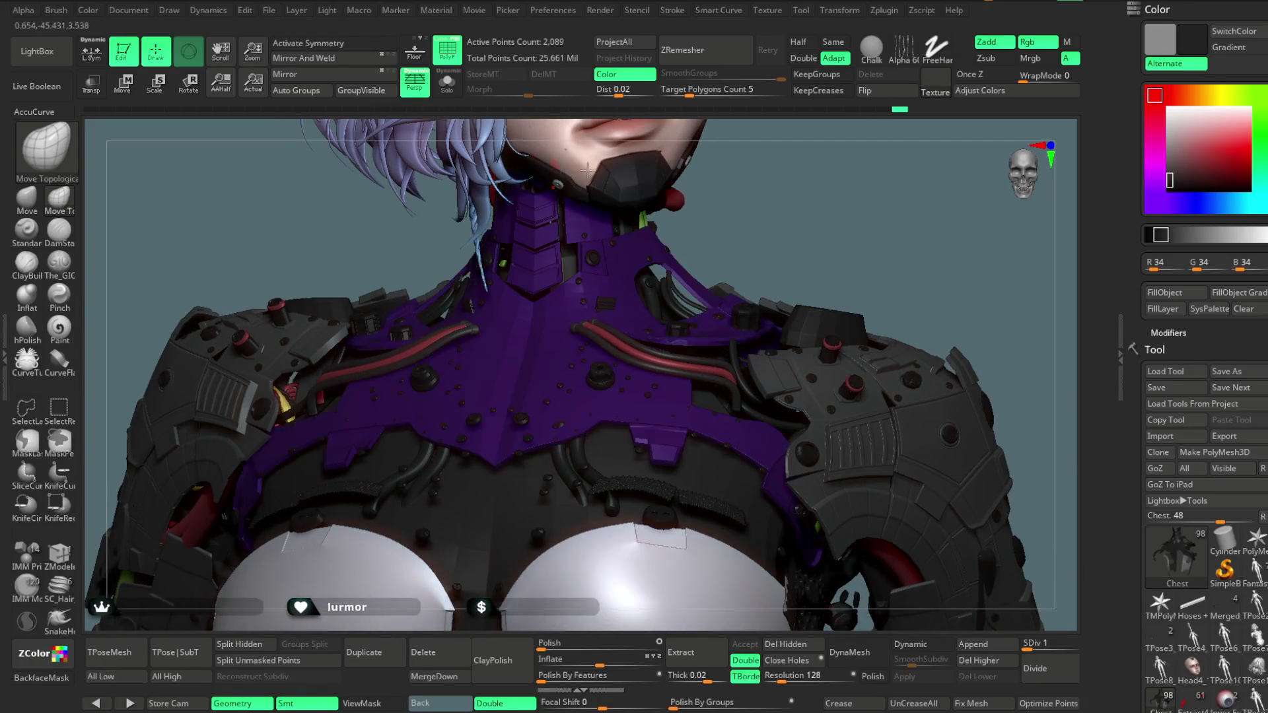
drag(839, 195, 827, 267)
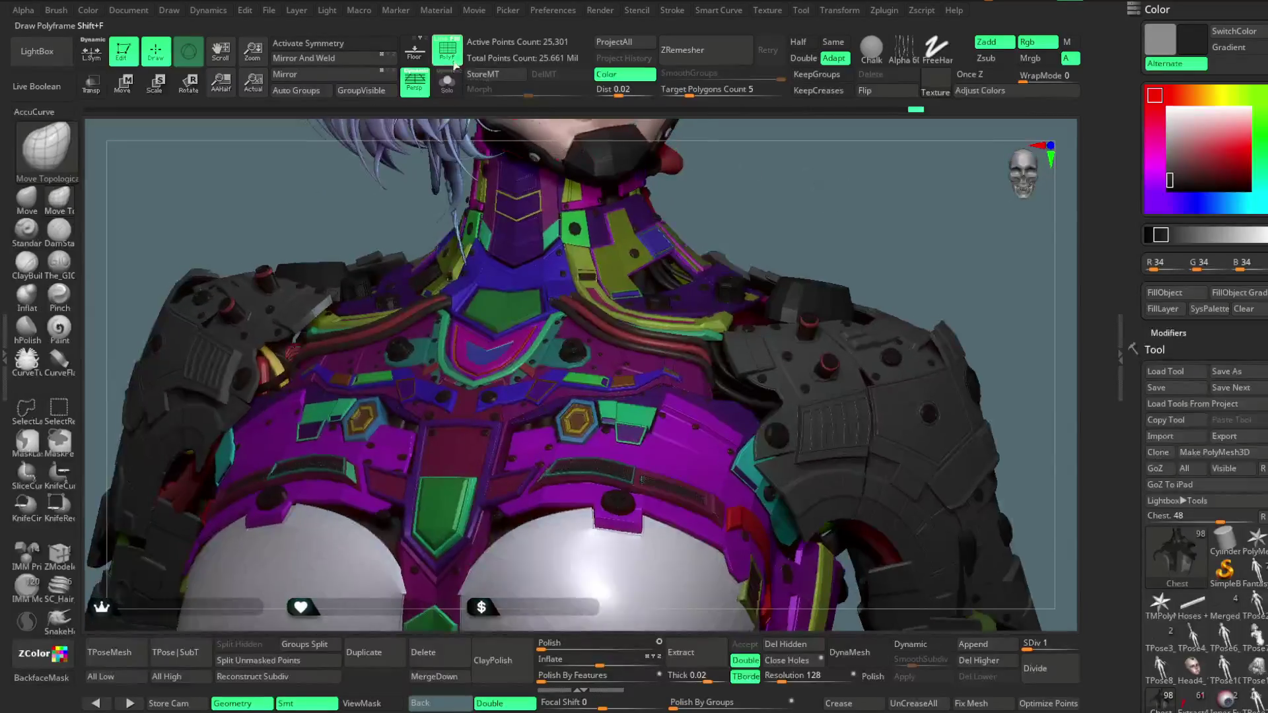
Show polygroup colours, isolate the blue polygroup, and view the chest piece alone in Solo
click(455, 65)
mouse_move(831, 166)
mouse_down()
mouse_move(844, 158)
mouse_move(833, 216)
mouse_move(842, 202)
mouse_up()
key(shift+f)
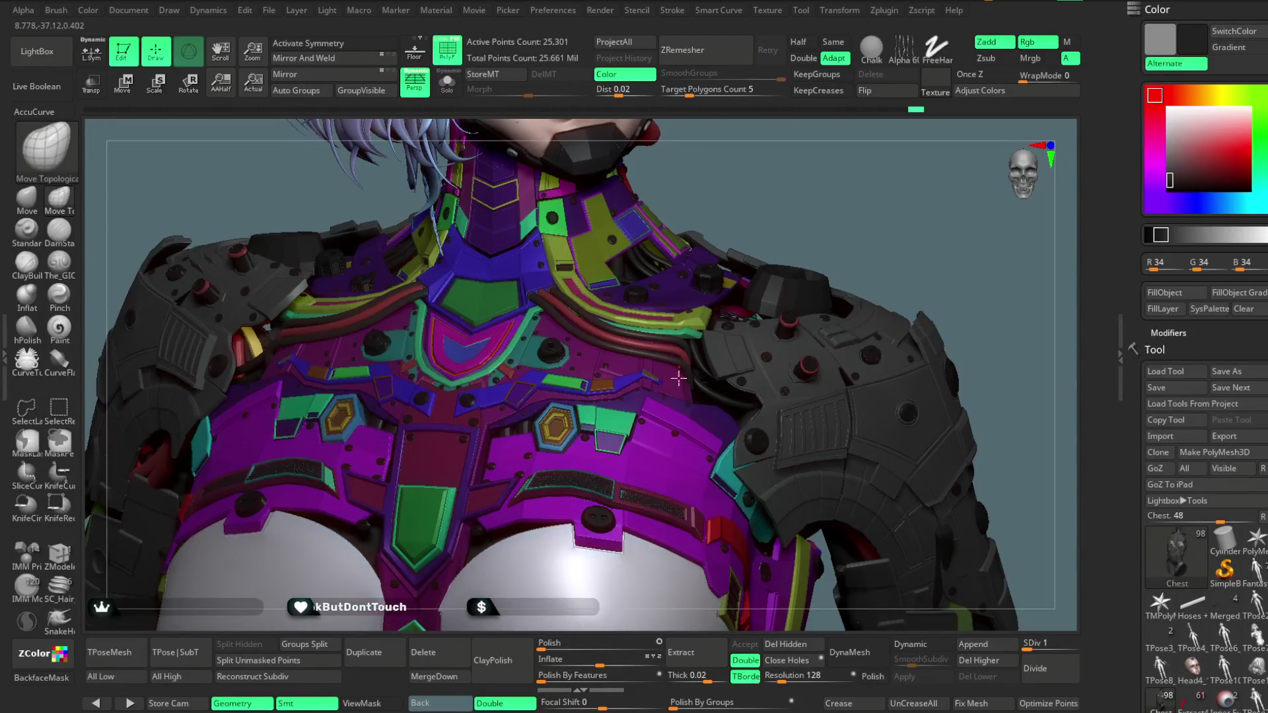
ctrl+shift+click(677, 379)
ctrl+shift+click(725, 181)
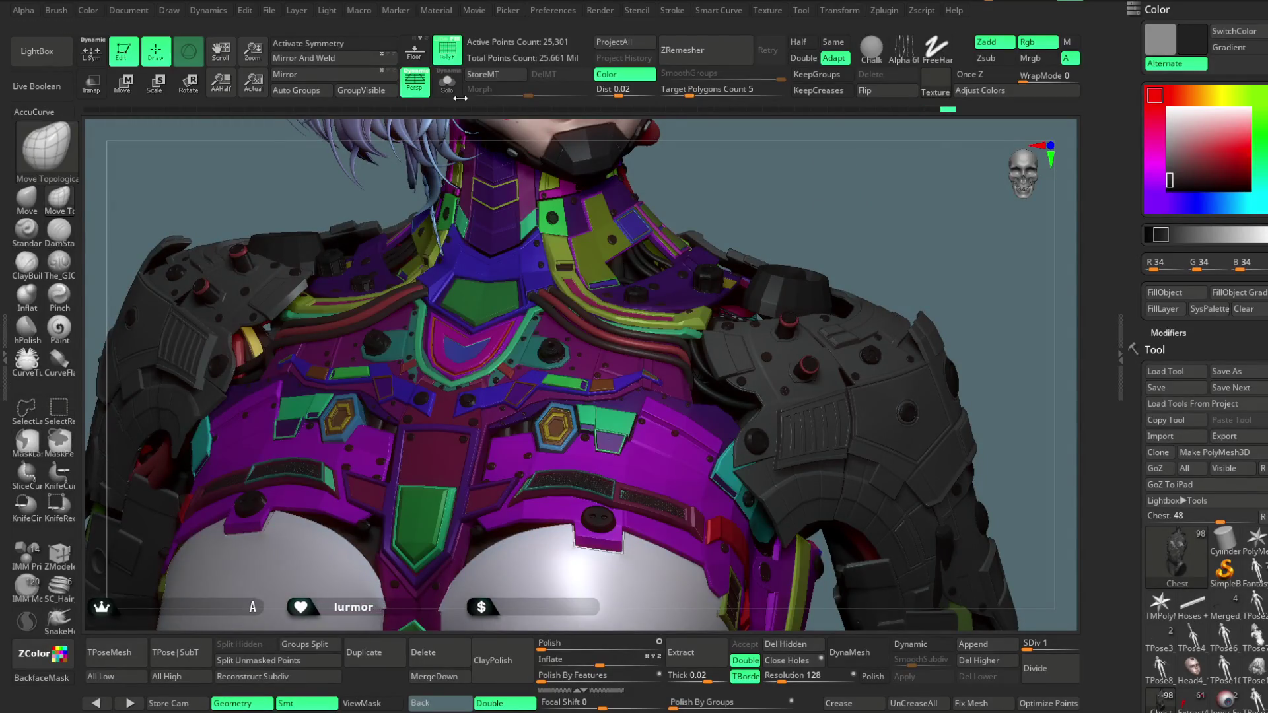
click(447, 83)
mouse_move(841, 162)
mouse_down()
mouse_move(849, 207)
mouse_move(656, 355)
mouse_up()
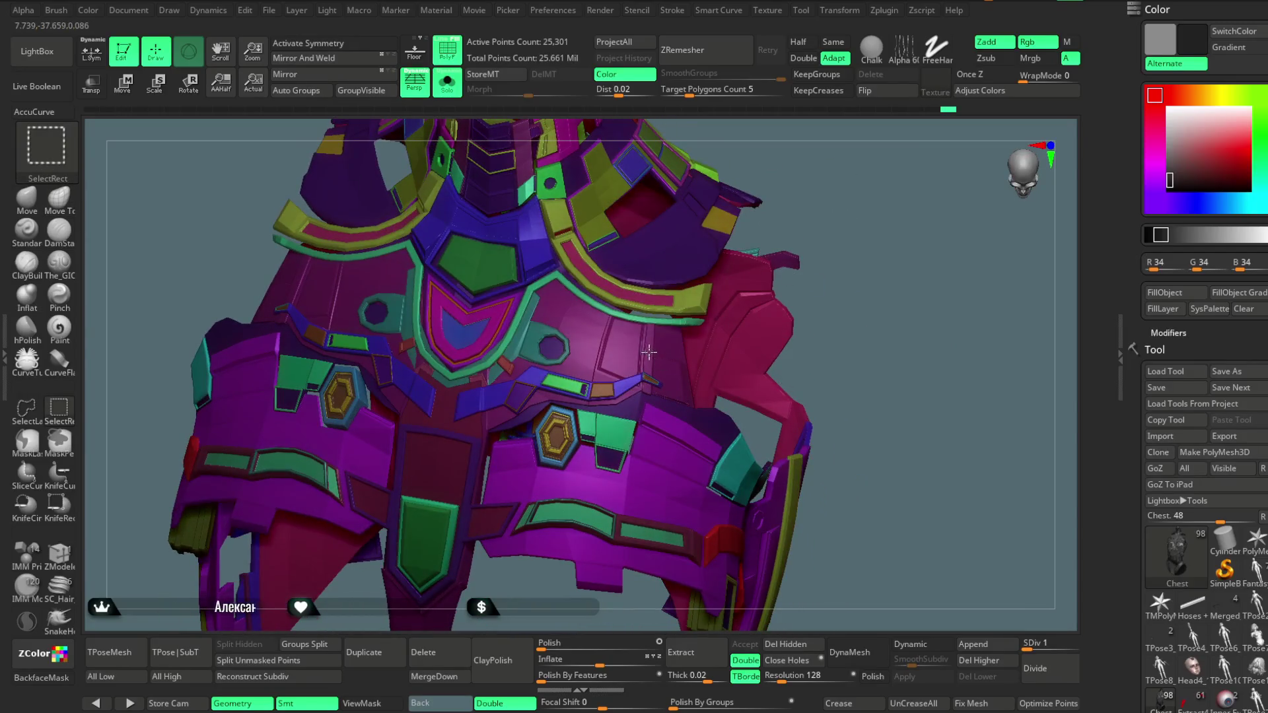
Isolate magenta and dark purple polygroups, then revert via Undo History and turn PolyF off
ctrl+shift+click(649, 352)
drag(759, 257, 880, 159)
ctrl+shift+click(854, 235)
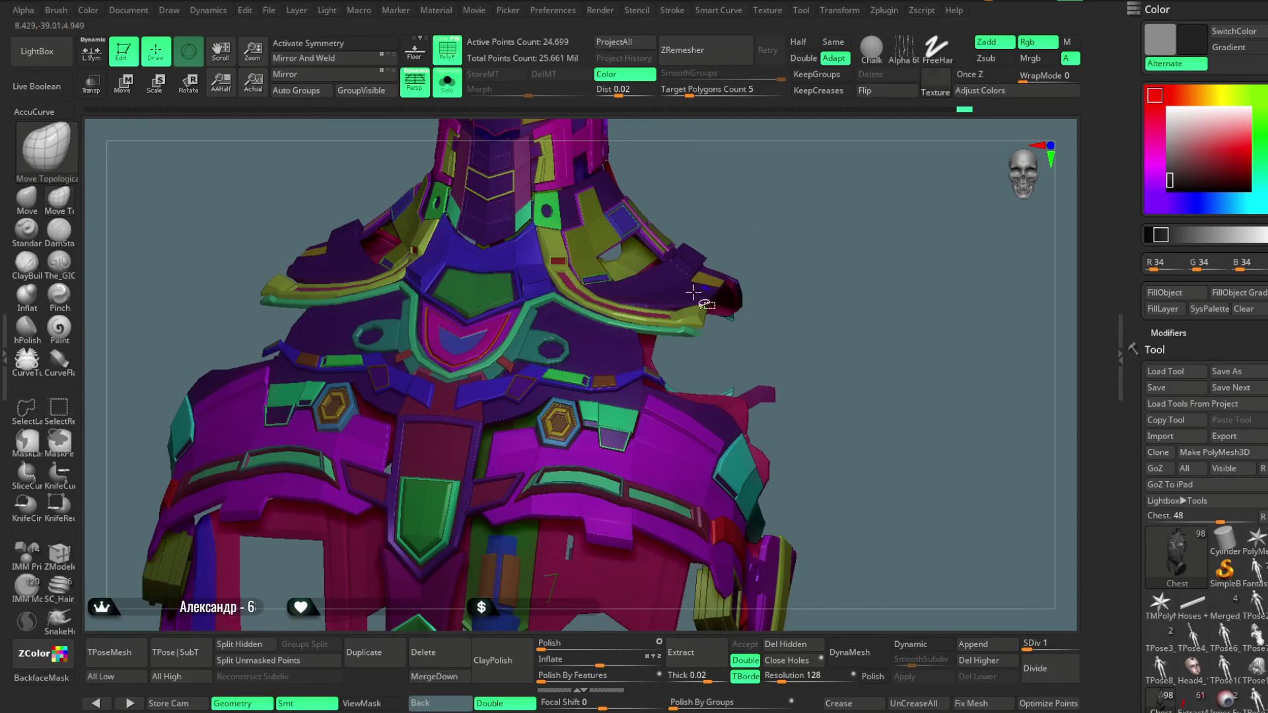
ctrl+alt+shift+click(647, 285)
ctrl+shift+click(826, 245)
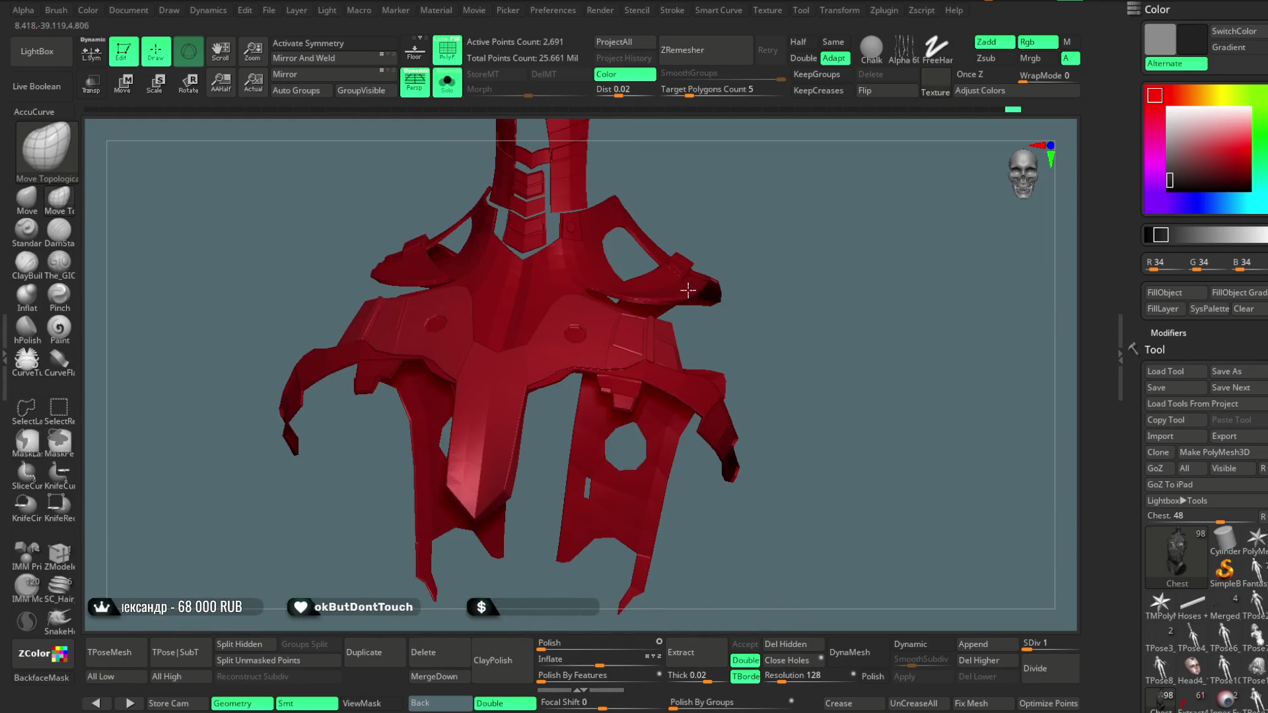
drag(1029, 109, 468, 106)
click(453, 56)
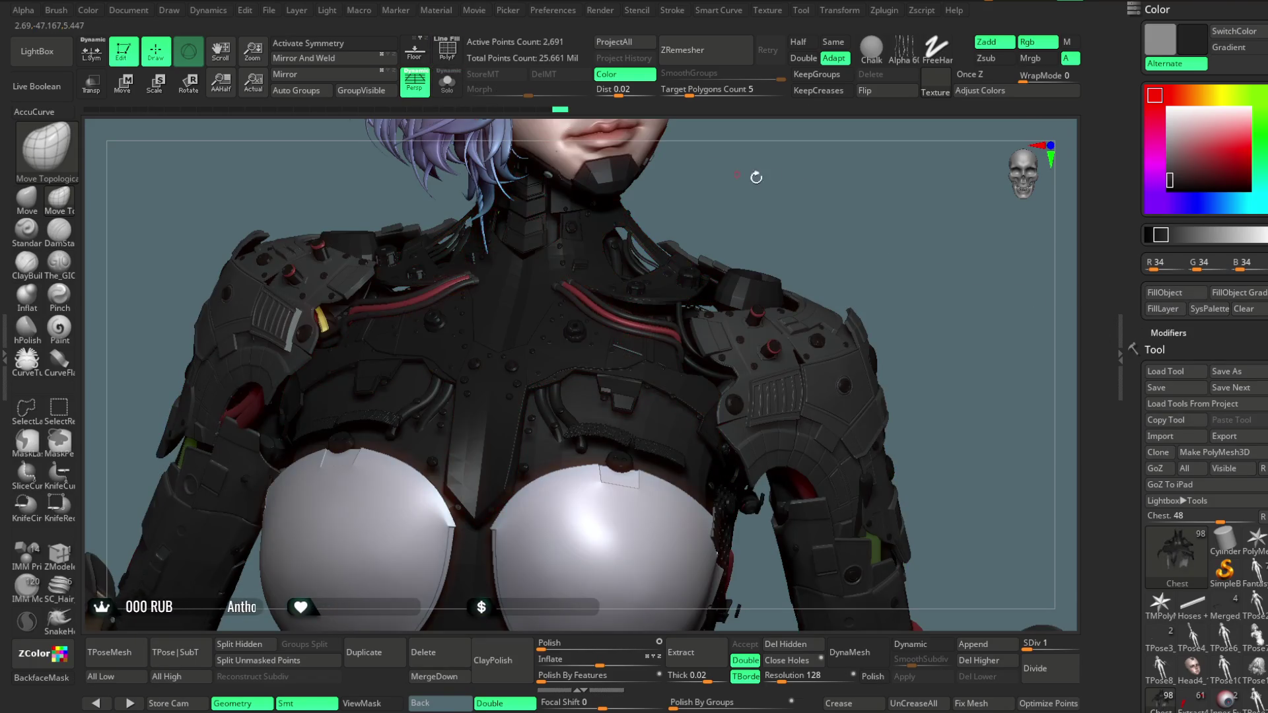
Unhide all chest armour parts and check left profile, back, right shoulder and three-quarter front
ctrl+shift+click(823, 189)
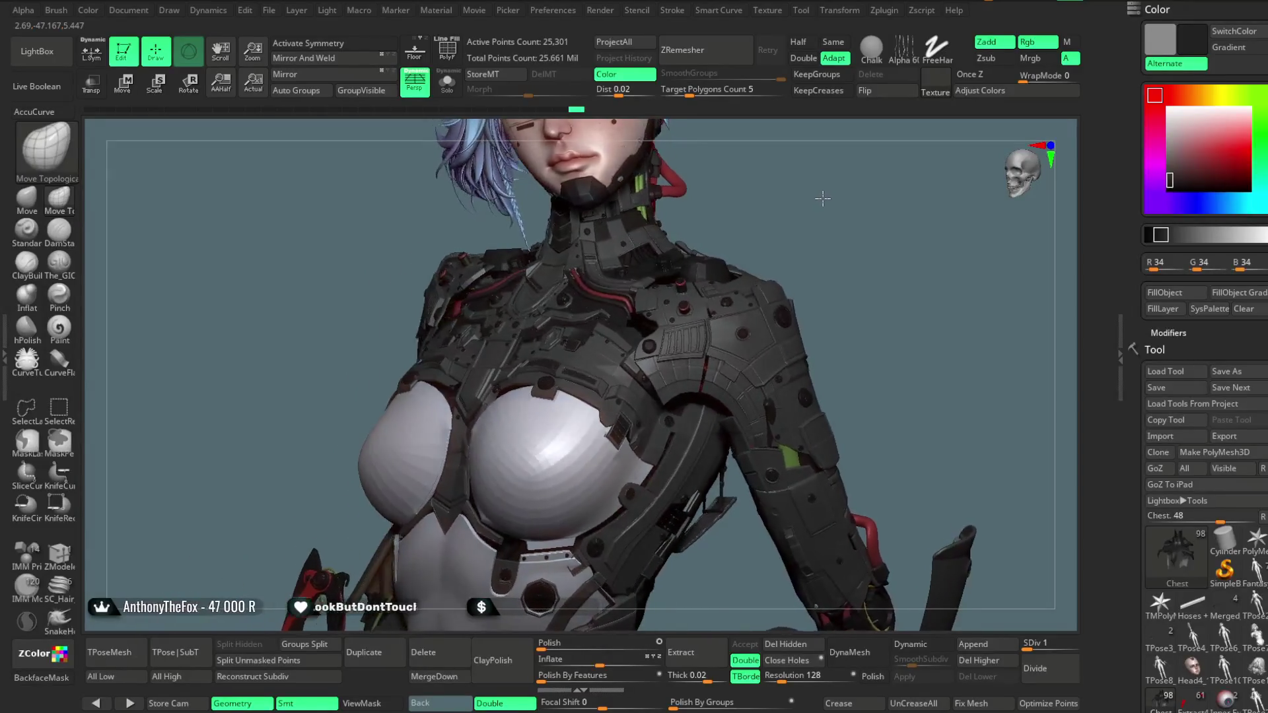
drag(817, 225, 748, 240)
mouse_move(746, 242)
mouse_down()
mouse_move(838, 221)
mouse_move(784, 207)
mouse_move(821, 165)
mouse_move(864, 152)
mouse_move(812, 198)
mouse_move(889, 271)
mouse_up()
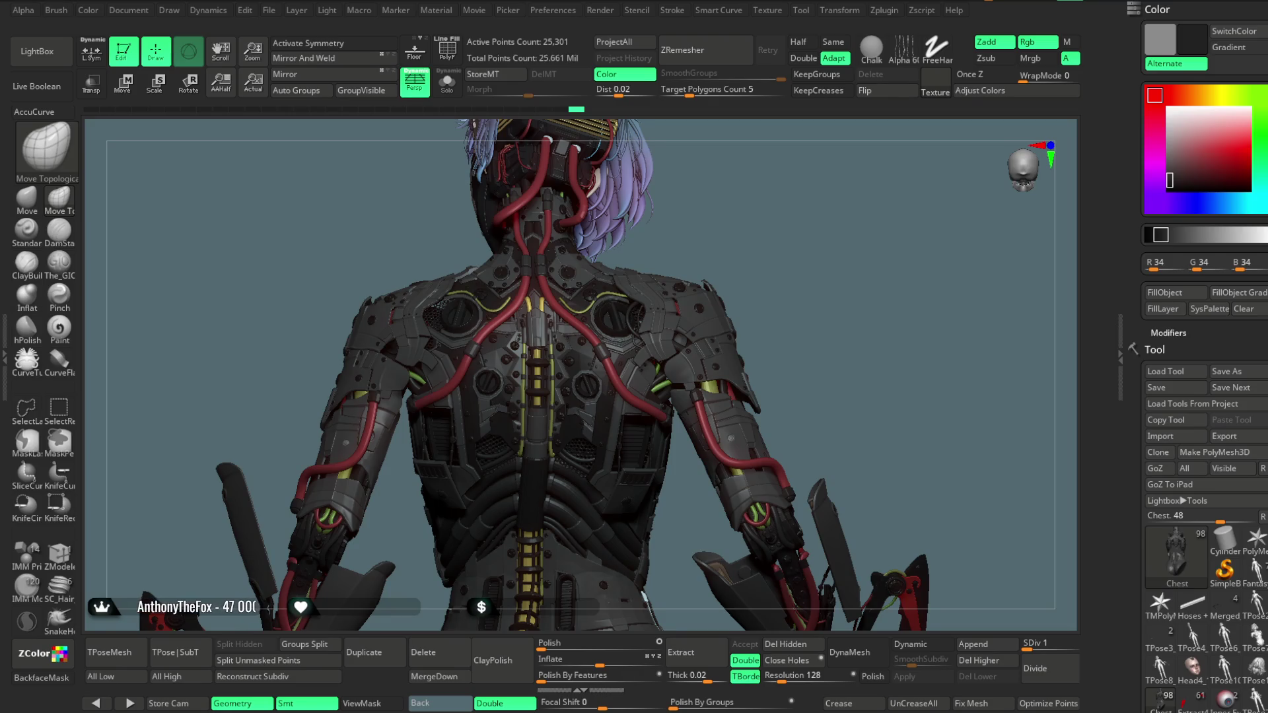
mouse_move(750, 248)
mouse_down()
mouse_move(731, 249)
mouse_move(750, 248)
mouse_up()
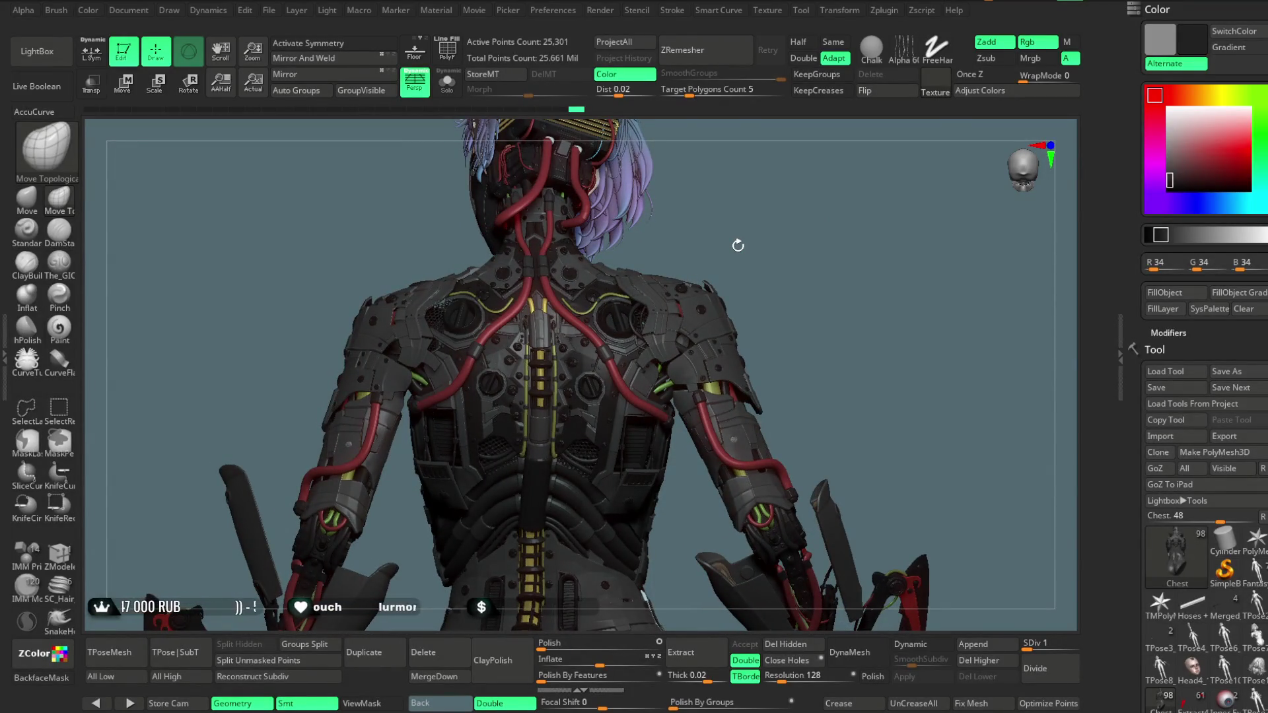
mouse_move(745, 219)
mouse_down()
mouse_move(779, 249)
mouse_move(719, 260)
mouse_move(764, 270)
mouse_move(756, 250)
mouse_move(795, 207)
mouse_move(796, 238)
mouse_move(854, 172)
mouse_move(829, 167)
mouse_move(838, 201)
mouse_move(829, 152)
mouse_move(839, 162)
mouse_move(727, 224)
mouse_move(583, 338)
mouse_up()
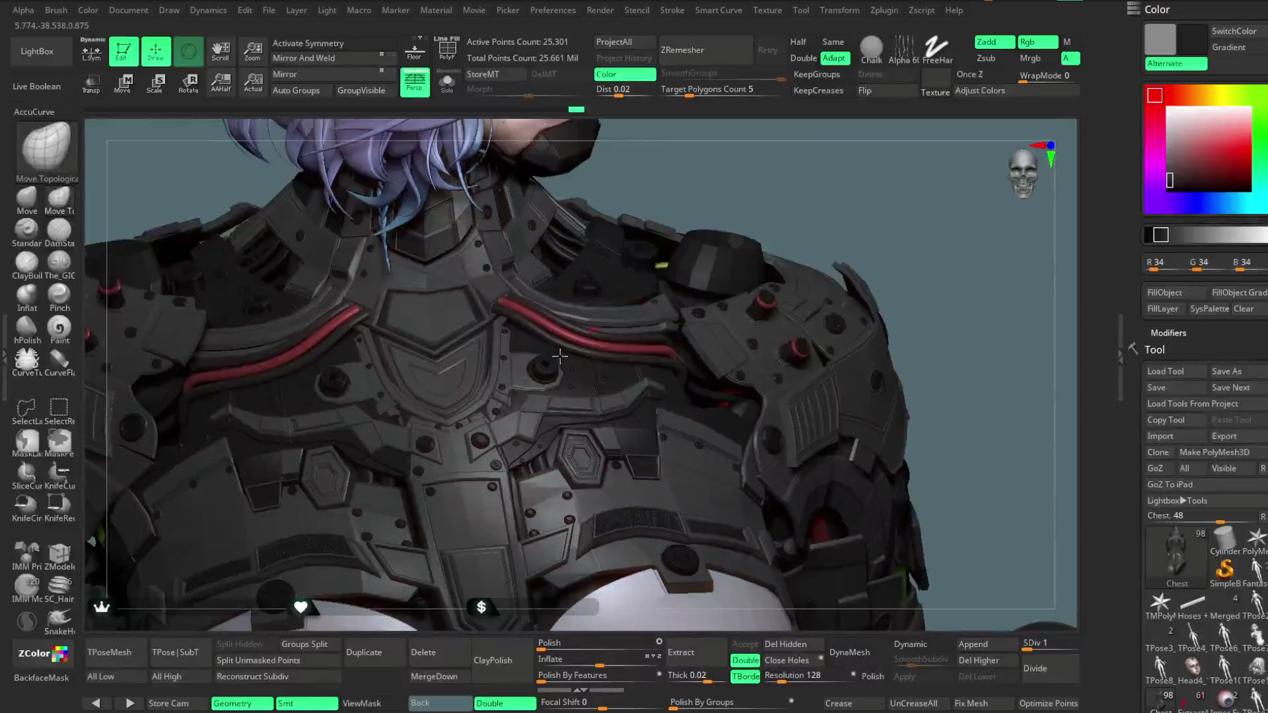
Solo the chest armour and isolate its blue panel group, toggling polygroup colours off and on
click(446, 82)
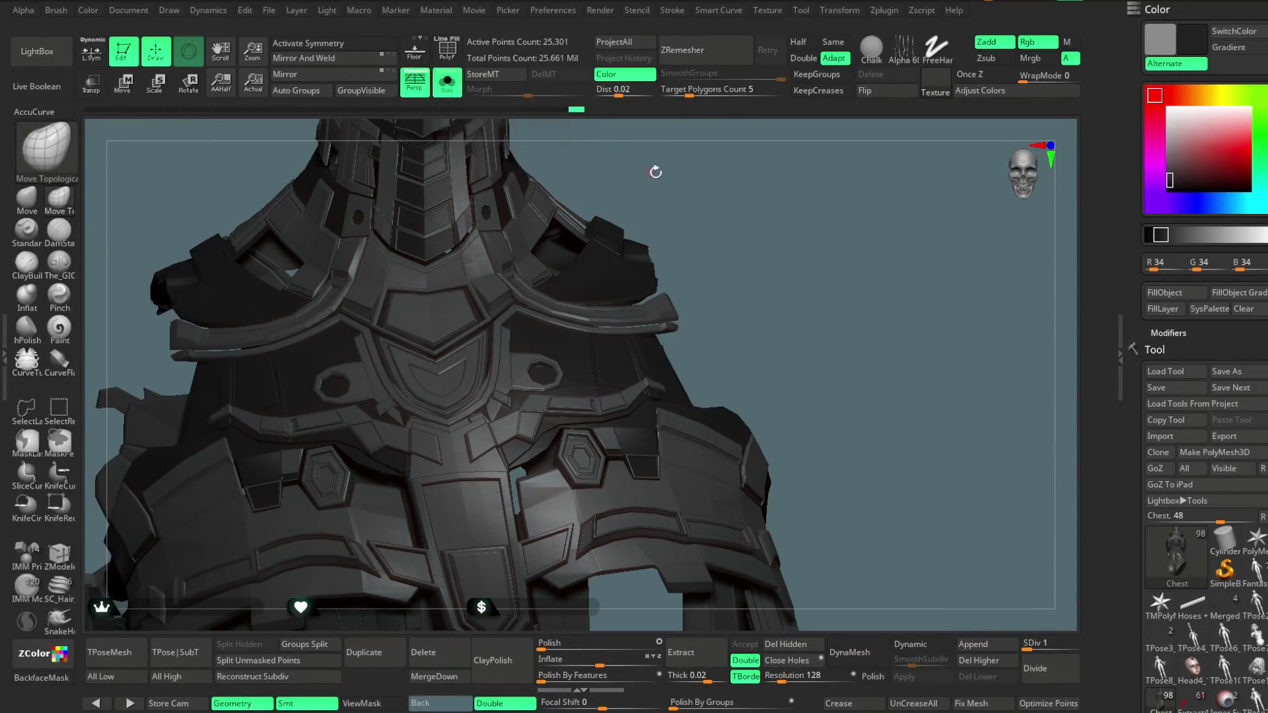
key(shift+f)
mouse_move(925, 198)
mouse_down()
mouse_move(906, 184)
mouse_move(858, 218)
mouse_up()
ctrl+shift+click(395, 401)
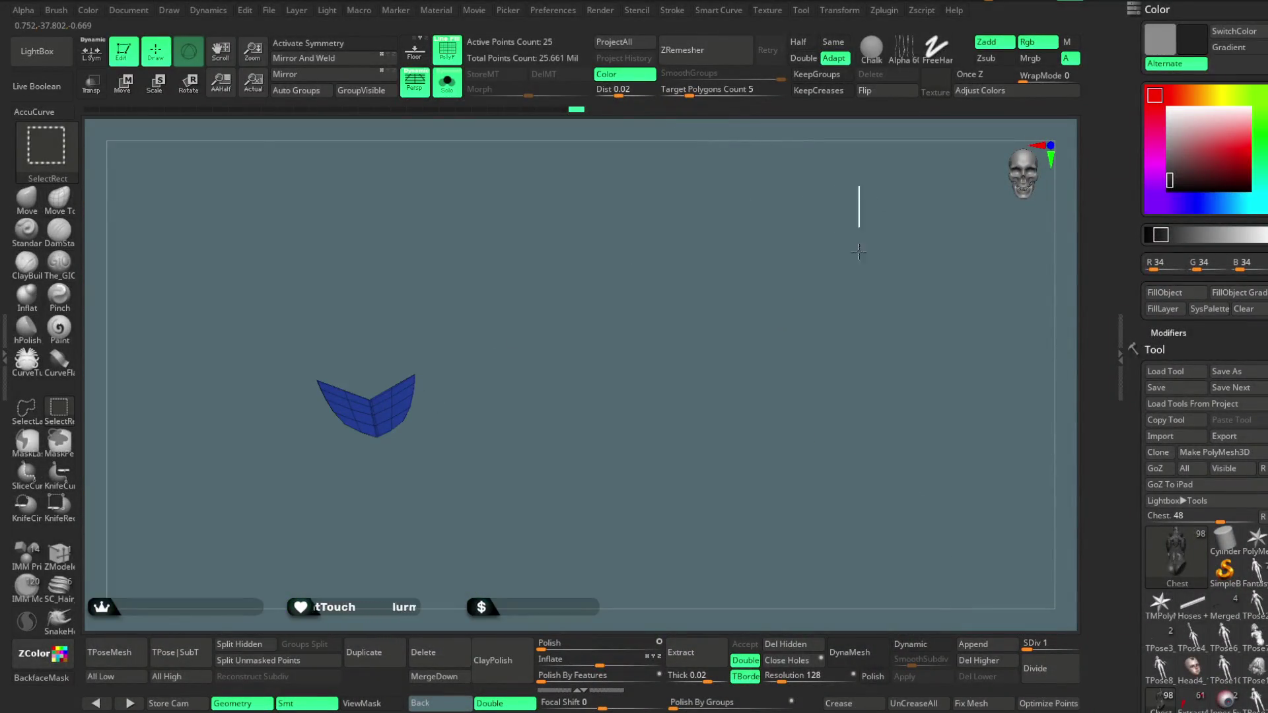
ctrl+shift+click(859, 249)
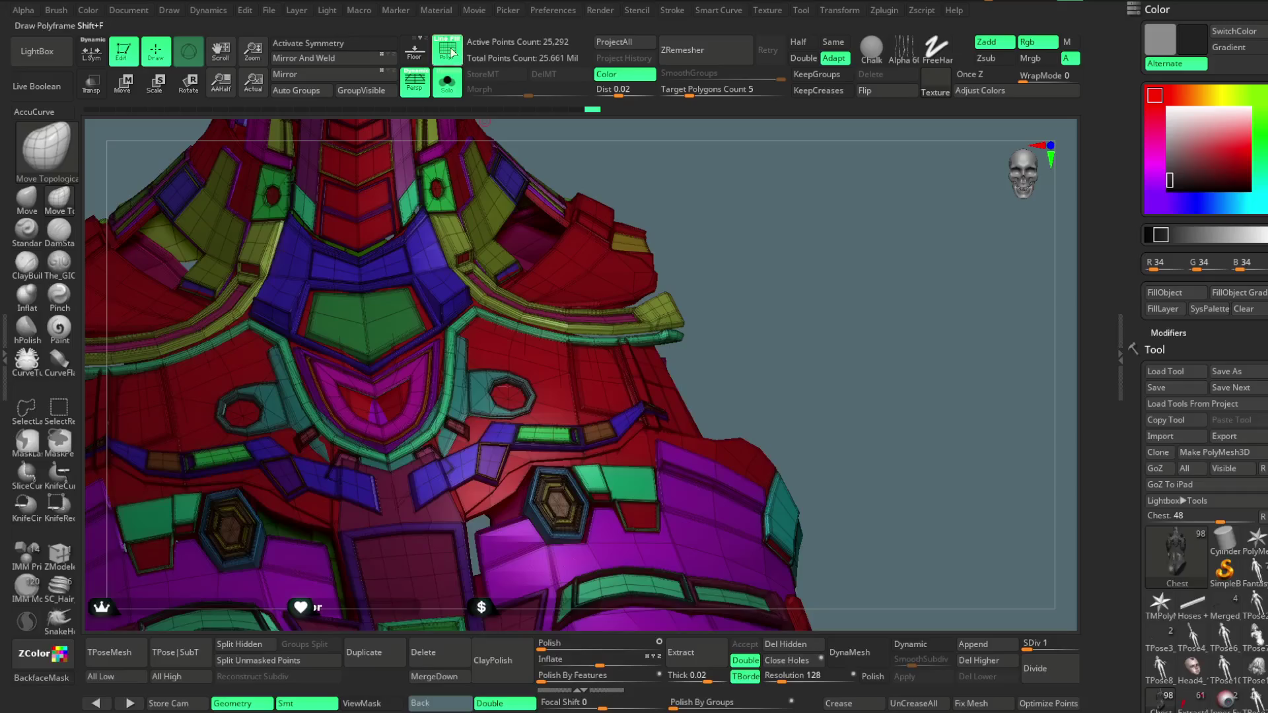
click(452, 54)
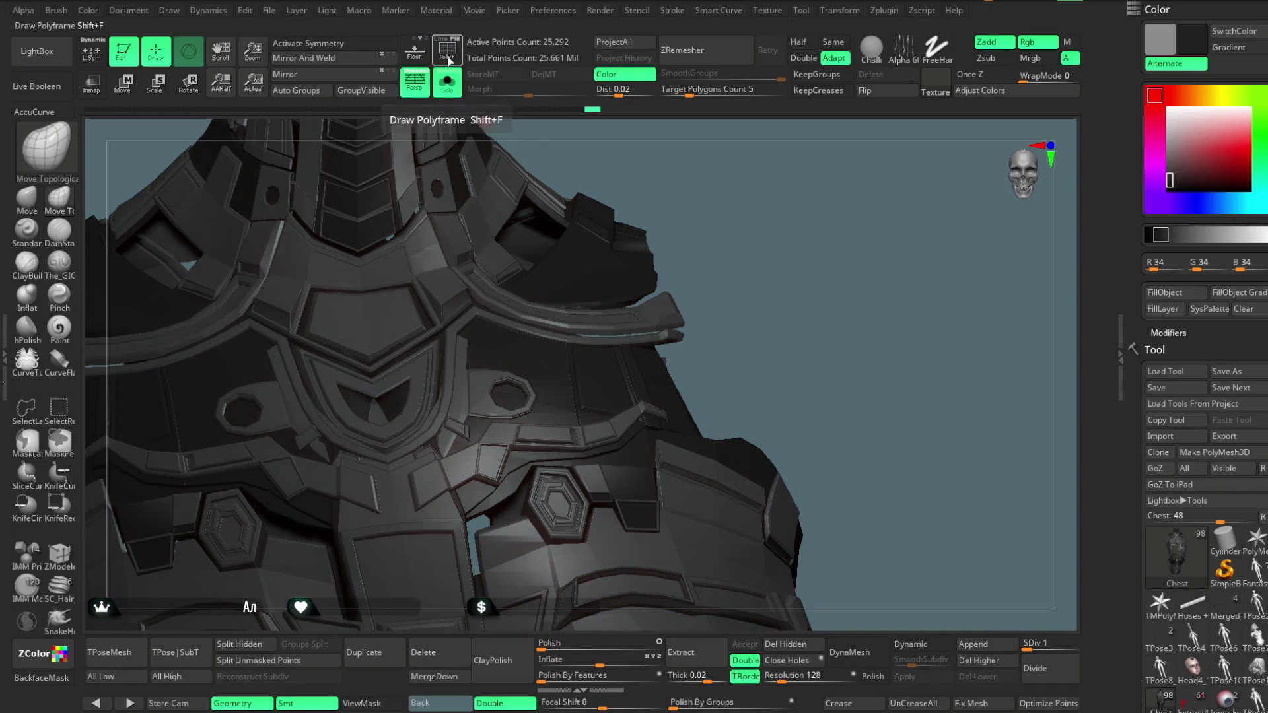
click(447, 54)
Isolate the red plate and dark-red panel groups to inspect the back plate, then reveal all
ctrl+shift+click(769, 266)
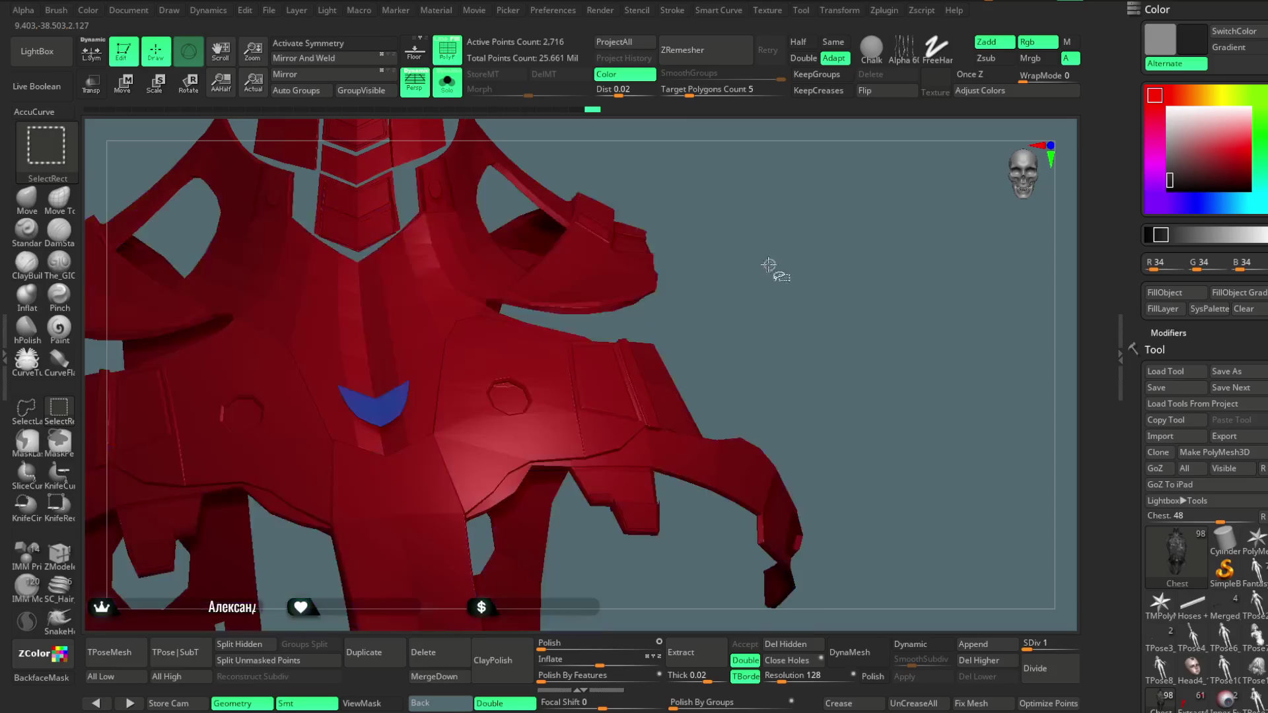
ctrl+shift+click(779, 255)
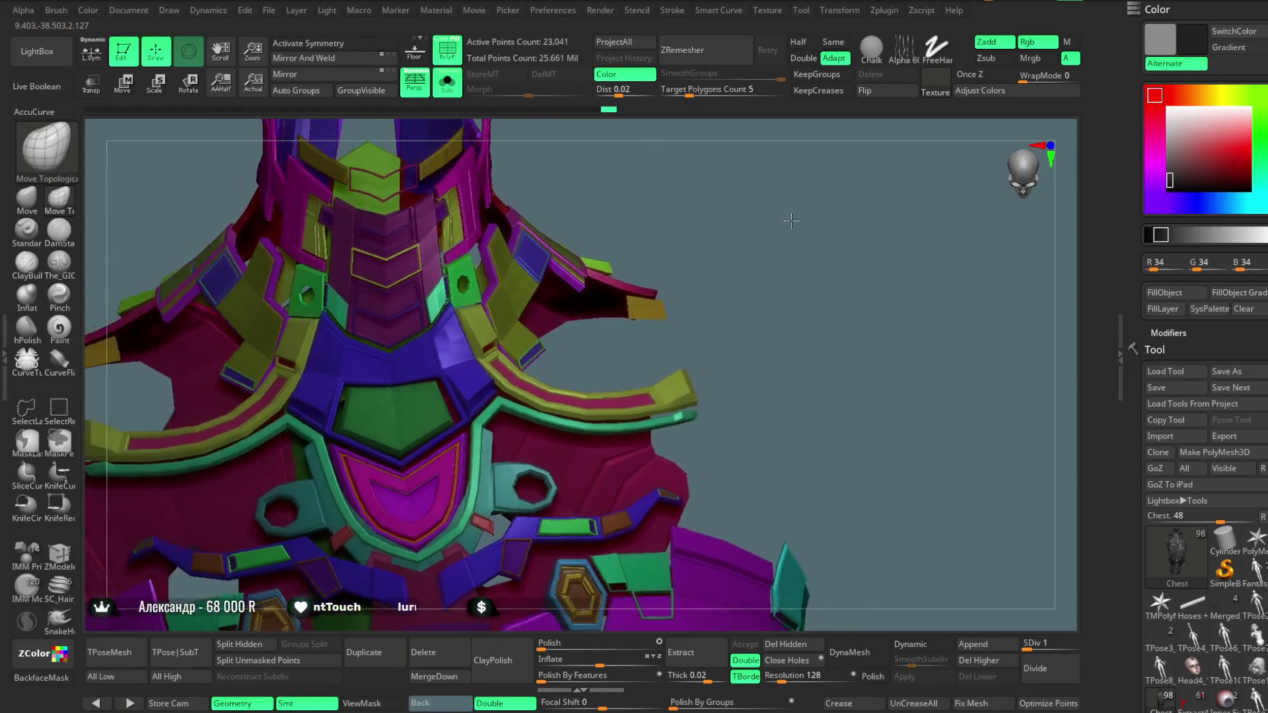
drag(795, 269, 617, 286)
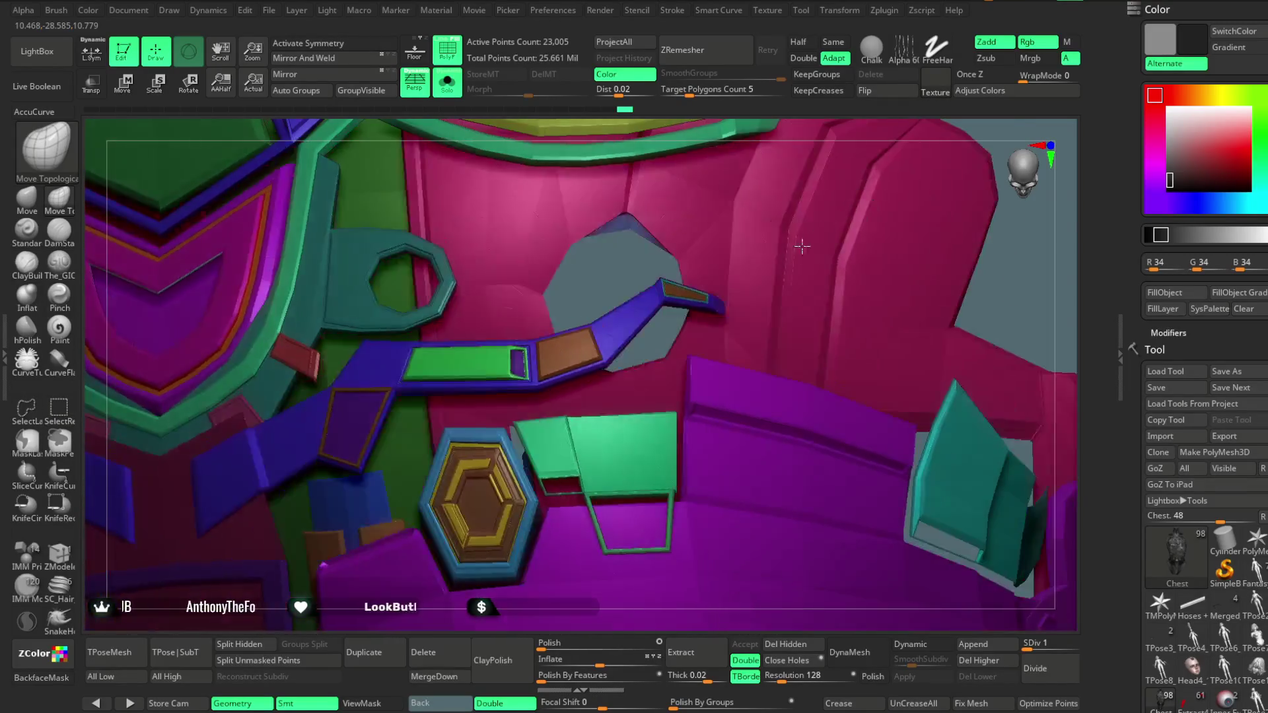
key(ctrl+shift)
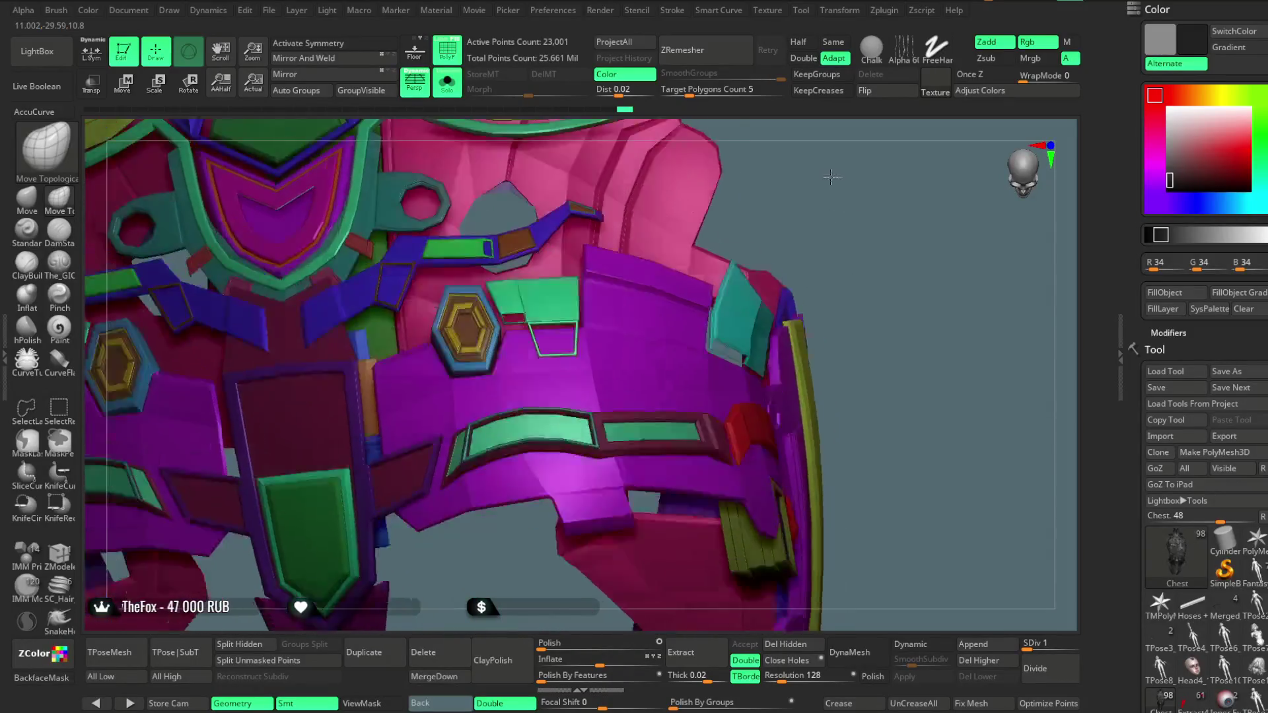
key(ctrl+shift)
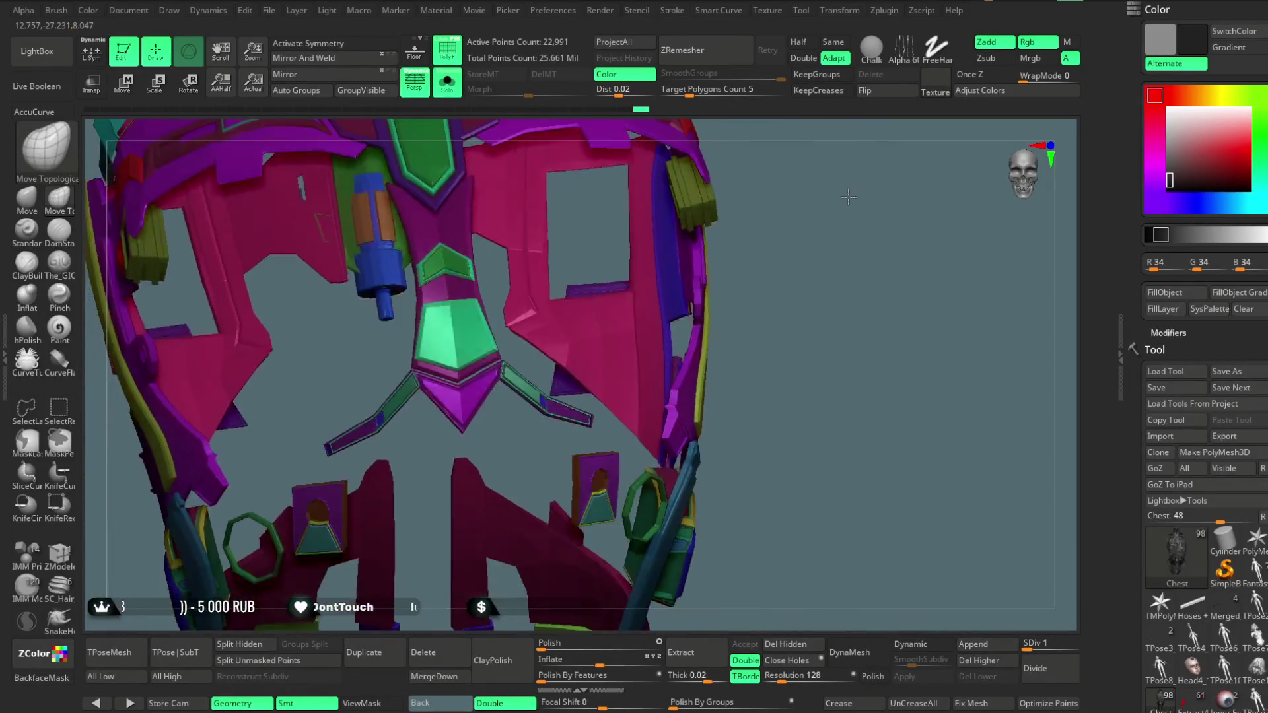
key(ctrl+shift)
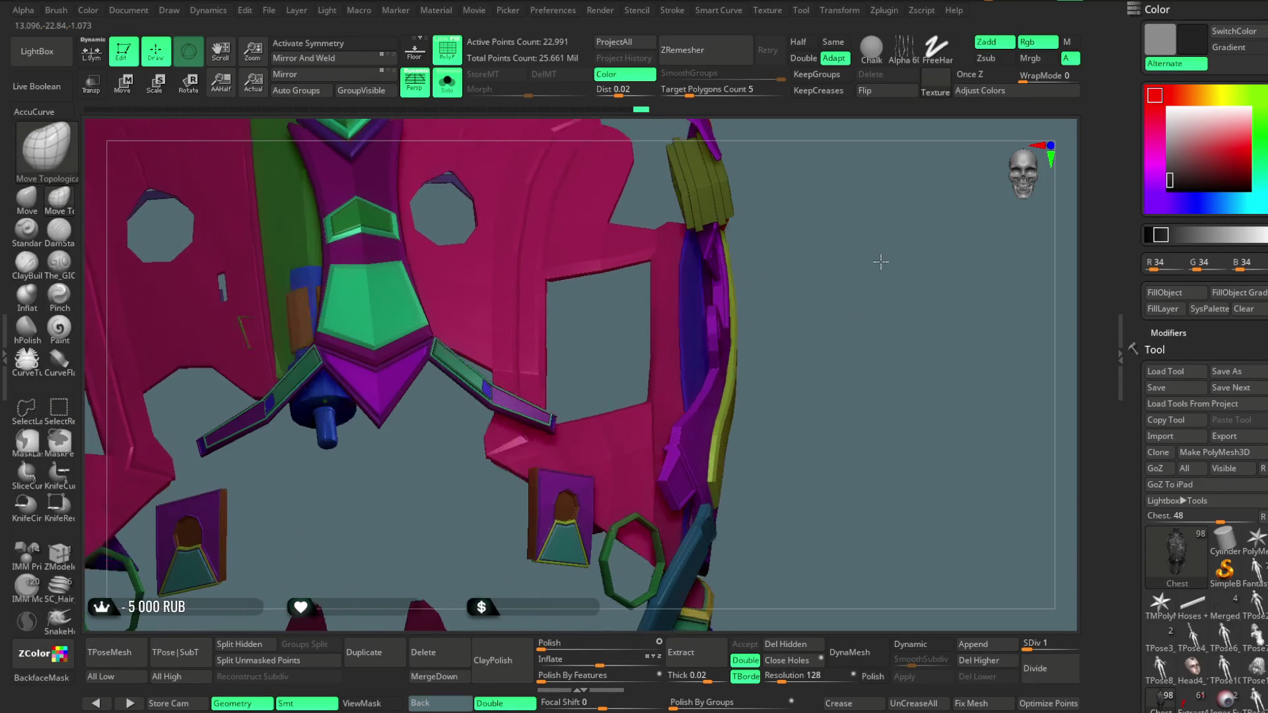
key(ctrl+shift)
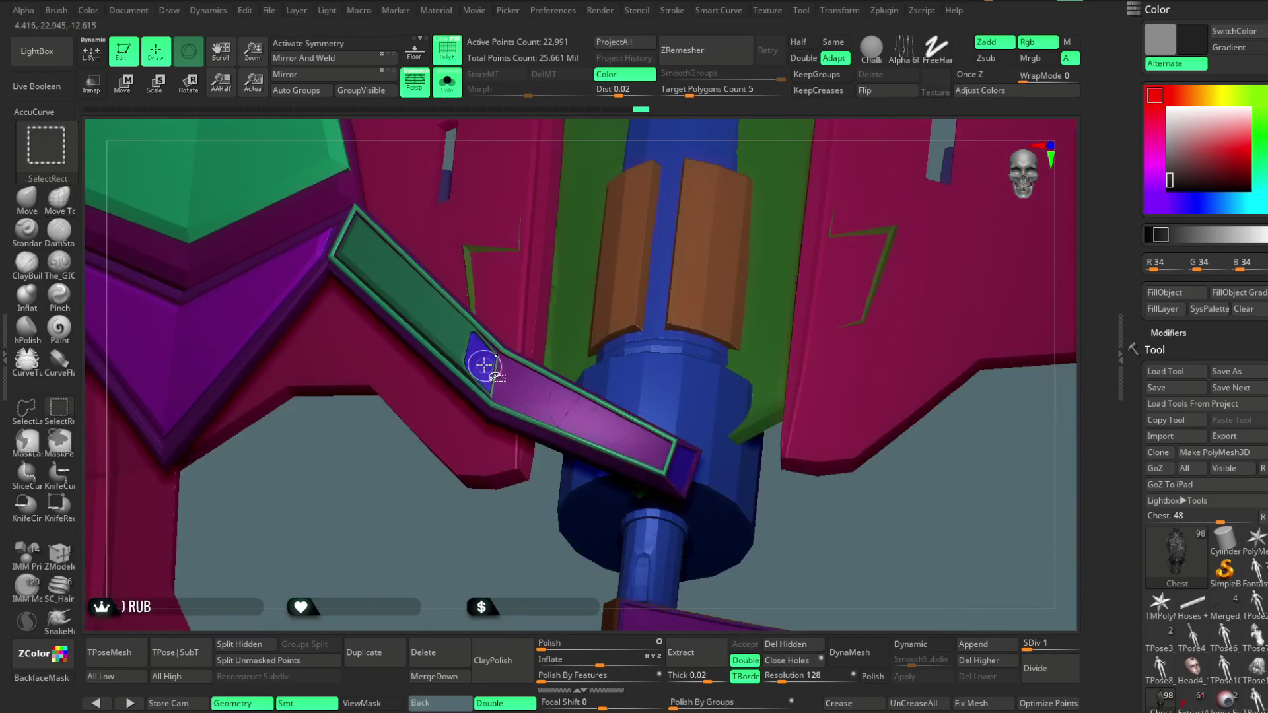
ctrl+shift+drag(473, 555, 489, 509)
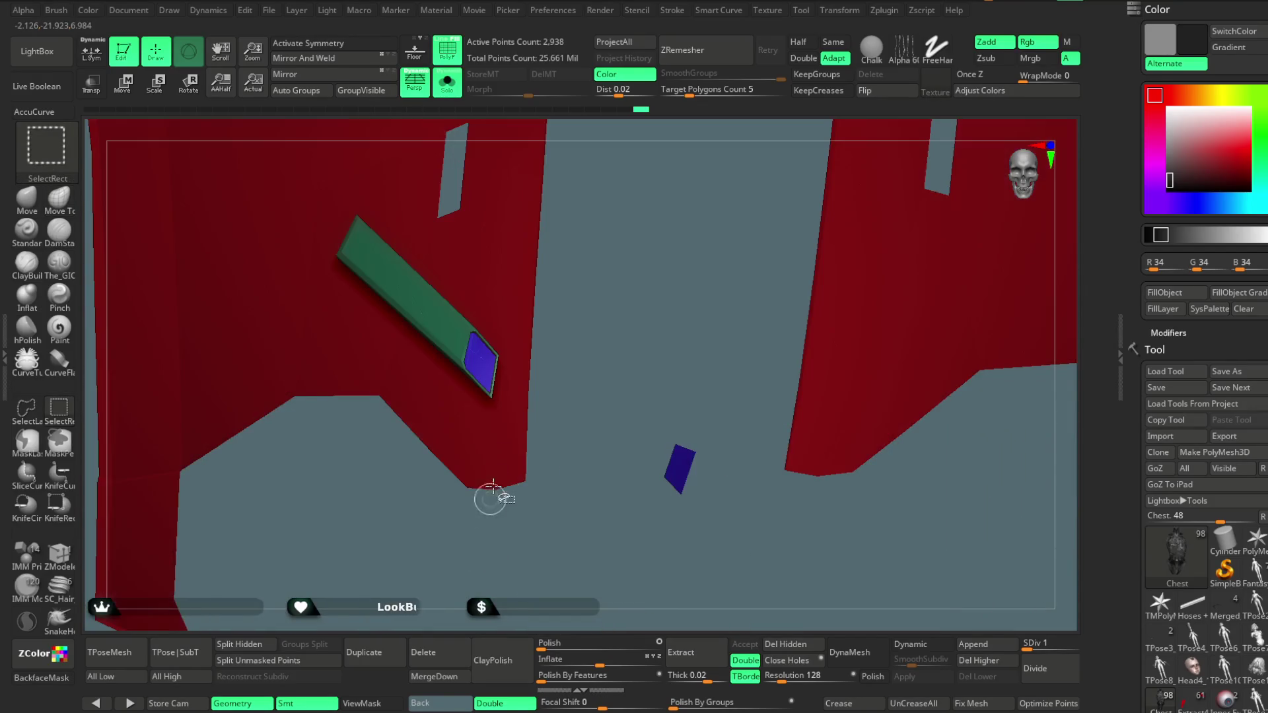
ctrl+shift+click(580, 304)
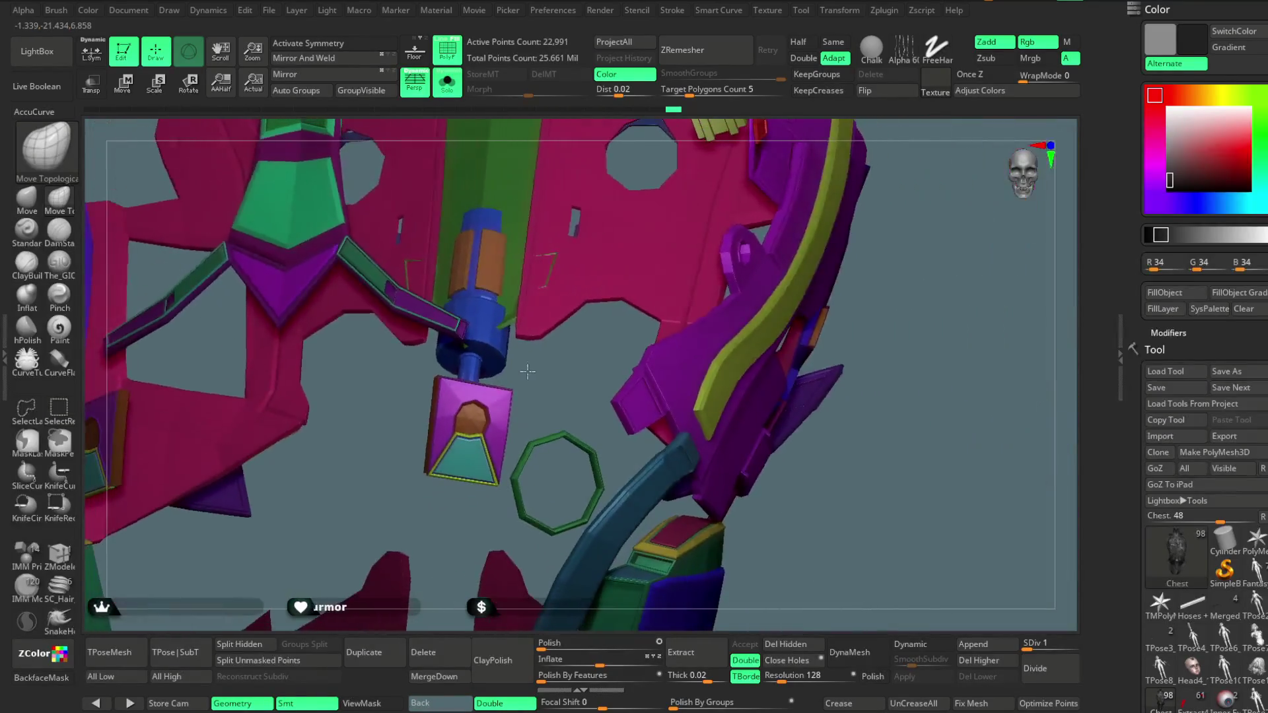
mouse_move(525, 371)
mouse_down()
mouse_move(587, 280)
mouse_move(781, 230)
mouse_move(764, 215)
mouse_move(764, 288)
mouse_move(741, 264)
mouse_move(794, 222)
mouse_move(770, 246)
mouse_move(805, 262)
mouse_move(787, 246)
mouse_move(784, 215)
mouse_move(761, 207)
mouse_move(790, 189)
mouse_move(765, 235)
mouse_move(753, 187)
mouse_move(702, 205)
mouse_move(722, 201)
mouse_move(709, 214)
mouse_move(722, 212)
mouse_up()
Isolate the red collar plate, then hide polygroup colours and turn Solo off for the whole character
key(ctrl+shift)
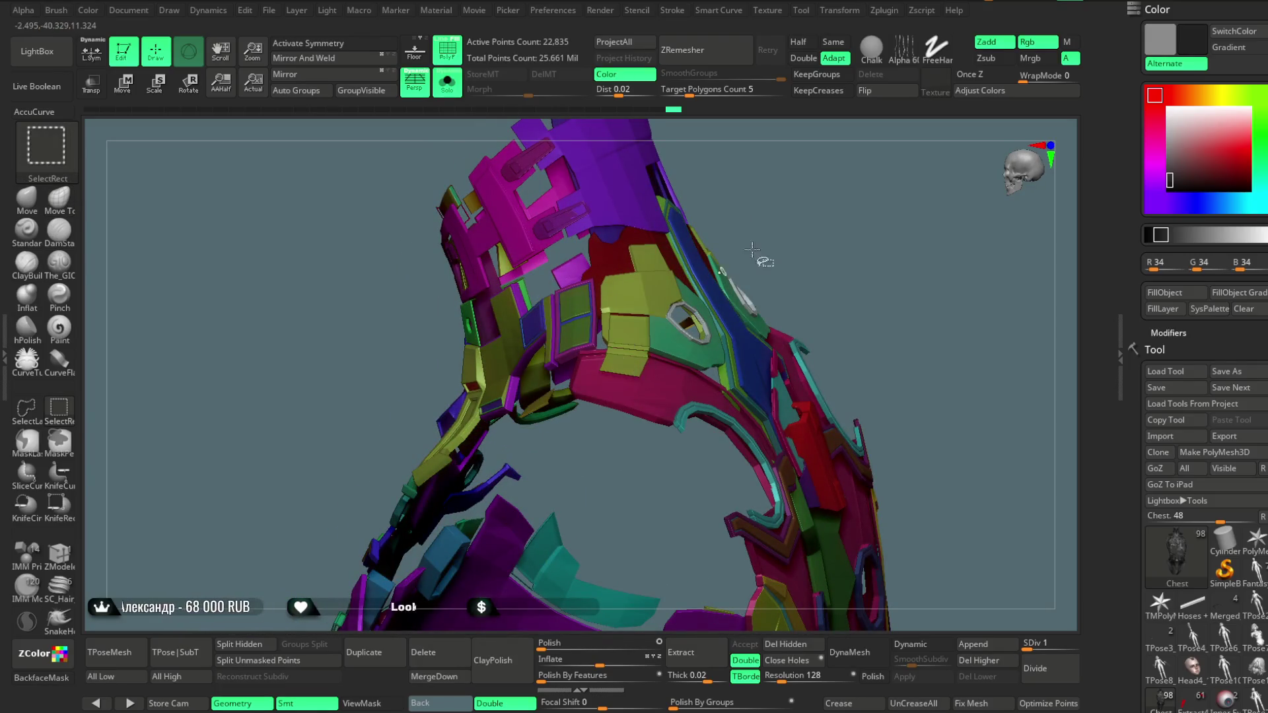
ctrl+shift+click(734, 264)
mouse_move(801, 235)
mouse_down()
mouse_move(812, 232)
mouse_move(660, 263)
mouse_up()
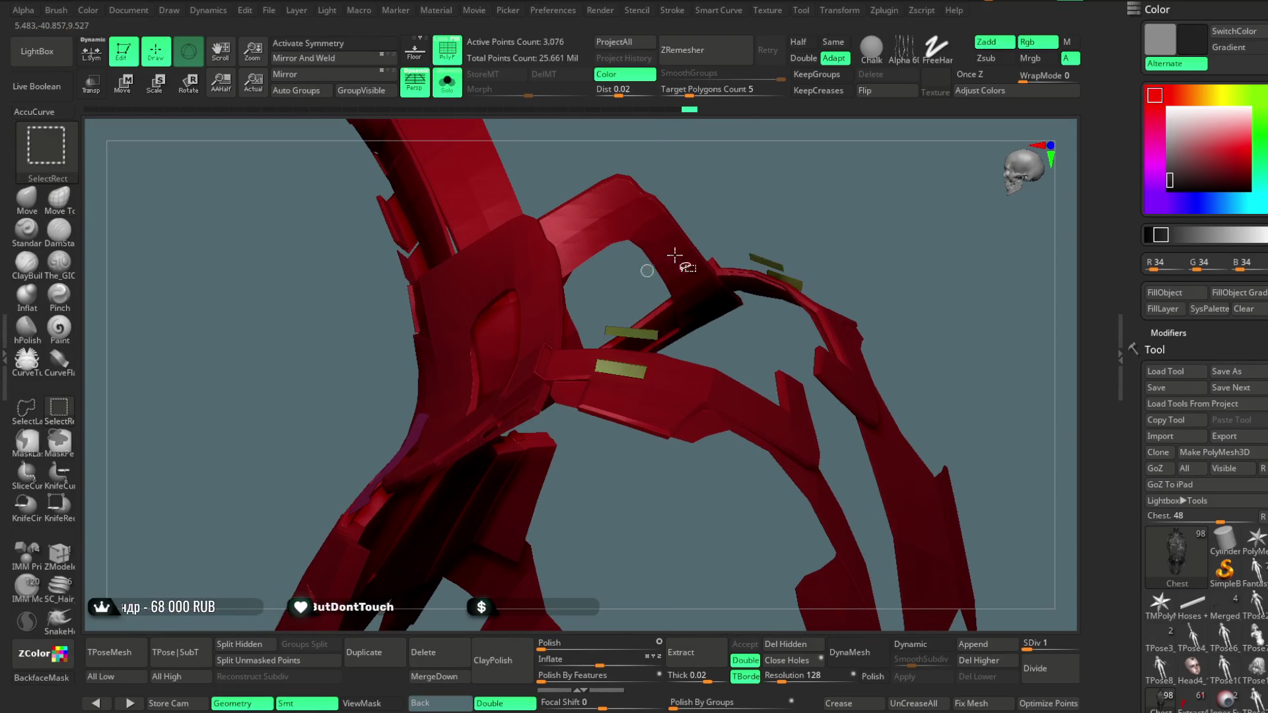
ctrl+shift+click(821, 181)
mouse_move(821, 181)
mouse_down()
mouse_move(751, 206)
mouse_move(767, 176)
mouse_move(739, 204)
mouse_up()
key(ctrl+shift)
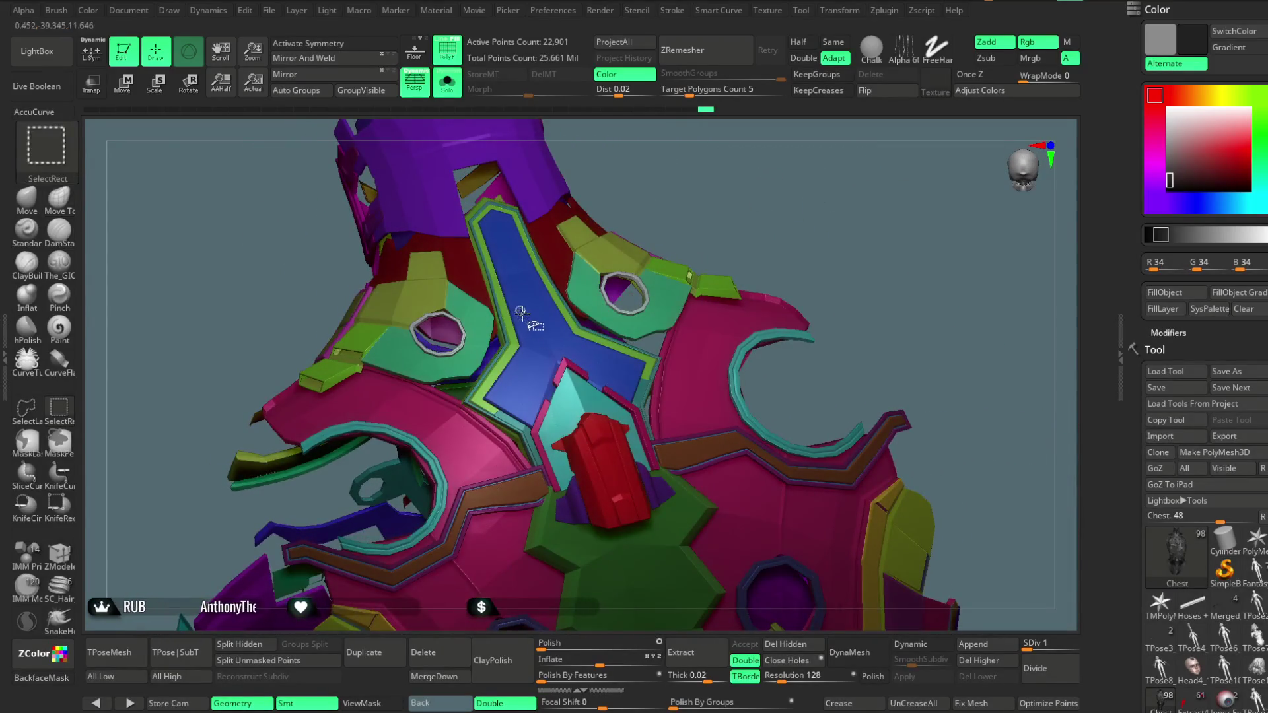
key(shift+f)
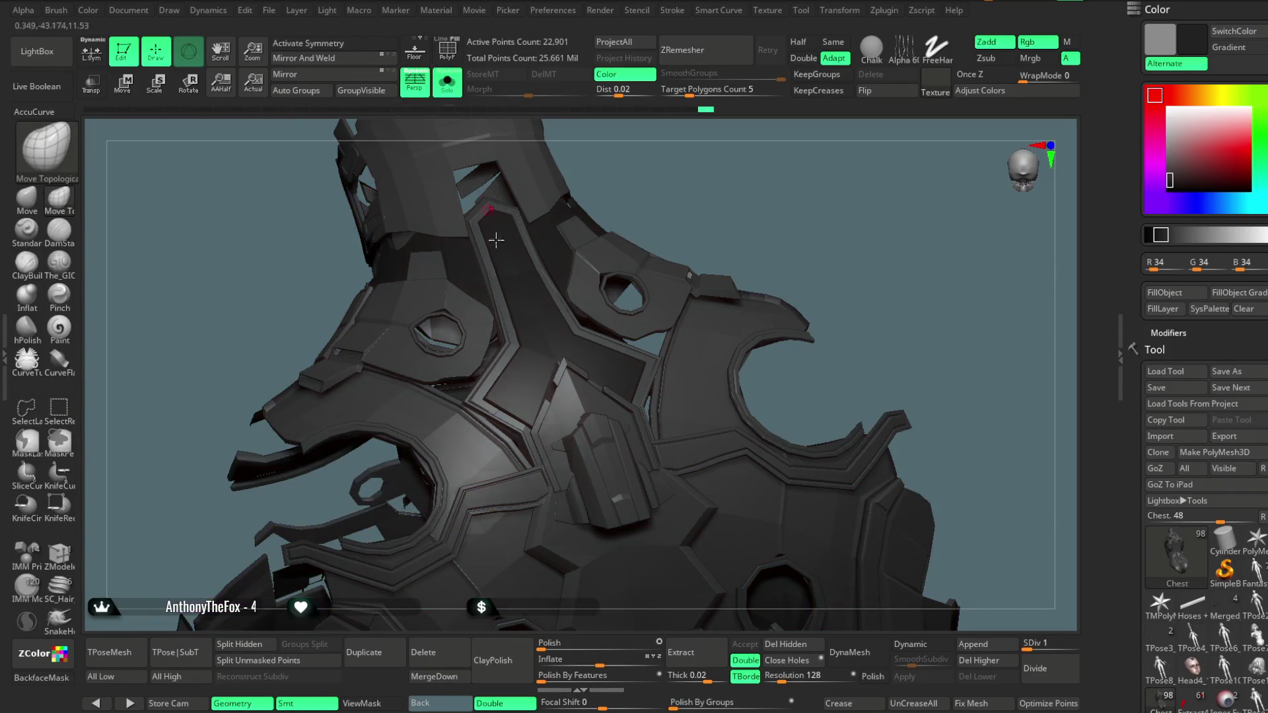
mouse_move(746, 205)
mouse_down()
mouse_move(688, 164)
mouse_move(715, 169)
mouse_move(719, 196)
mouse_move(735, 159)
mouse_move(693, 192)
mouse_move(736, 212)
mouse_move(707, 187)
mouse_up()
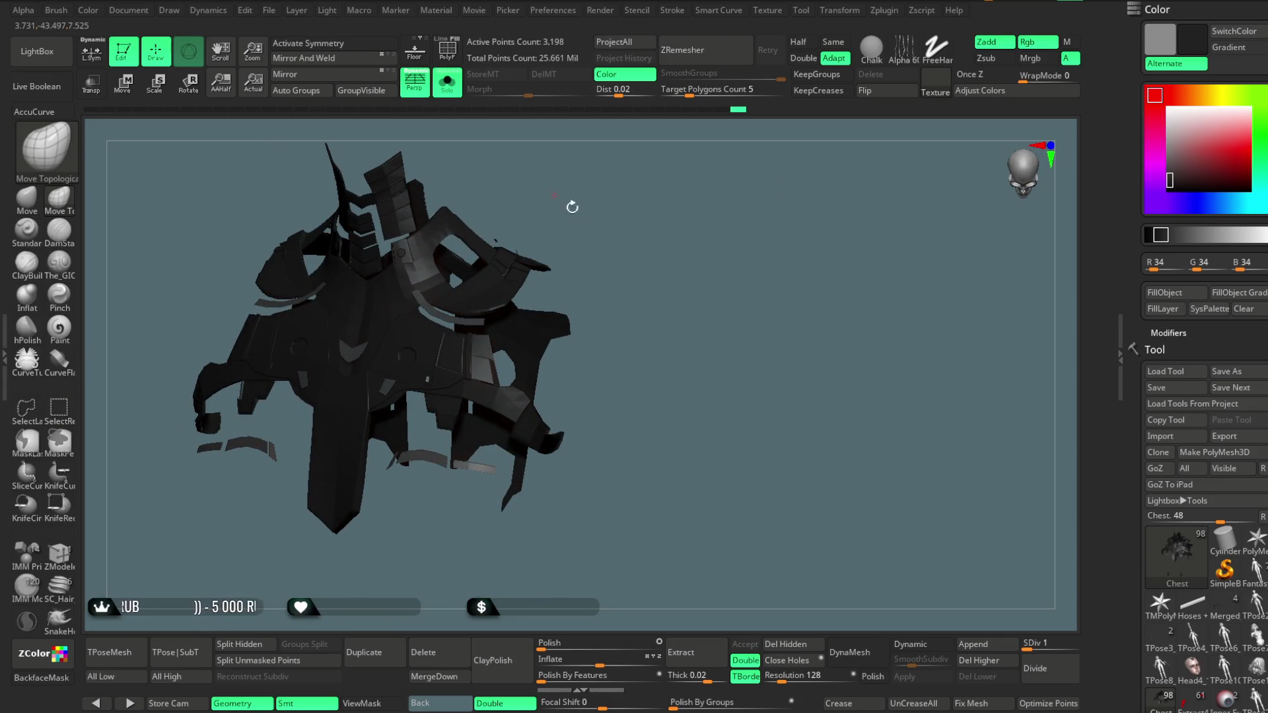
click(453, 80)
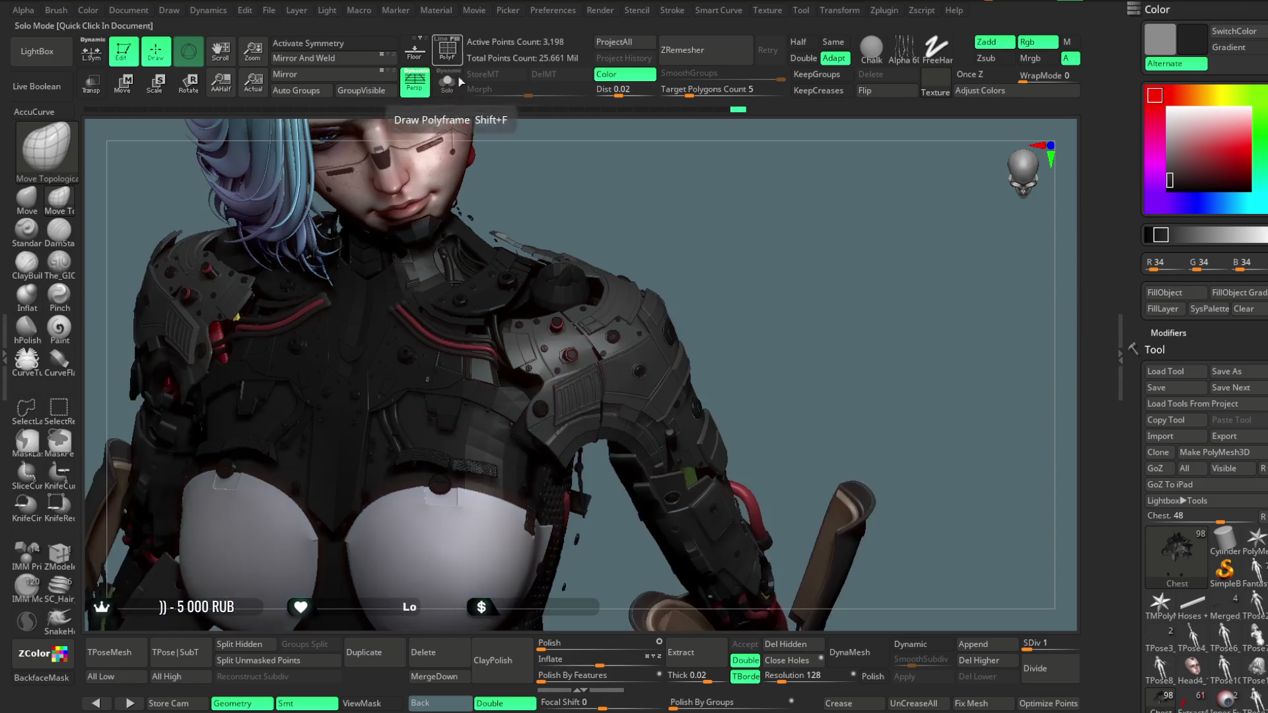
Unhide the remaining mesh parts, frame the full character, and save the project with Ctrl+S
ctrl+shift+click(679, 204)
mouse_move(719, 224)
mouse_down()
mouse_move(723, 207)
mouse_move(679, 218)
mouse_move(693, 261)
mouse_move(677, 204)
mouse_move(711, 220)
mouse_move(705, 235)
mouse_move(716, 236)
mouse_move(691, 221)
mouse_move(685, 249)
mouse_move(704, 284)
mouse_up()
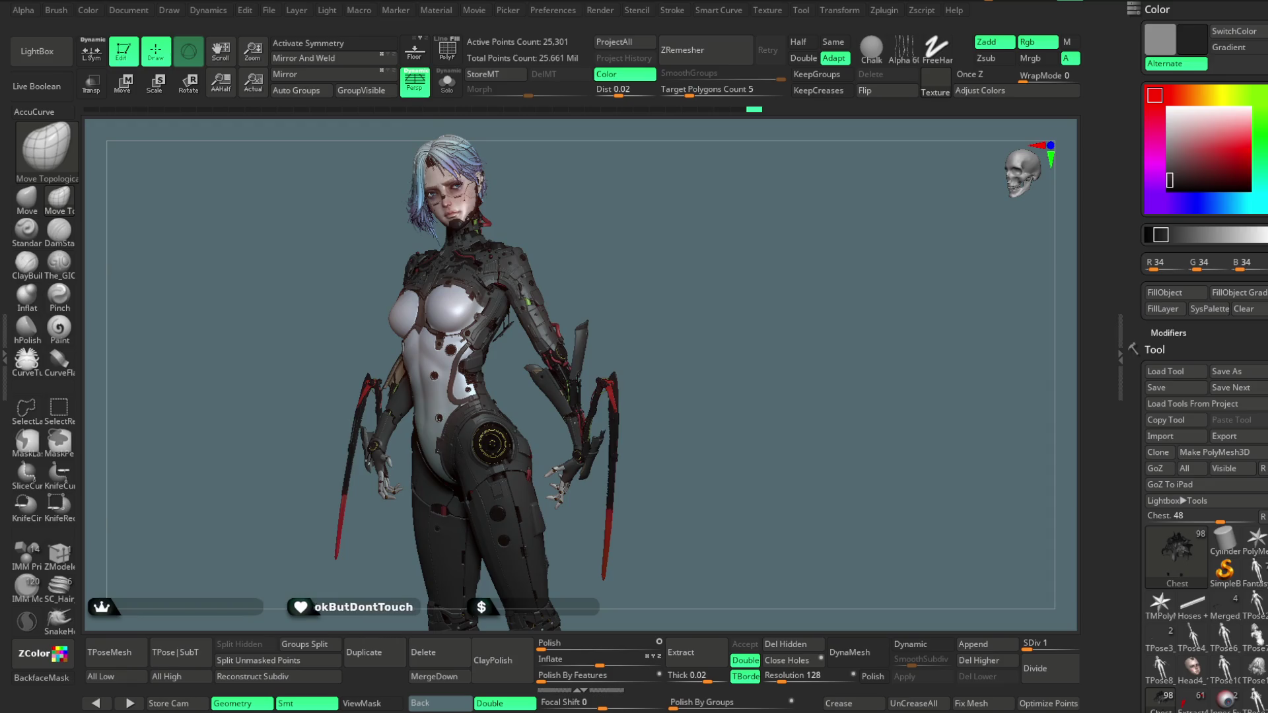
click(269, 10)
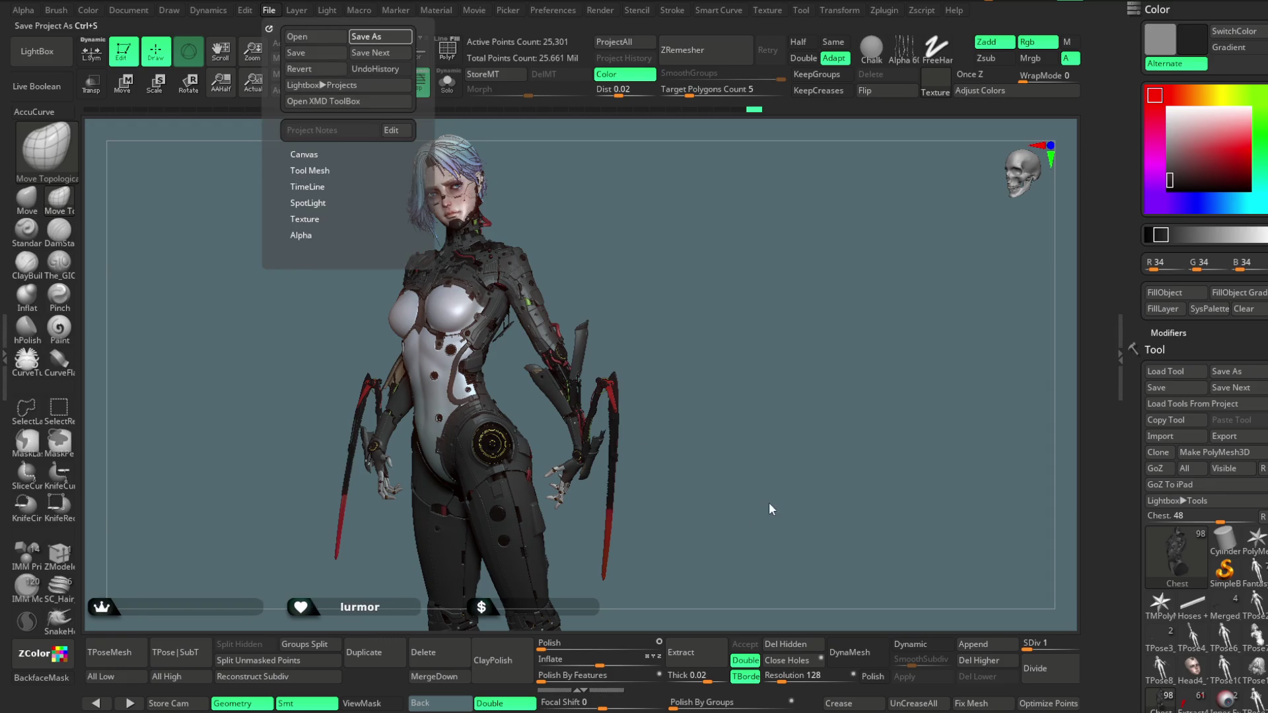
key(ctrl+s)
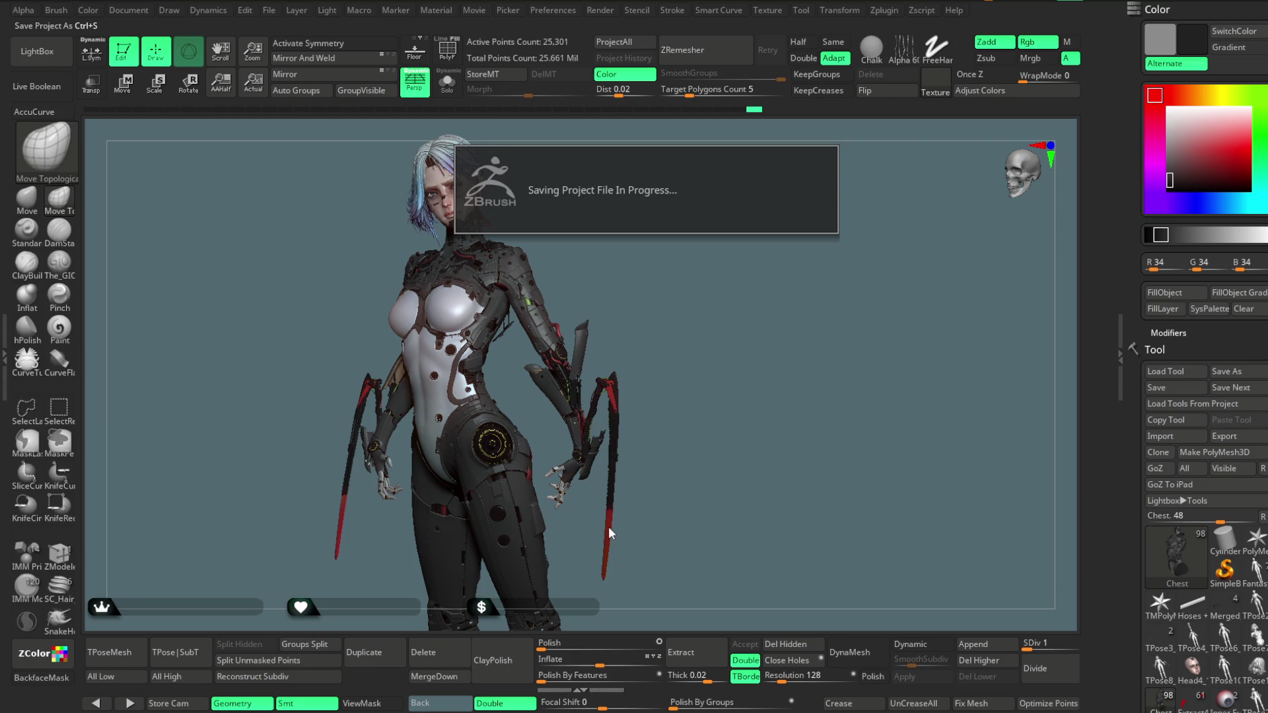
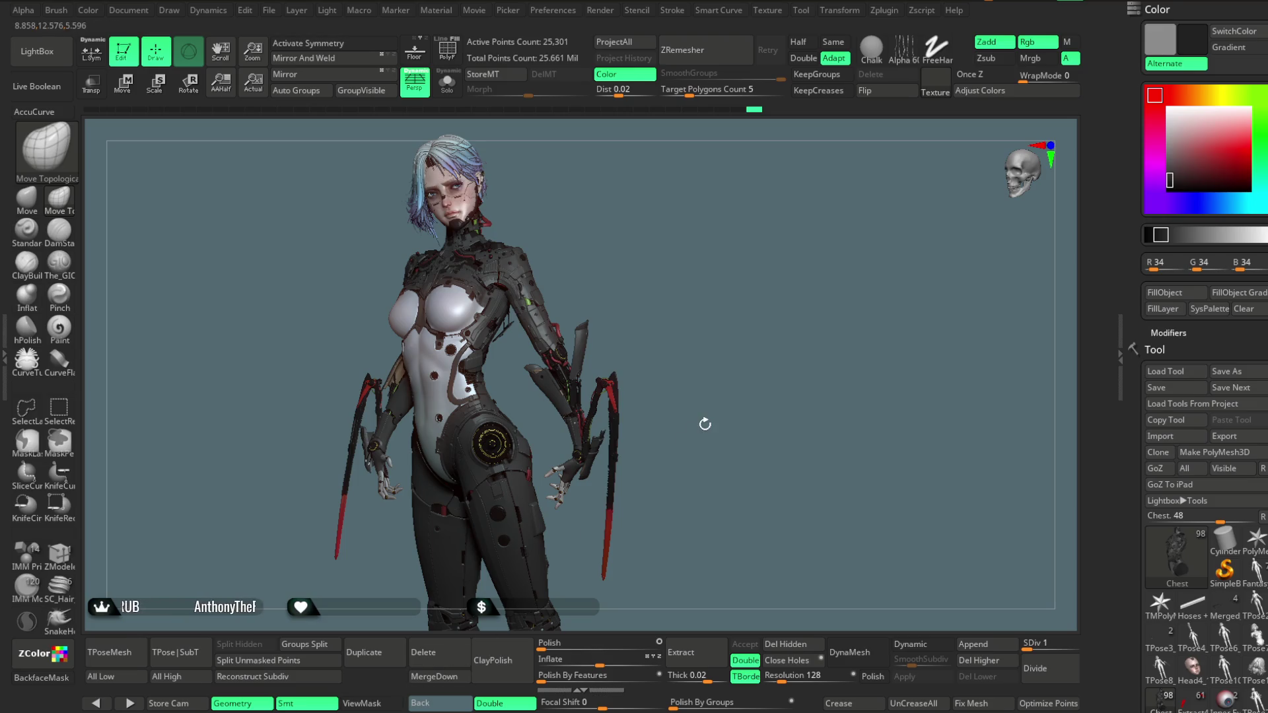
Turn the character to a side angle and zoom in close on the chest and shoulder armour
mouse_move(721, 407)
mouse_down()
mouse_move(703, 401)
mouse_move(731, 400)
mouse_up()
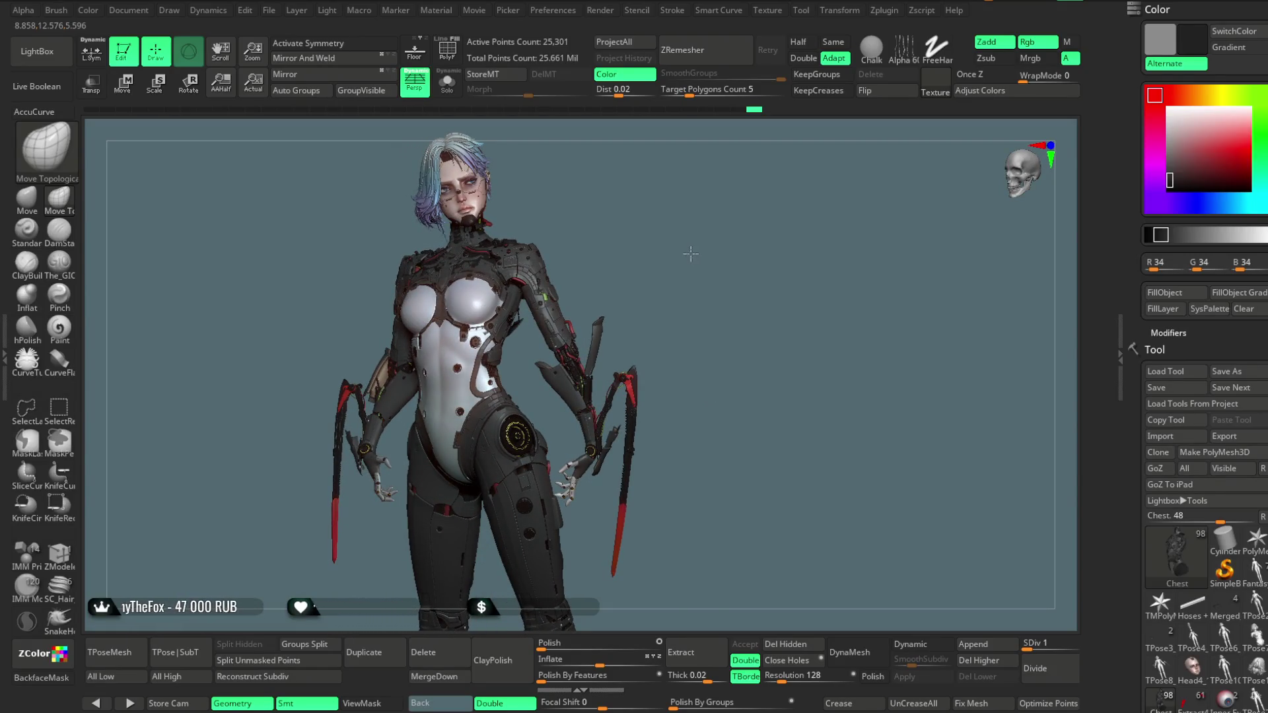
mouse_move(696, 331)
alt+mouse_down()
mouse_move(716, 496)
mouse_move(792, 218)
mouse_move(756, 209)
mouse_move(759, 226)
mouse_move(505, 152)
alt+mouse_up()
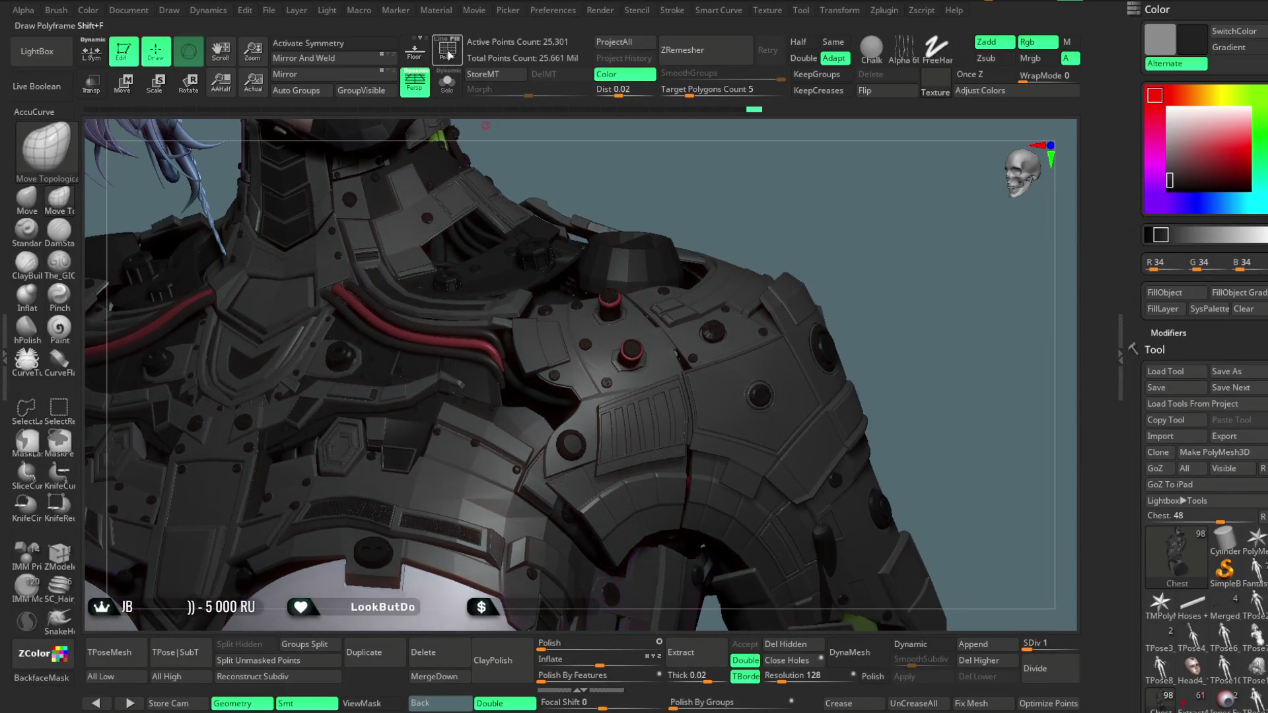
Turn on PolyF polygroup colours, briefly isolate the shoulder piece, then bring the hidden parts back
click(448, 55)
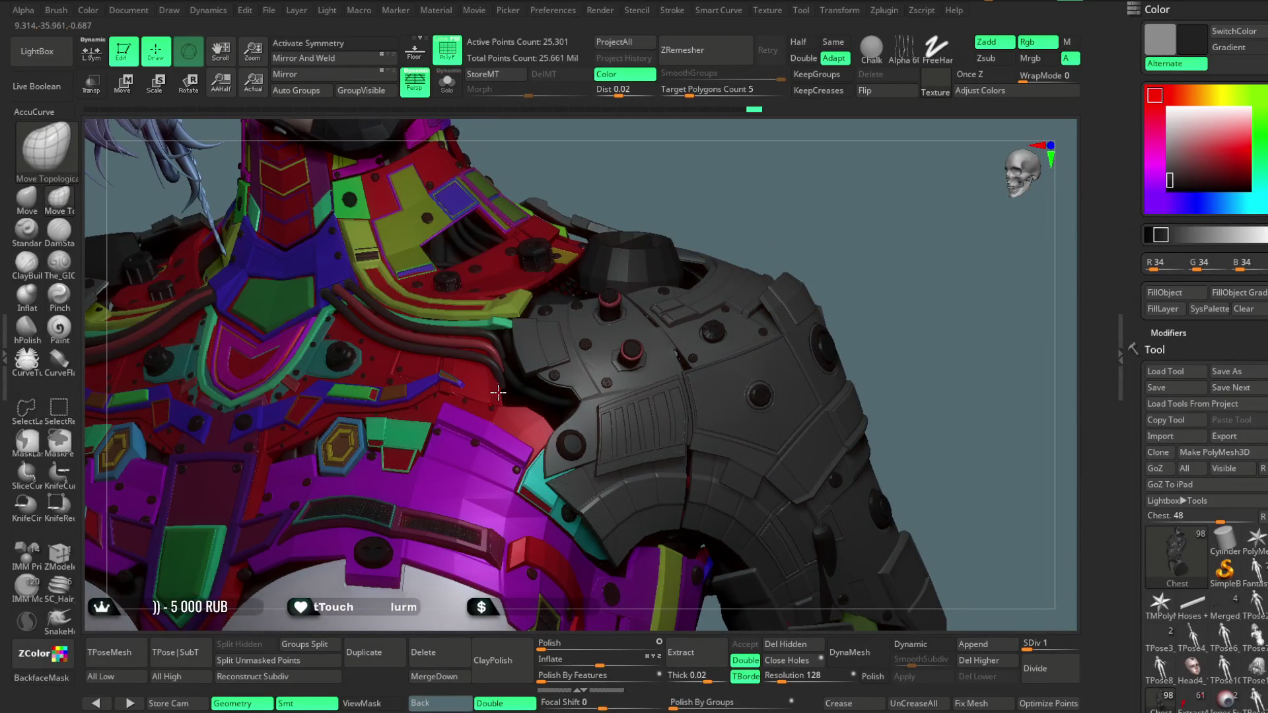
key(ctrl+shift)
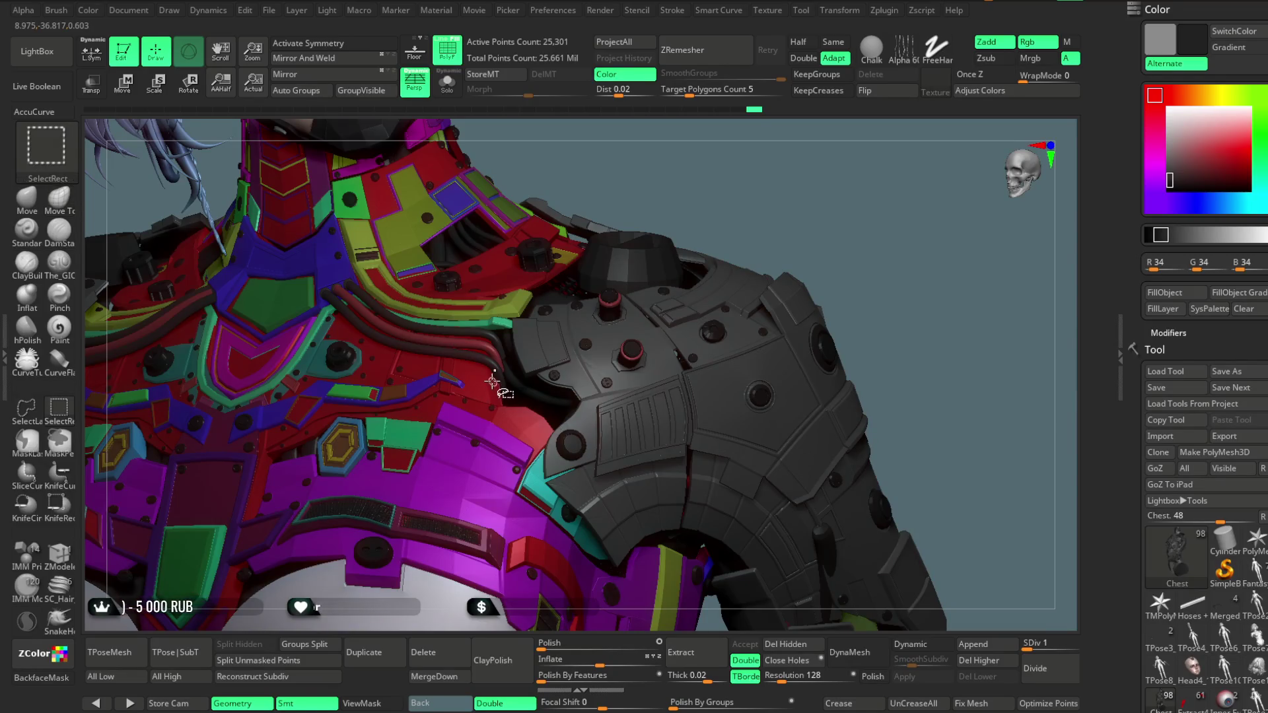
ctrl+shift+click(525, 412)
mouse_move(819, 192)
mouse_down()
mouse_move(745, 162)
mouse_move(747, 181)
mouse_move(747, 147)
mouse_move(753, 184)
mouse_move(741, 155)
mouse_move(722, 204)
mouse_move(691, 209)
mouse_move(704, 184)
mouse_move(681, 335)
mouse_move(683, 284)
mouse_move(716, 376)
mouse_move(684, 205)
mouse_move(734, 224)
mouse_move(660, 258)
mouse_up()
ctrl+shift+click(716, 215)
Hide the small green and magenta panels so only the red chest piece remains
key(ctrl+shift)
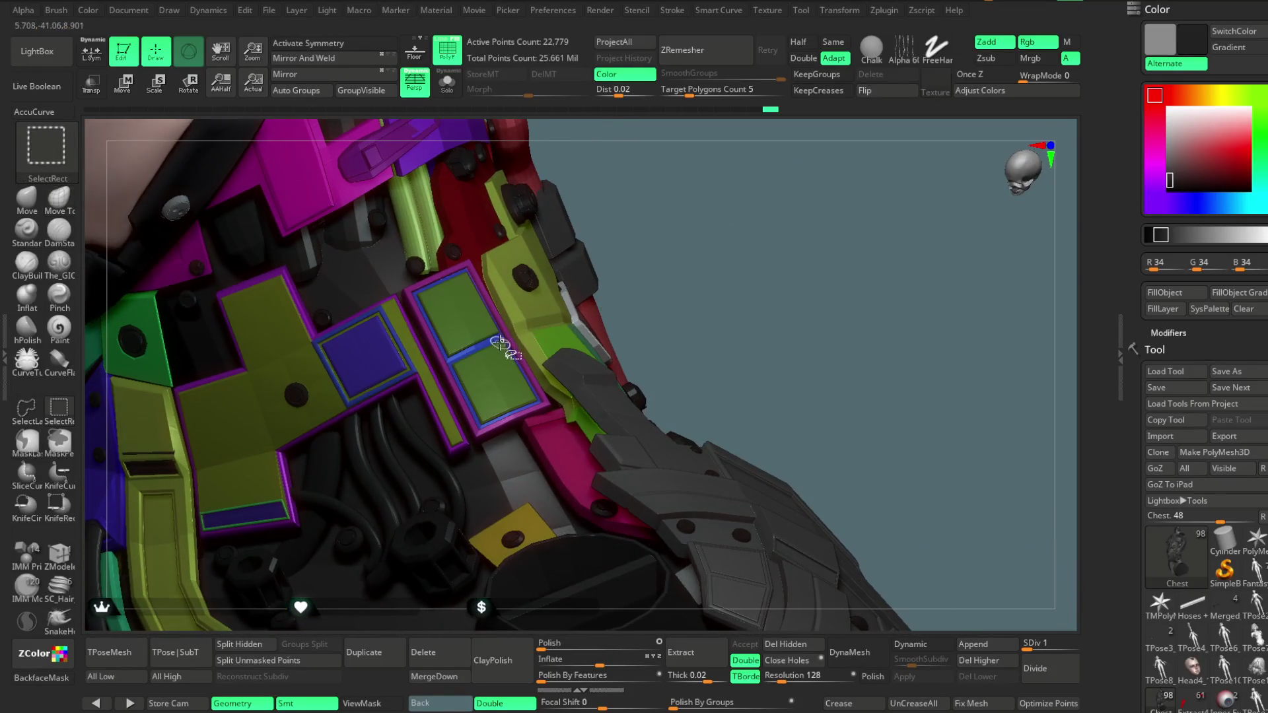
ctrl+shift+click(637, 251)
drag(702, 269, 674, 291)
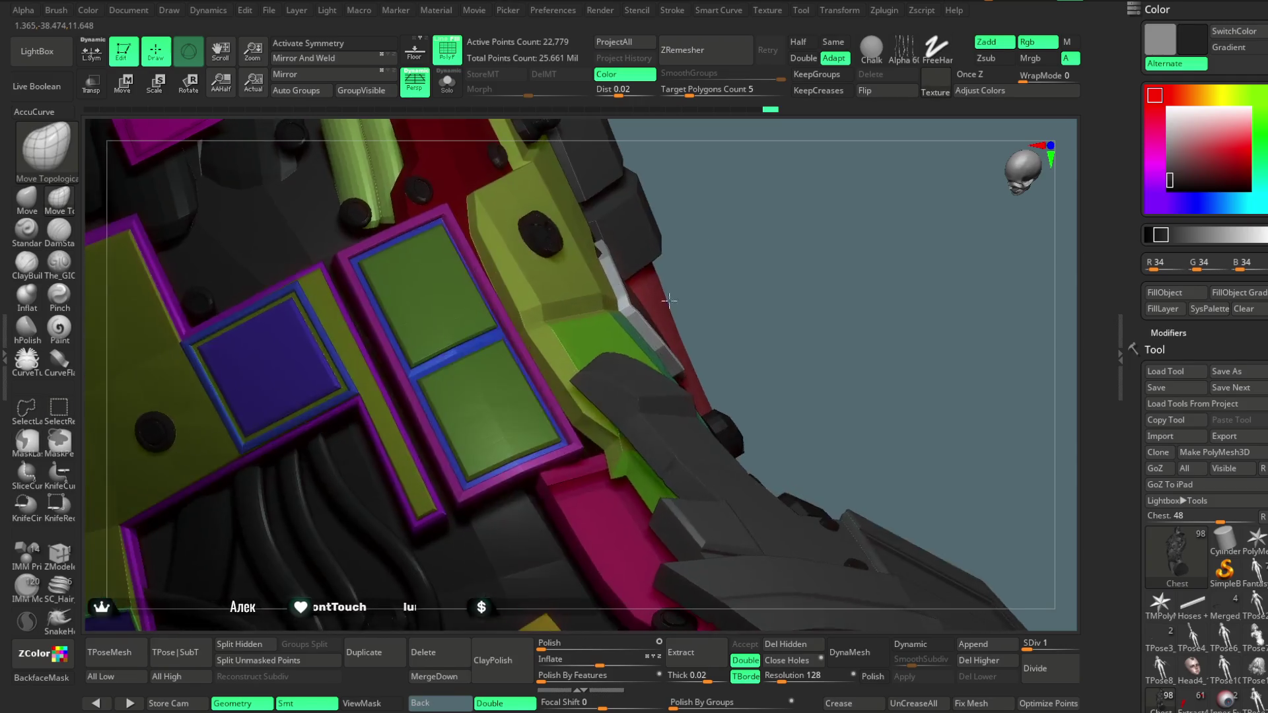
key(ctrl+shift)
mouse_move(693, 218)
mouse_down()
mouse_move(750, 190)
mouse_move(769, 209)
mouse_move(753, 224)
mouse_move(750, 201)
mouse_up()
key(ctrl+shift)
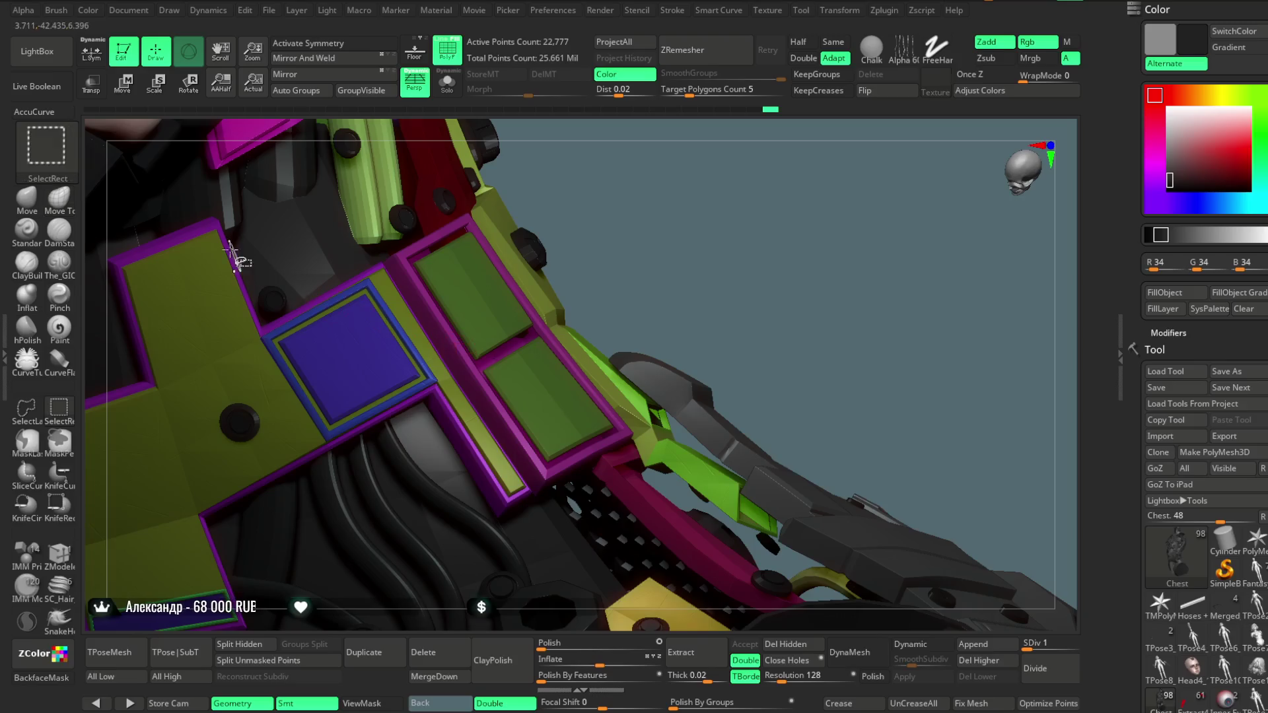
ctrl+alt+shift+click(215, 223)
mouse_move(583, 218)
mouse_down()
mouse_move(683, 201)
mouse_move(699, 262)
mouse_up()
ctrl+shift+click(692, 272)
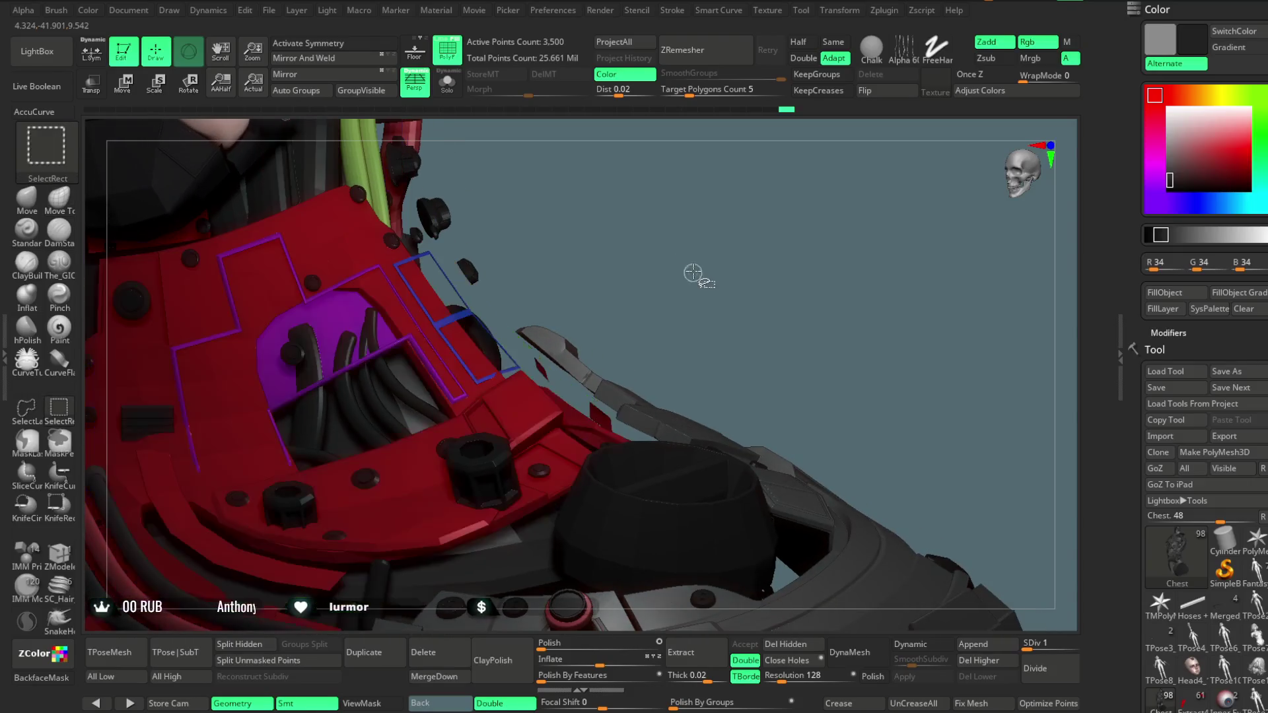
Unhide all armour parts and turn on Solo to show only the chest armour subtool
ctrl+shift+click(682, 241)
mouse_move(683, 241)
mouse_down()
mouse_move(685, 204)
mouse_move(634, 252)
mouse_up()
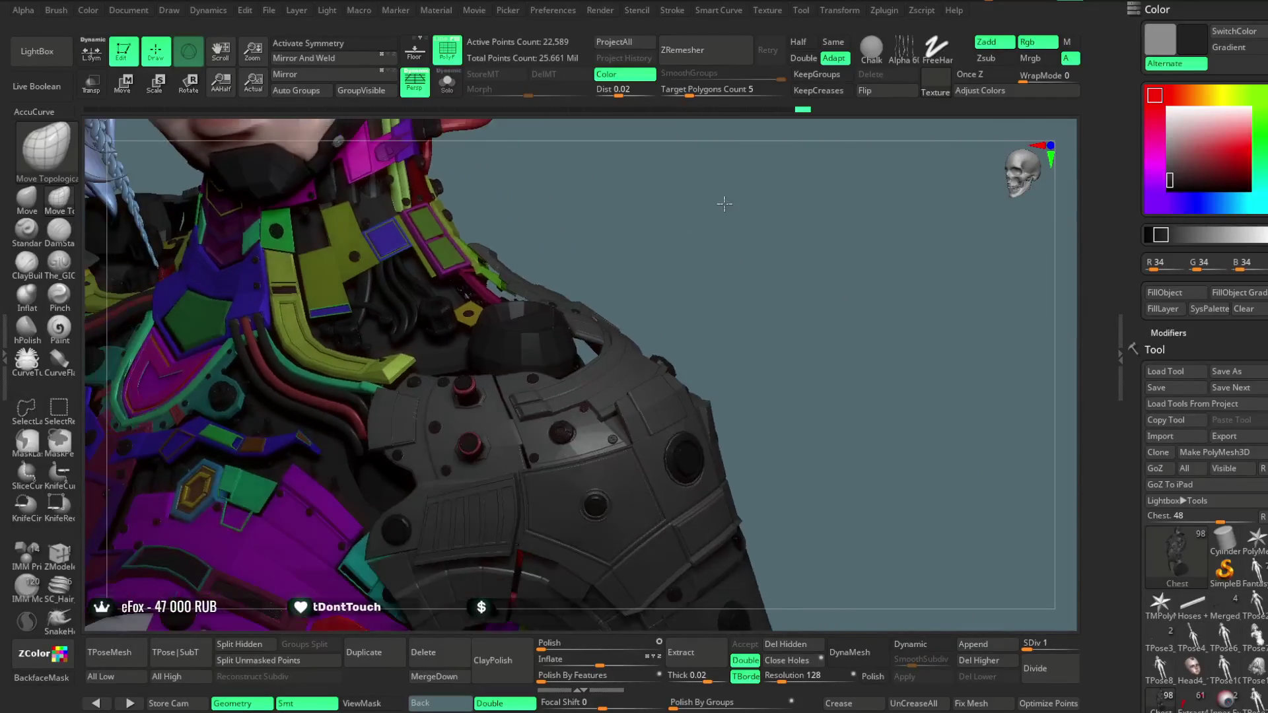
mouse_move(724, 203)
mouse_down()
mouse_move(732, 225)
mouse_move(706, 217)
mouse_up()
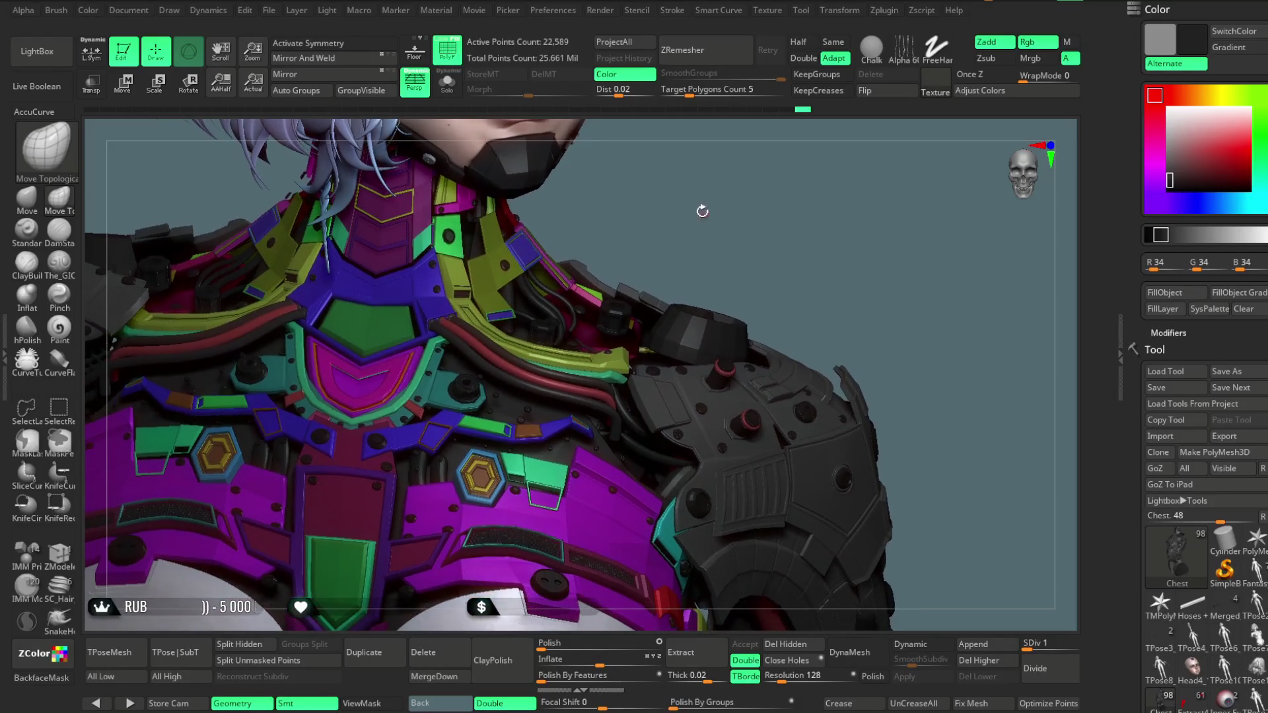
click(447, 82)
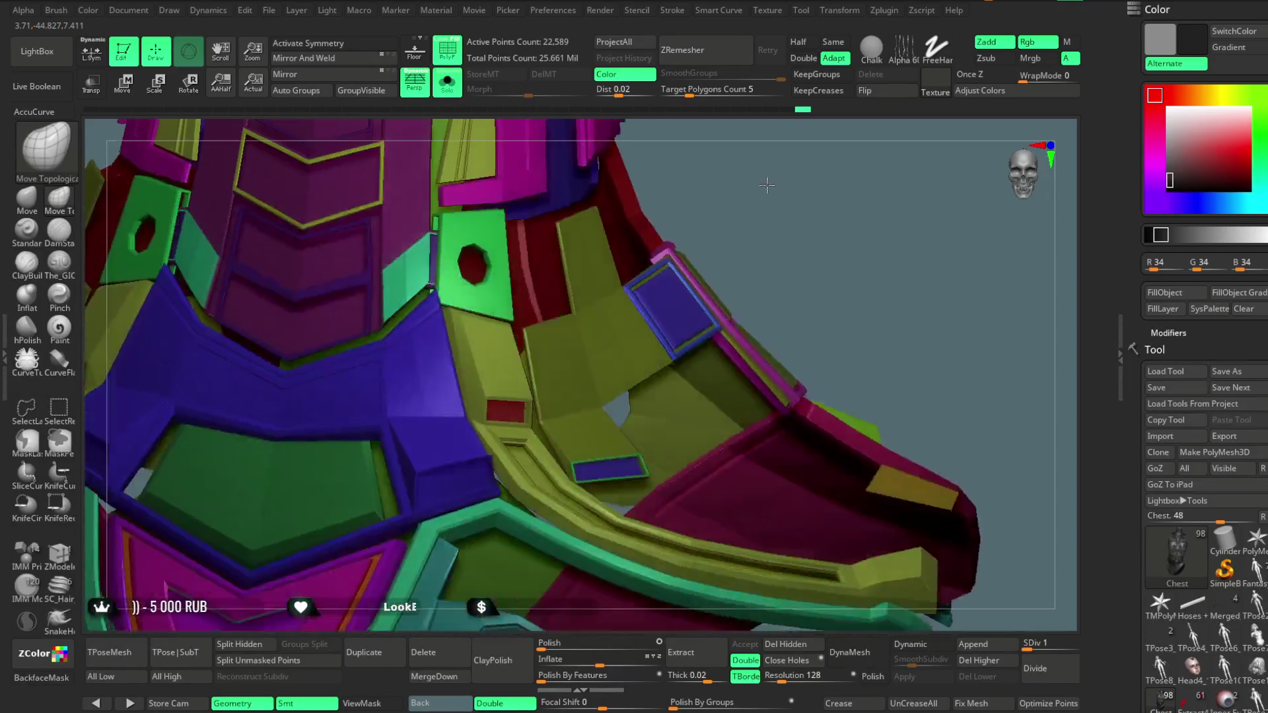
Isolate the red piece, hide the yellow-green and green panel groups, then restore the full armour
key(ctrl+shift)
right_drag(543, 358, 446, 344)
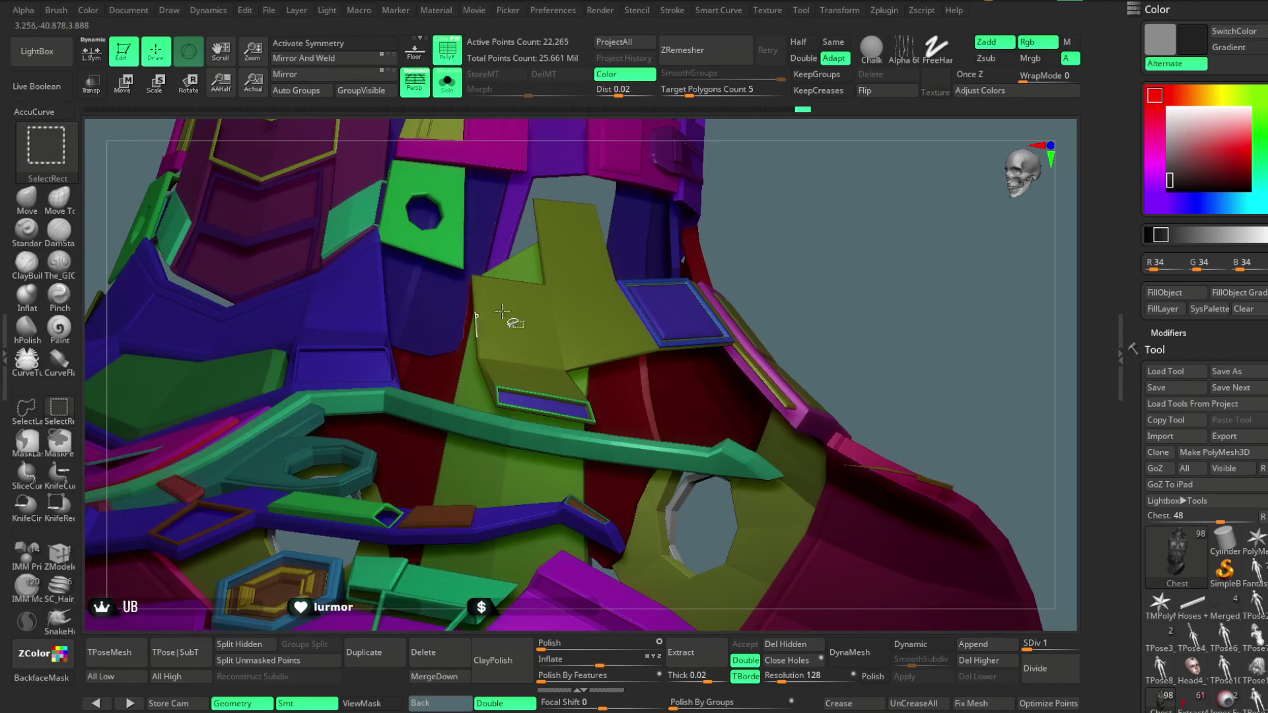
alt+click(487, 331)
ctrl+shift+click(459, 320)
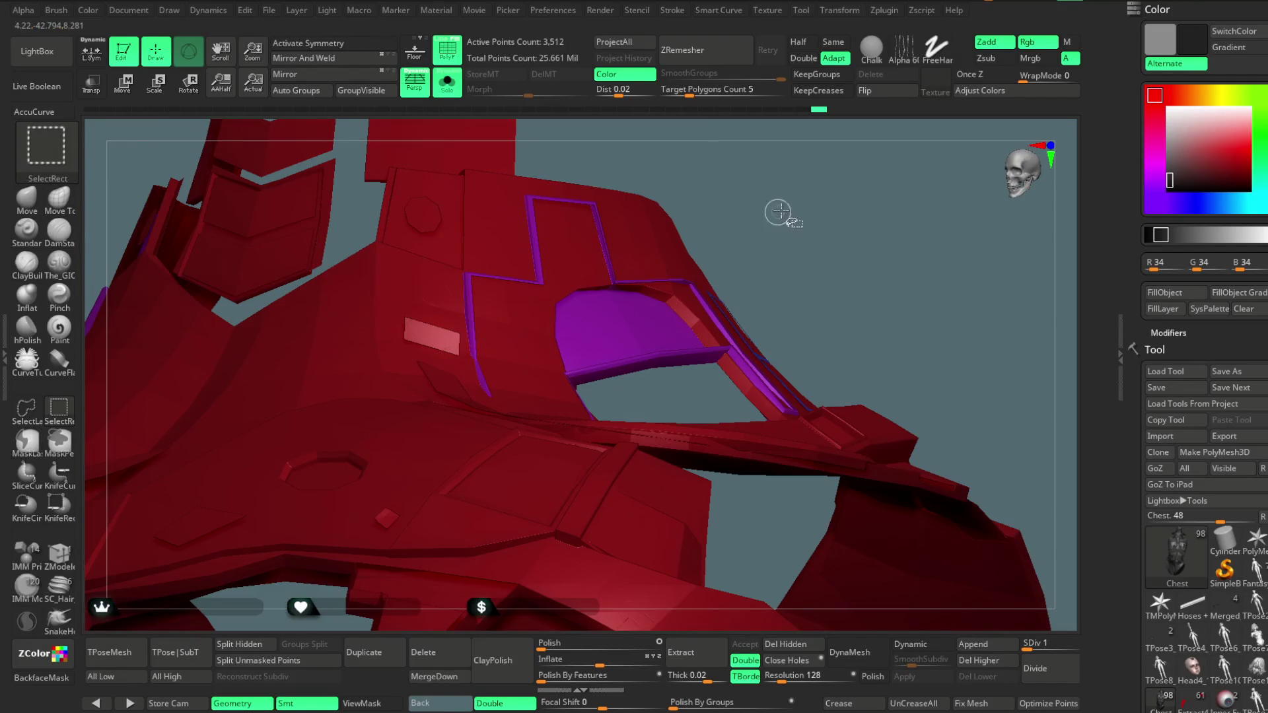
key(Down)
right_drag(803, 204, 573, 396)
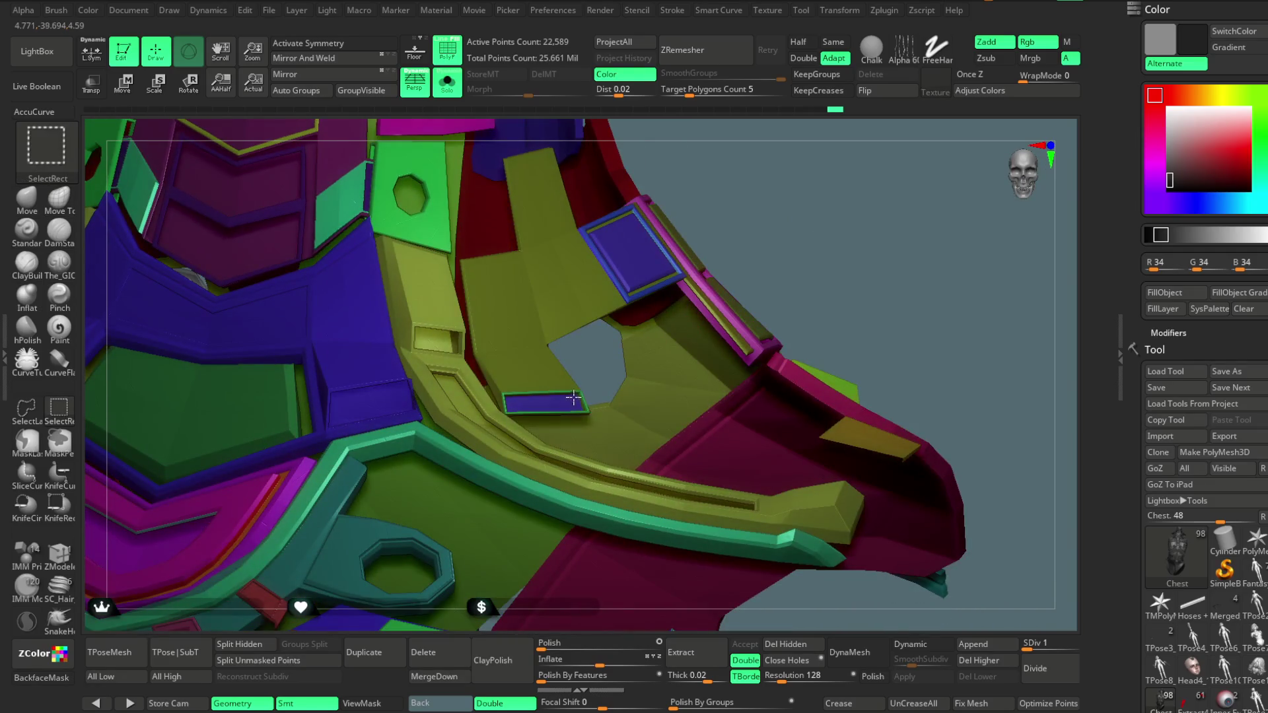
key(Down)
mouse_move(691, 177)
right_down()
mouse_move(716, 212)
mouse_move(474, 229)
right_up()
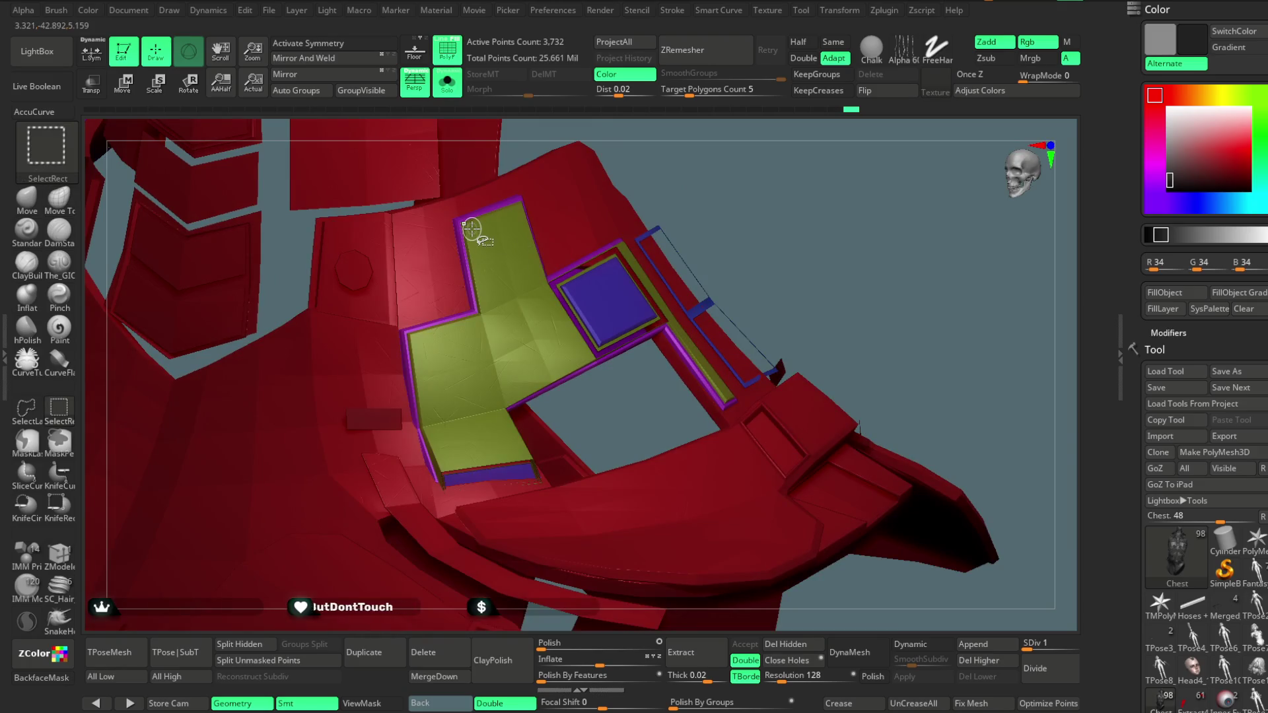
ctrl+shift+click(471, 229)
mouse_move(764, 193)
right_down()
mouse_move(750, 218)
mouse_move(734, 212)
mouse_move(735, 238)
mouse_move(769, 265)
mouse_move(736, 204)
mouse_move(751, 192)
mouse_move(722, 249)
mouse_move(730, 311)
mouse_move(765, 231)
mouse_move(752, 244)
right_up()
key(Up)
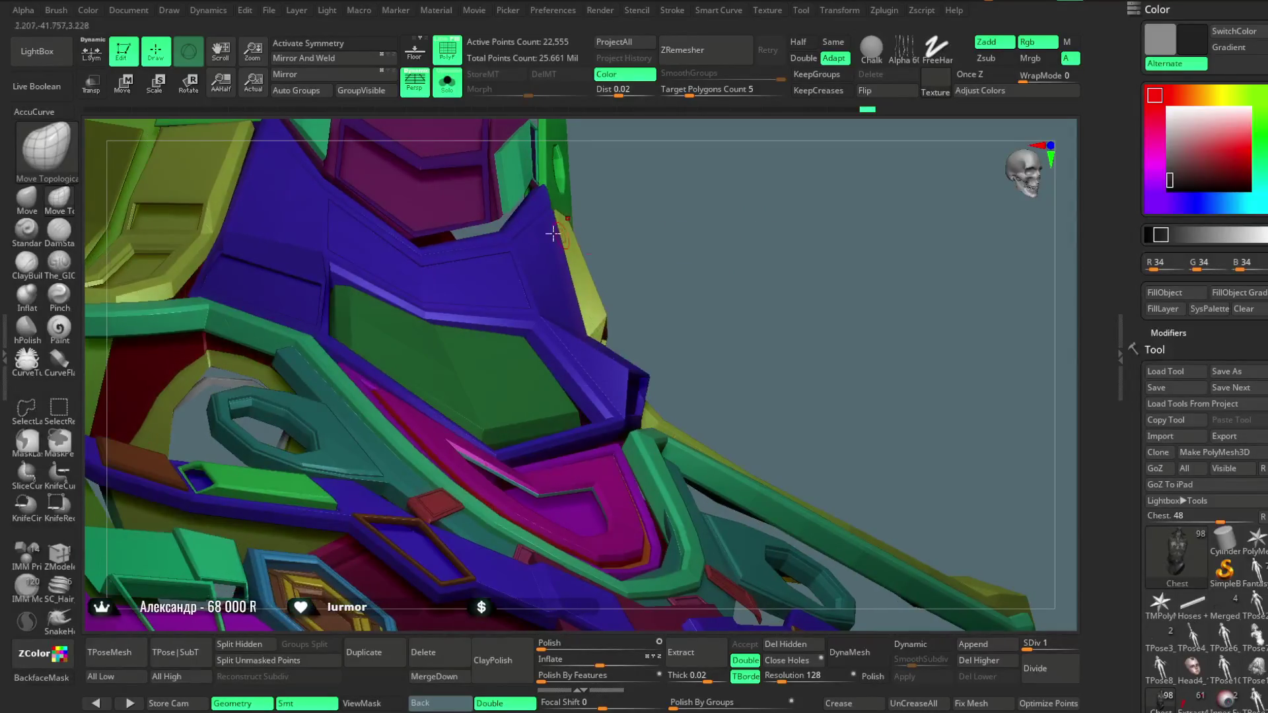
Switch to the ZModeler brush and bring up its polygon action list
click(57, 563)
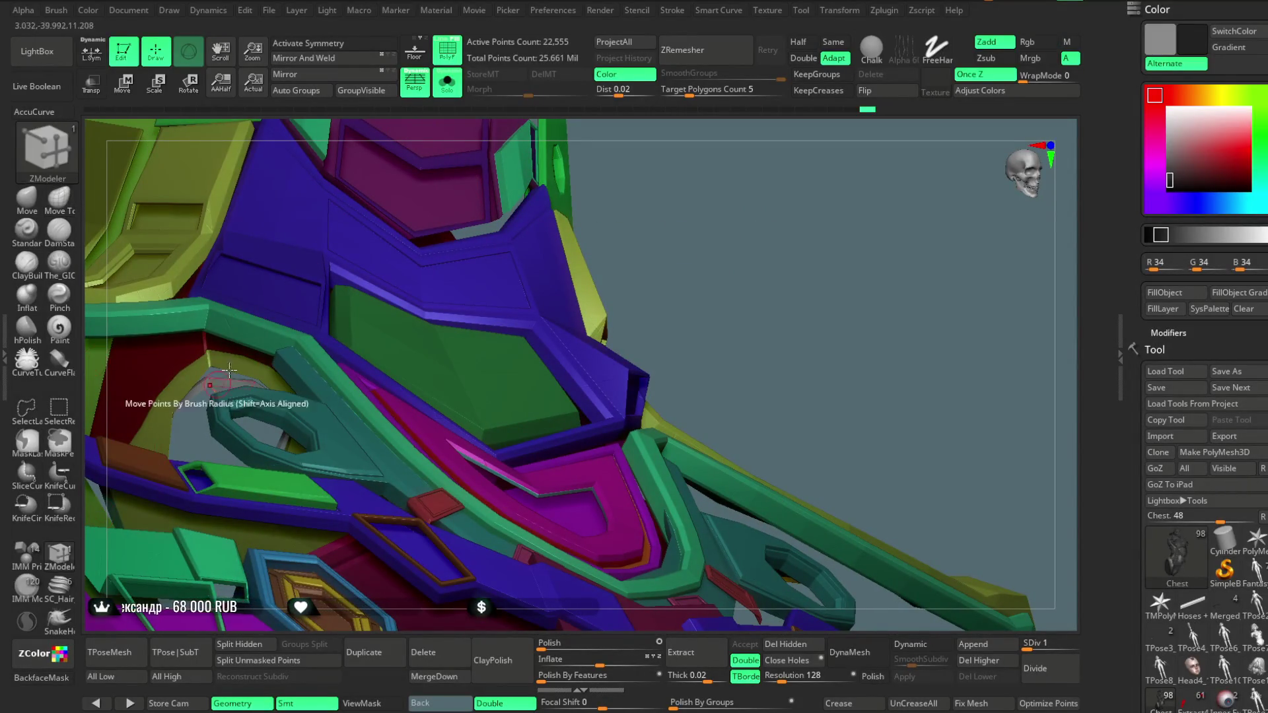
right_drag(713, 247, 659, 427)
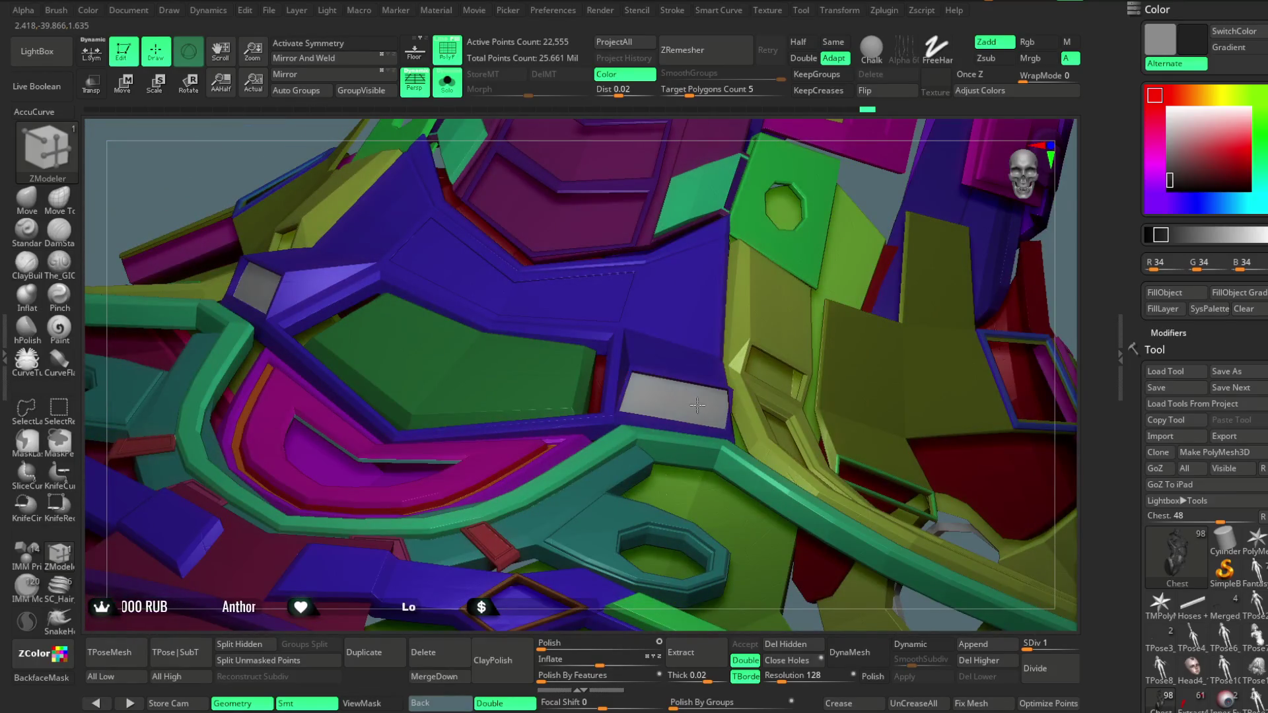
key(space)
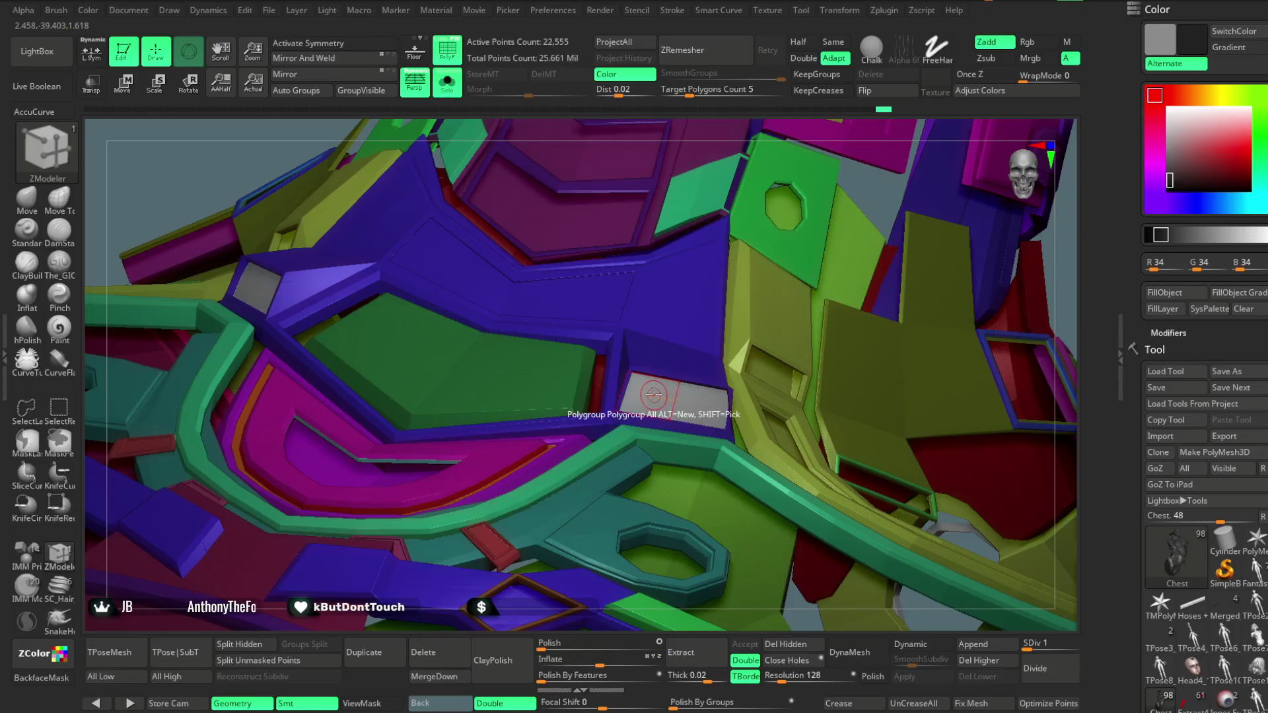
Isolate the red piece, hide its blue panel group, then reveal every chest armour piece
key(ctrl+shift)
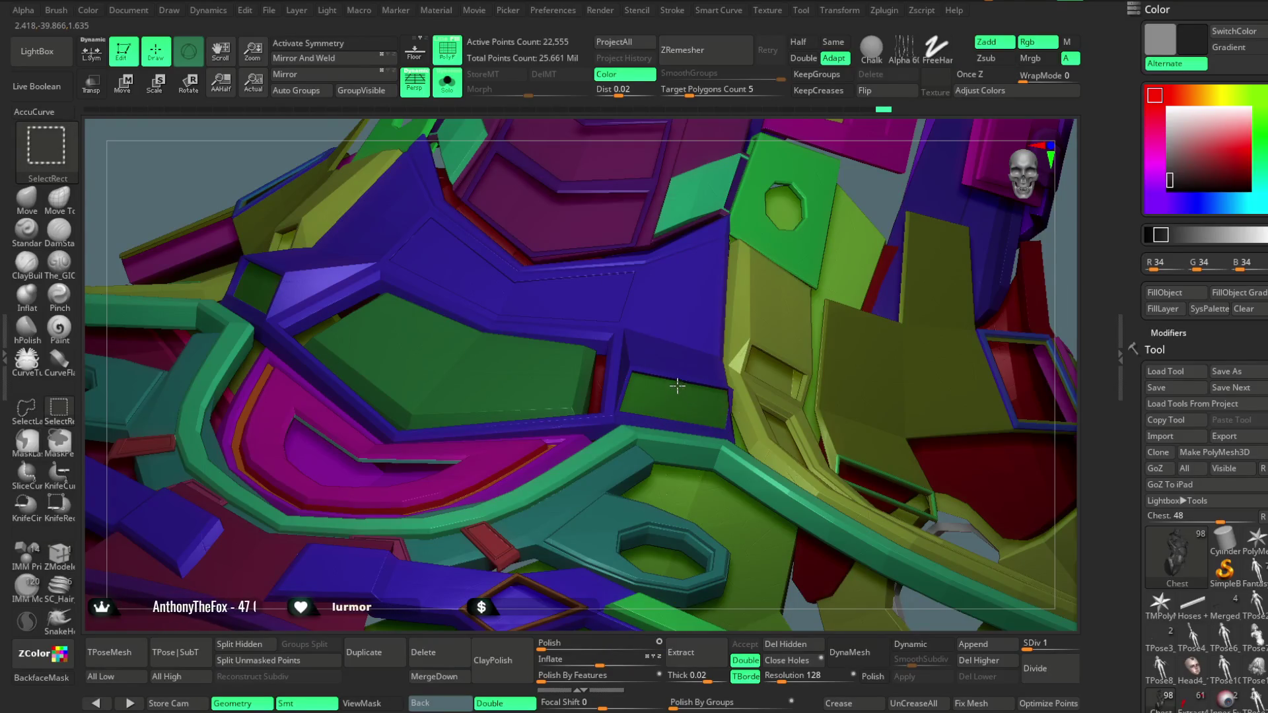
ctrl+shift+click(211, 195)
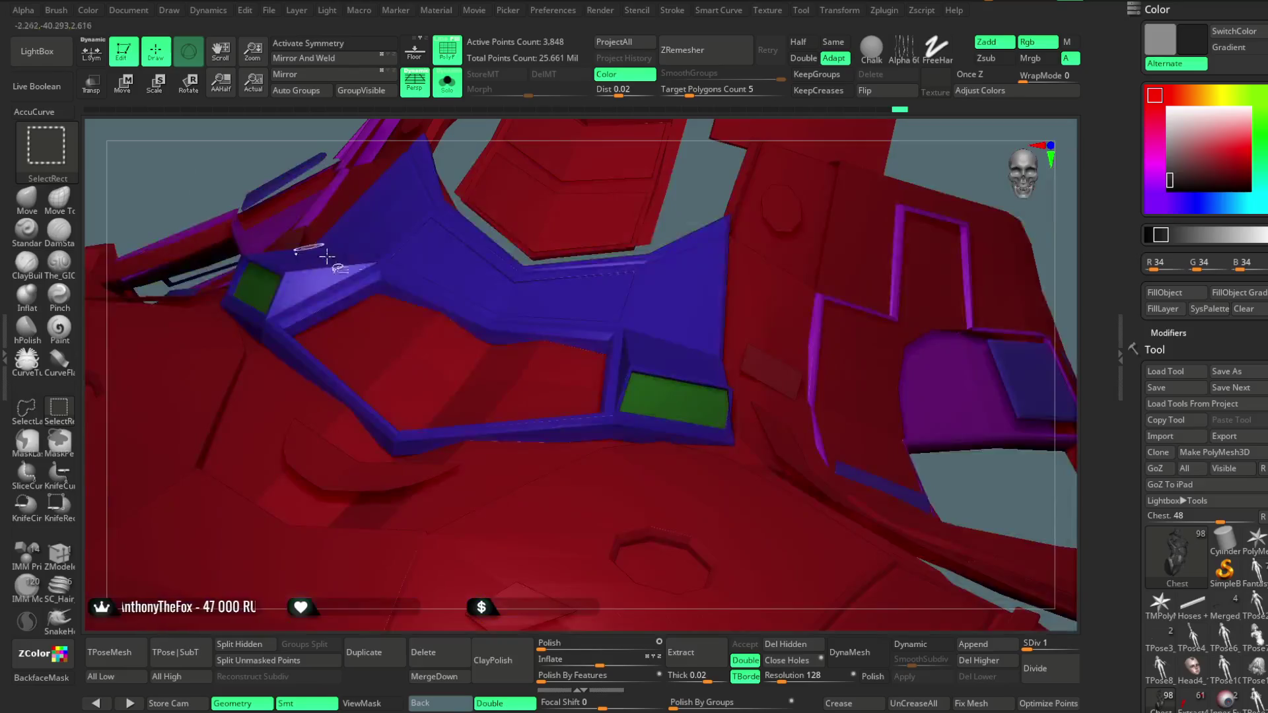
ctrl+shift+click(700, 218)
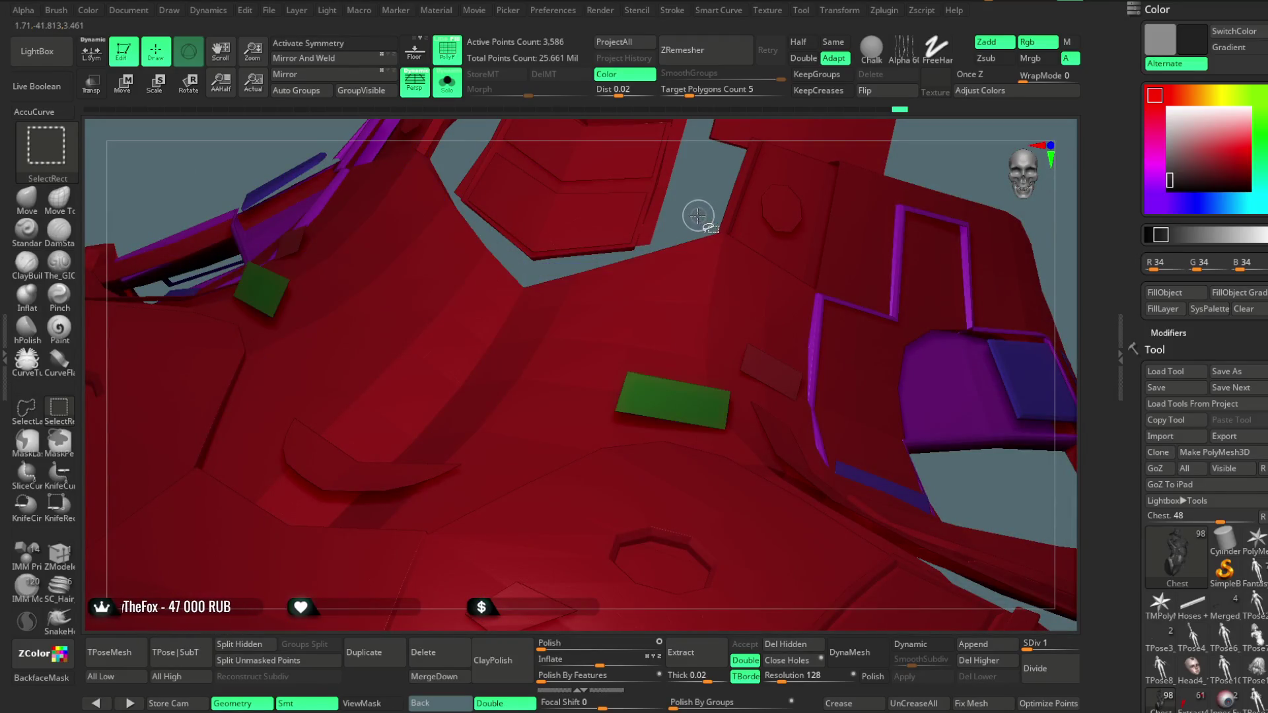
drag(695, 191, 989, 291)
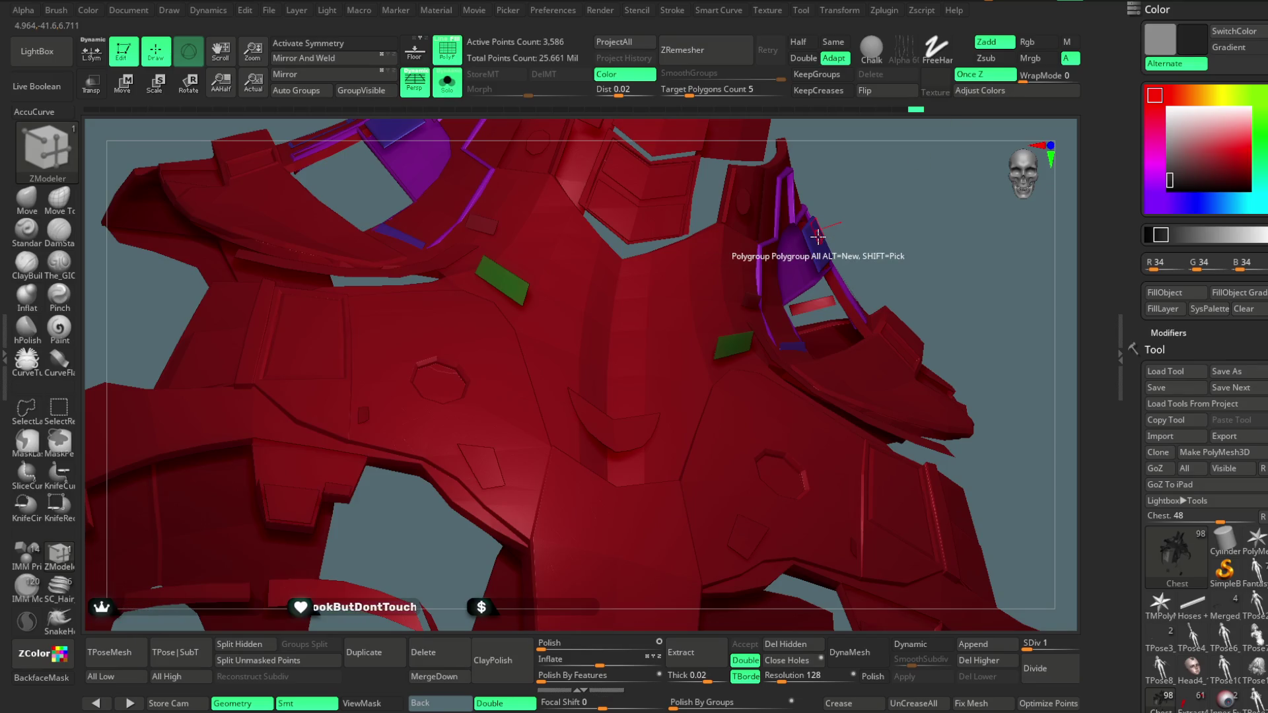
key(Down)
key(Down)
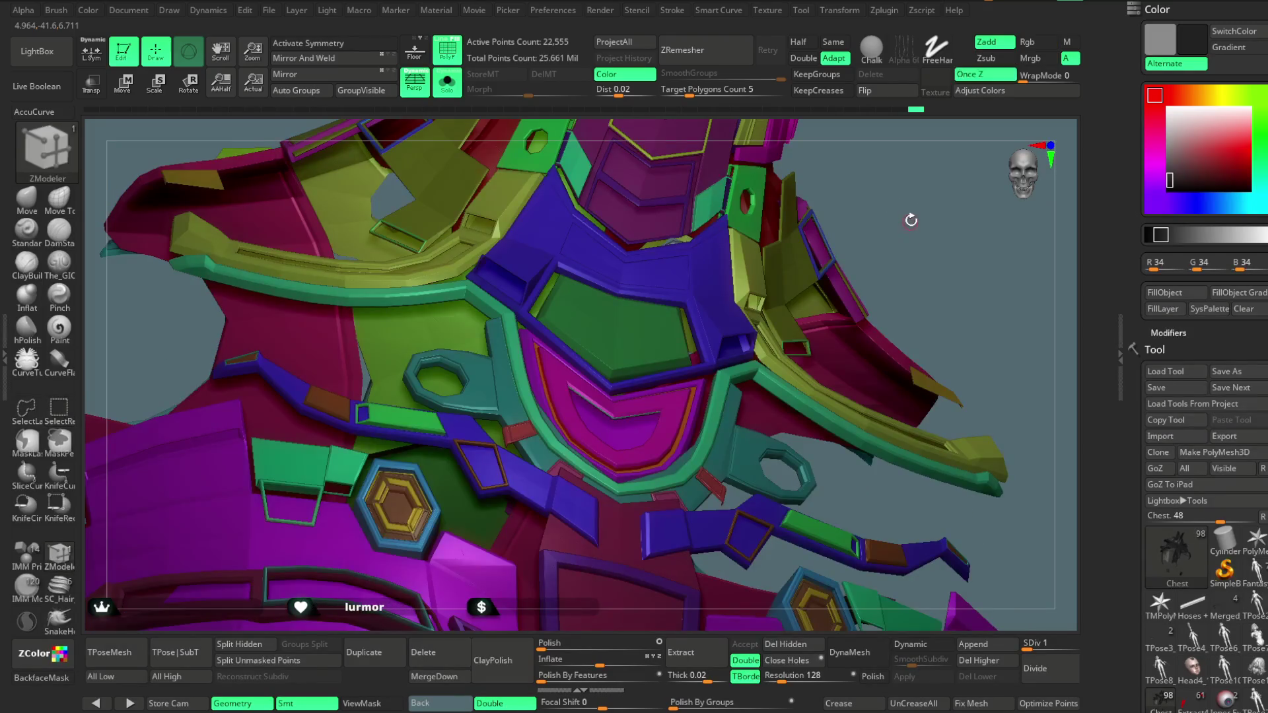
Hide and invert the dark purple polygroups to inspect them, then show all parts again
mouse_move(923, 238)
mouse_down()
mouse_move(914, 254)
mouse_move(943, 198)
mouse_move(817, 354)
mouse_move(829, 280)
mouse_move(801, 257)
mouse_move(815, 370)
mouse_move(793, 390)
mouse_move(734, 294)
mouse_up()
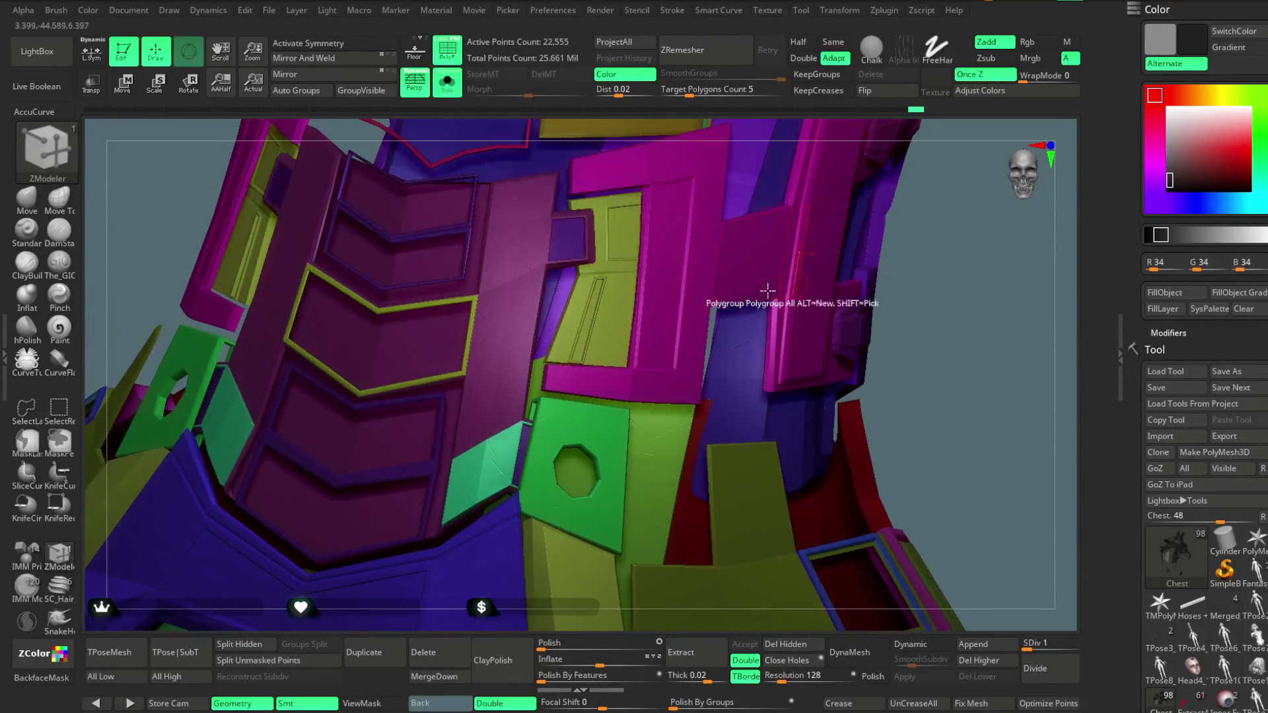
key(ctrl+shift)
ctrl+alt+shift+click(572, 235)
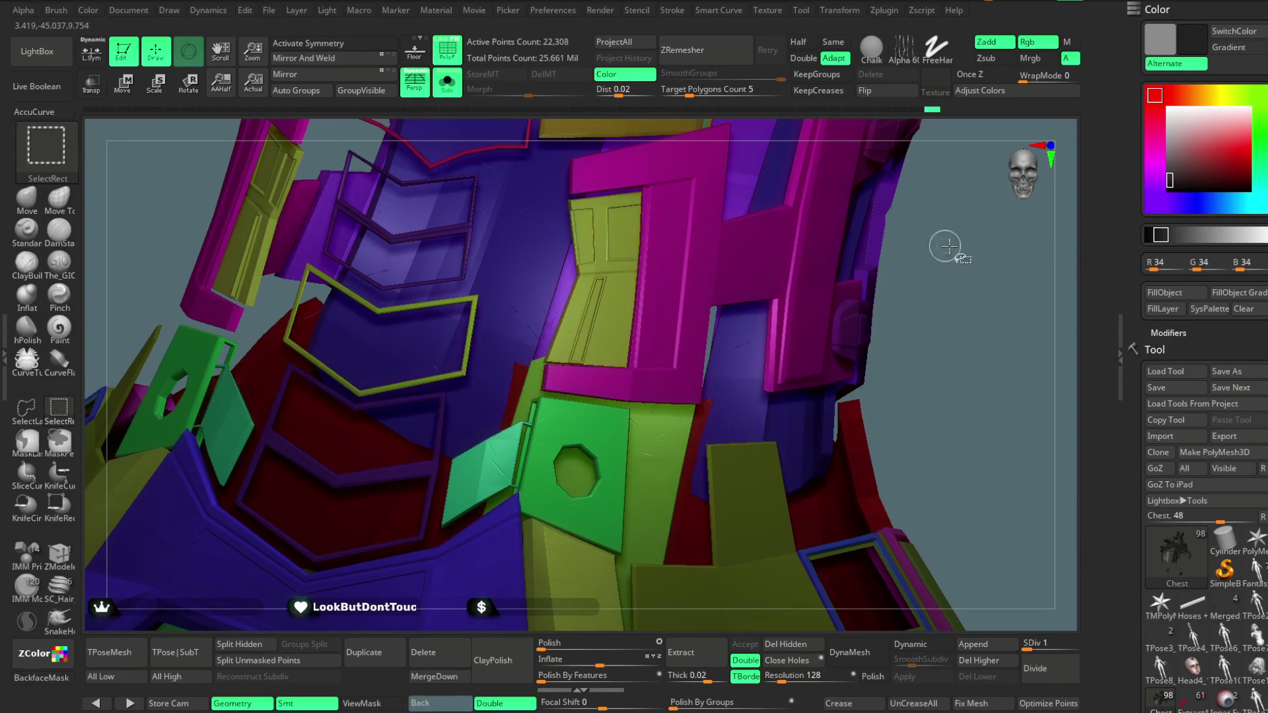
ctrl+shift+click(947, 246)
ctrl+alt+shift+click(589, 215)
mouse_move(867, 301)
mouse_down()
mouse_move(843, 216)
mouse_move(844, 271)
mouse_move(838, 244)
mouse_up()
key(ctrl+shift)
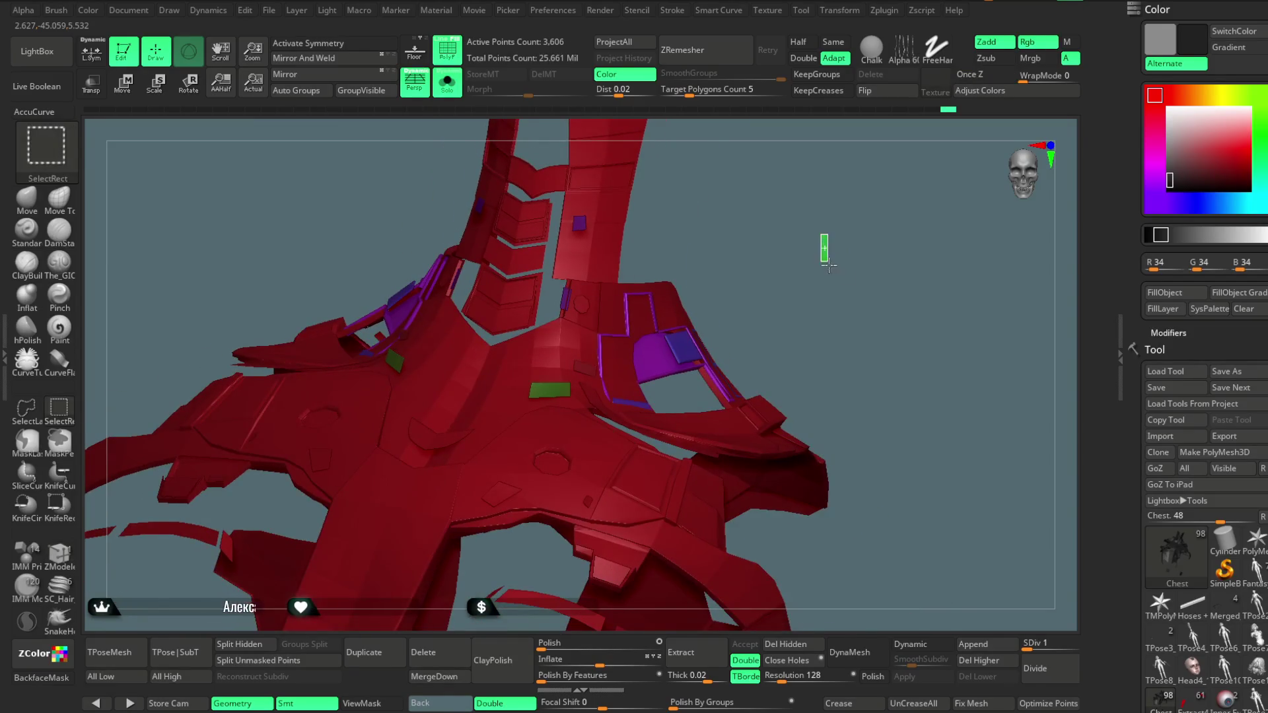
ctrl+shift+click(829, 265)
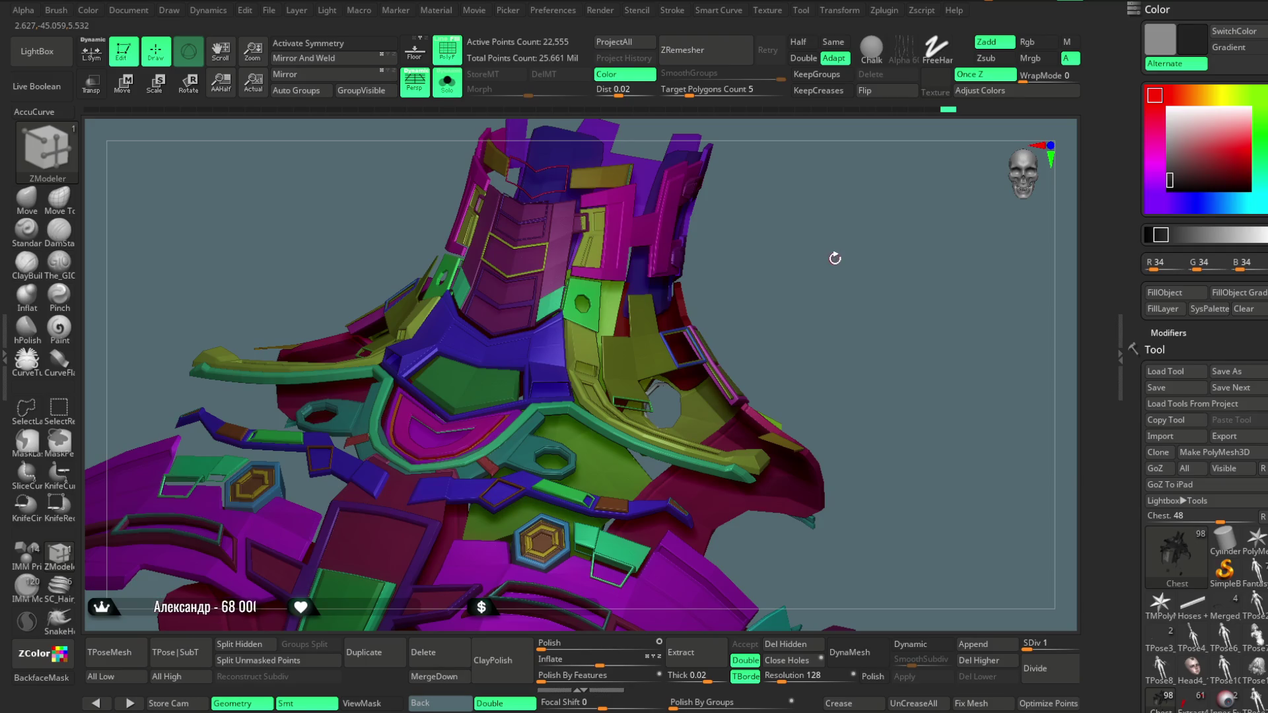
Mark the strip above the green centre plate as a new polygroup and recolour it blue
mouse_move(830, 246)
mouse_down()
mouse_move(863, 277)
mouse_move(739, 247)
mouse_move(765, 228)
mouse_move(740, 370)
mouse_move(462, 475)
mouse_up()
mouse_move(442, 386)
mouse_down()
mouse_move(464, 417)
mouse_move(493, 409)
mouse_up()
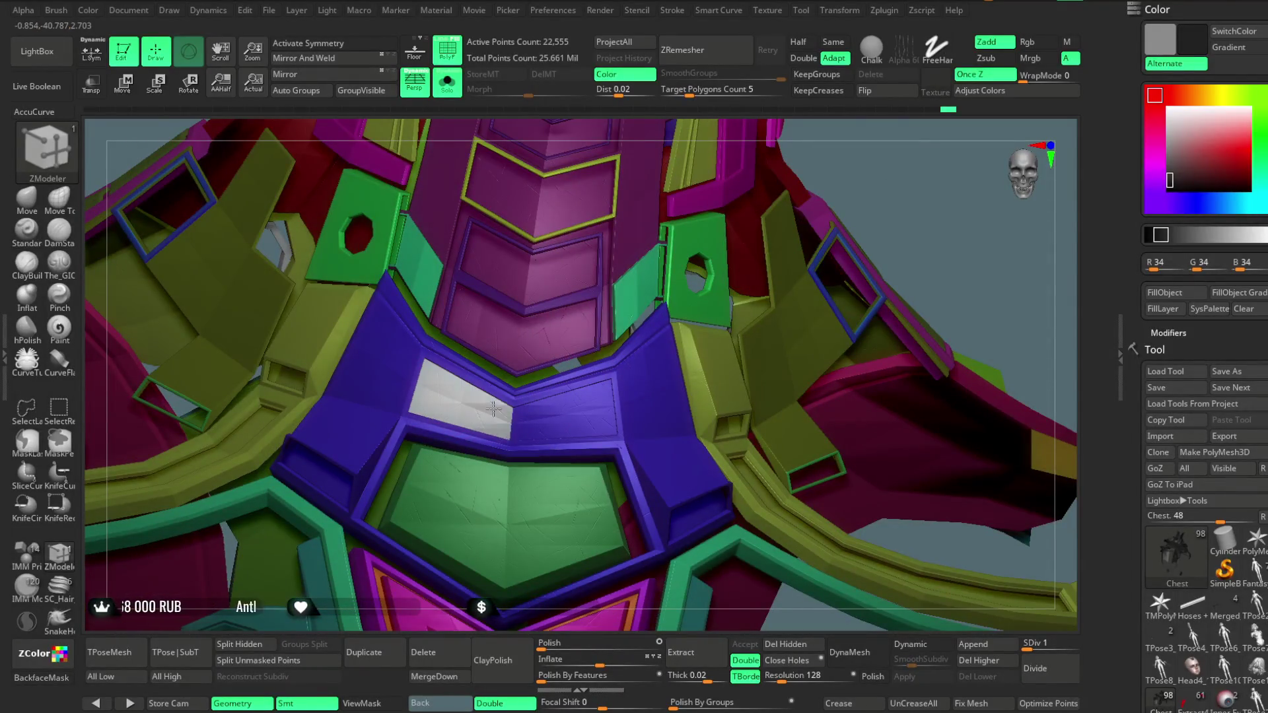
click(585, 399)
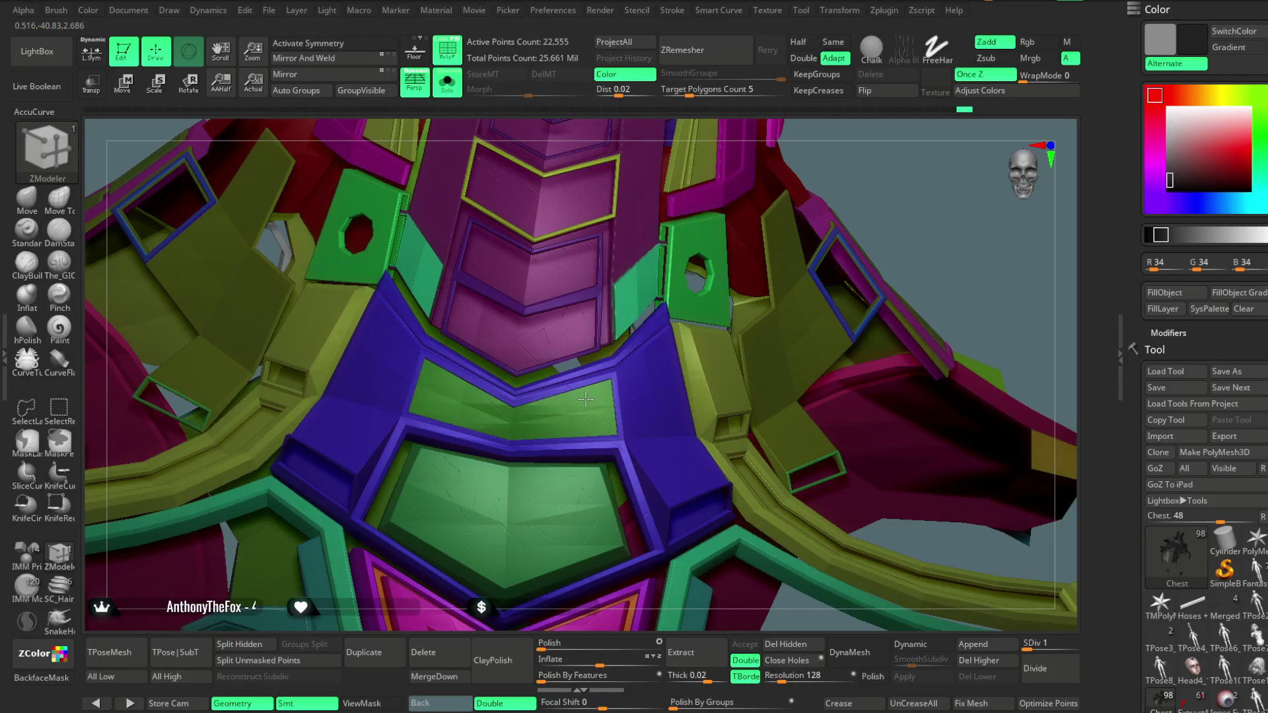
click(585, 399)
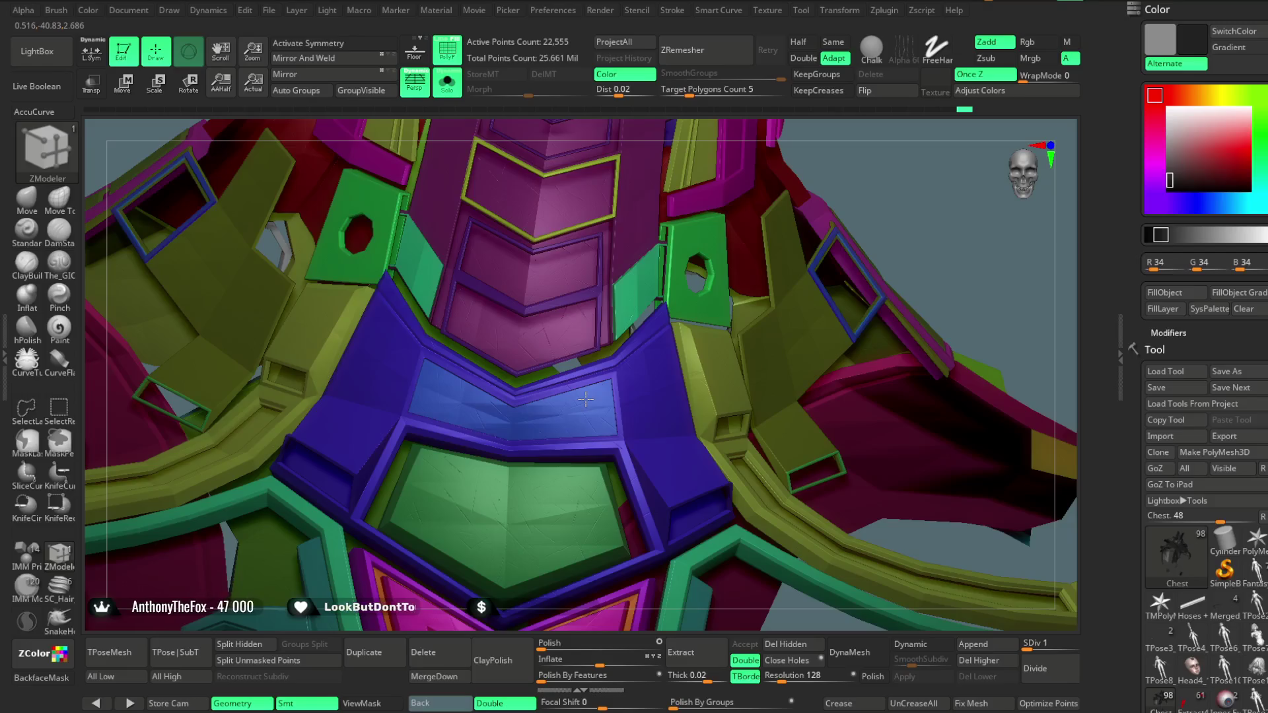
key(ctrl+shift)
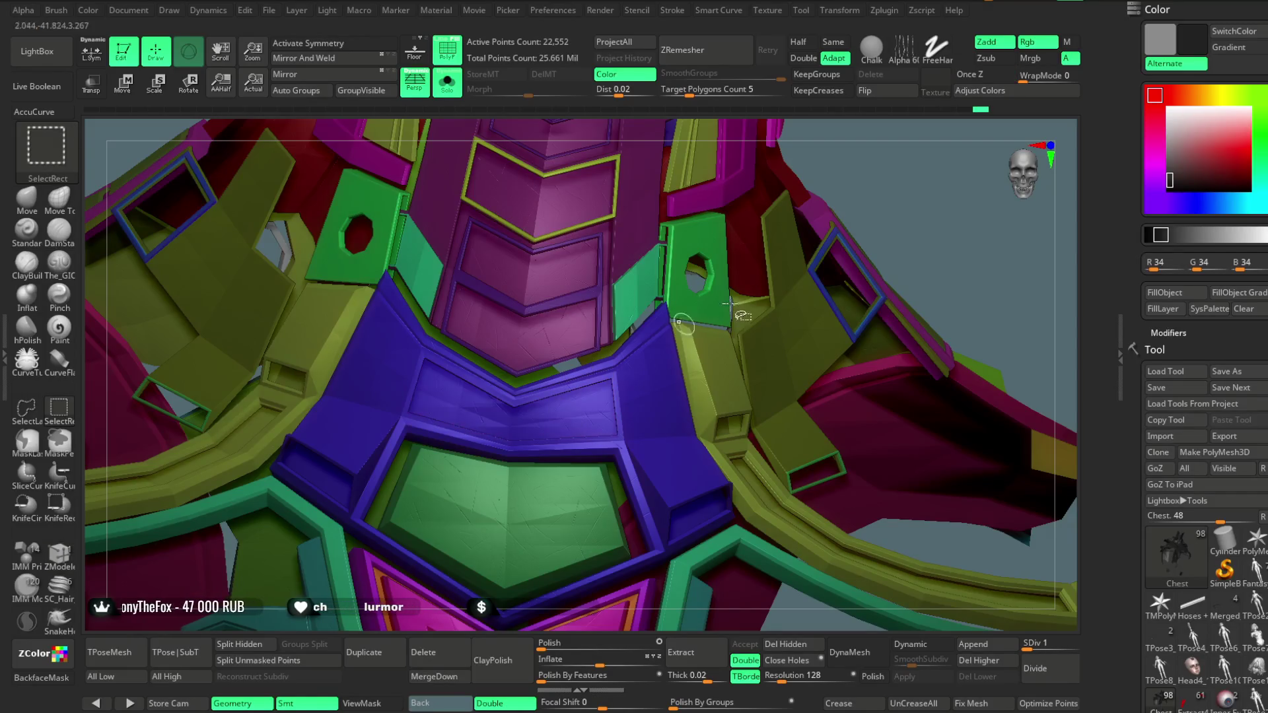
mouse_move(928, 218)
mouse_down()
mouse_move(947, 190)
mouse_move(900, 249)
mouse_move(862, 261)
mouse_move(850, 240)
mouse_move(872, 224)
mouse_move(821, 300)
mouse_move(852, 302)
mouse_move(937, 235)
mouse_move(866, 300)
mouse_move(942, 235)
mouse_move(760, 264)
mouse_move(657, 247)
mouse_move(623, 328)
mouse_move(558, 251)
mouse_up()
key(ctrl+shift)
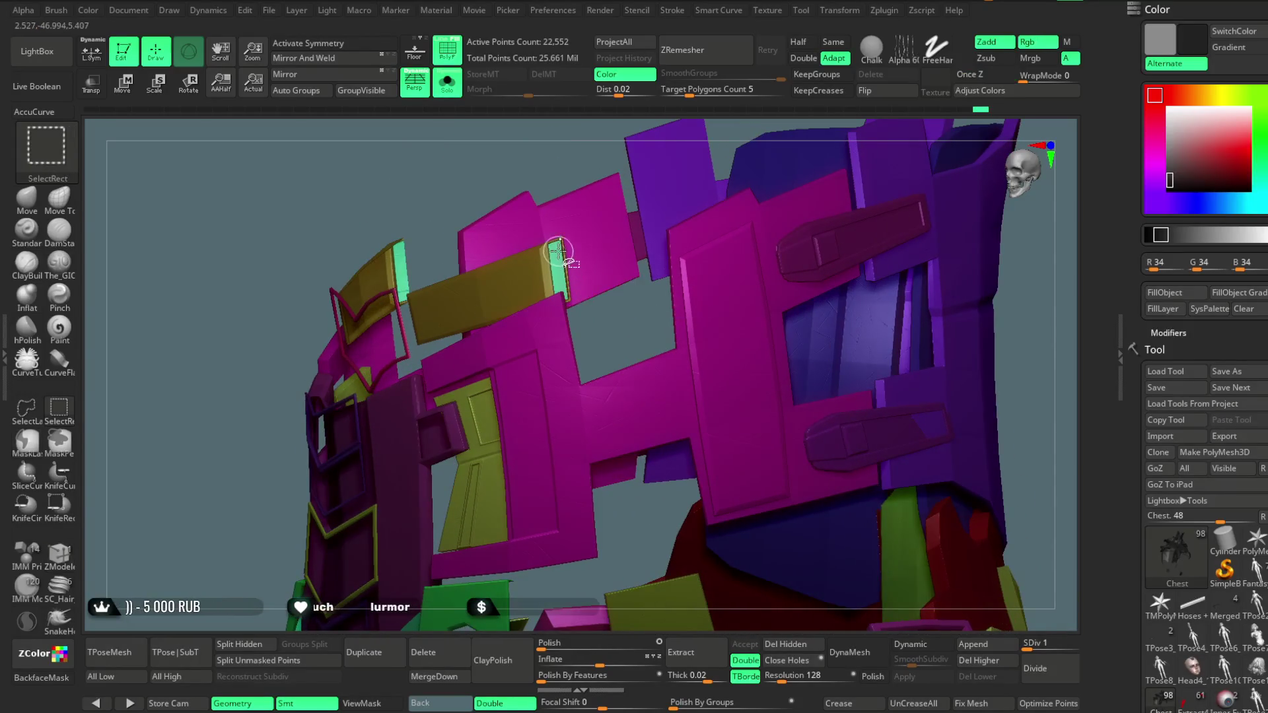
ctrl+alt+shift+click(557, 251)
ctrl+shift+drag(629, 335, 557, 277)
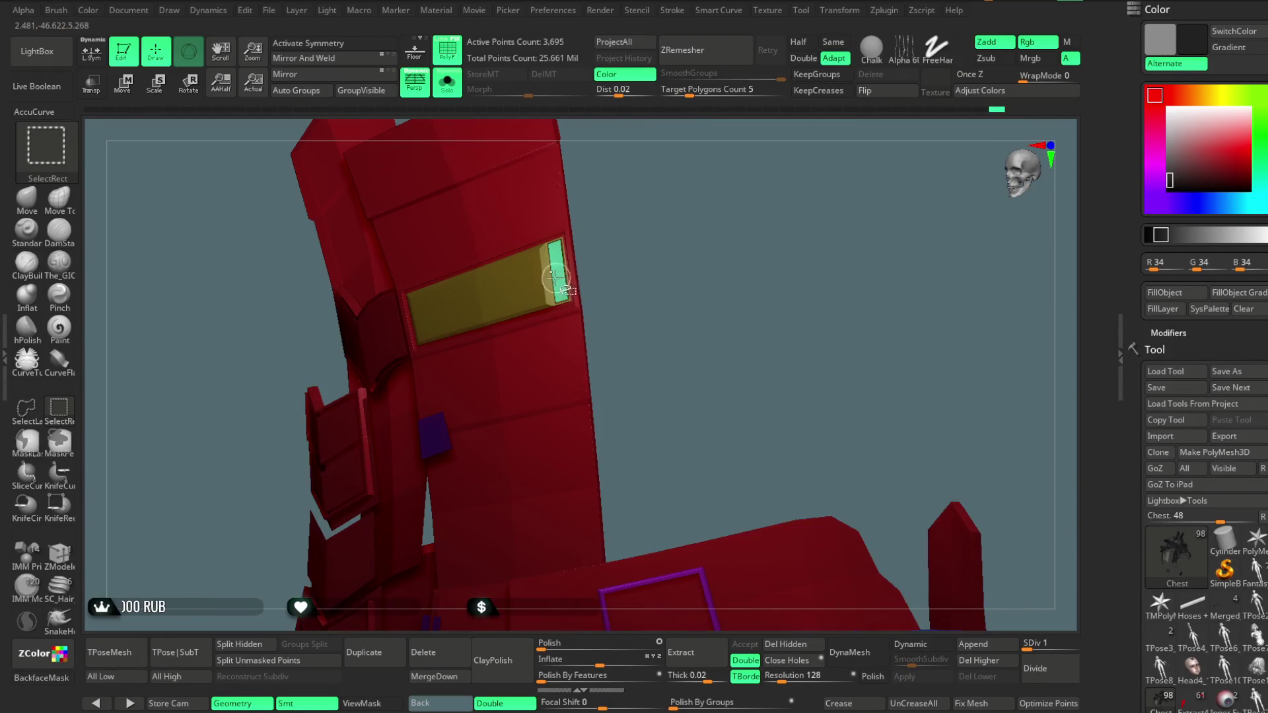
ctrl+alt+shift+click(540, 252)
mouse_move(652, 280)
mouse_down()
mouse_move(671, 269)
mouse_move(636, 313)
mouse_up()
key(ctrl+shift)
ctrl+shift+click(632, 307)
mouse_move(849, 223)
mouse_down()
mouse_move(861, 198)
mouse_move(843, 220)
mouse_move(783, 173)
mouse_move(775, 186)
mouse_move(793, 225)
mouse_move(797, 187)
mouse_move(810, 208)
mouse_move(793, 185)
mouse_move(796, 255)
mouse_move(852, 170)
mouse_up()
alt+drag(968, 184, 730, 206)
key(ctrl+shift)
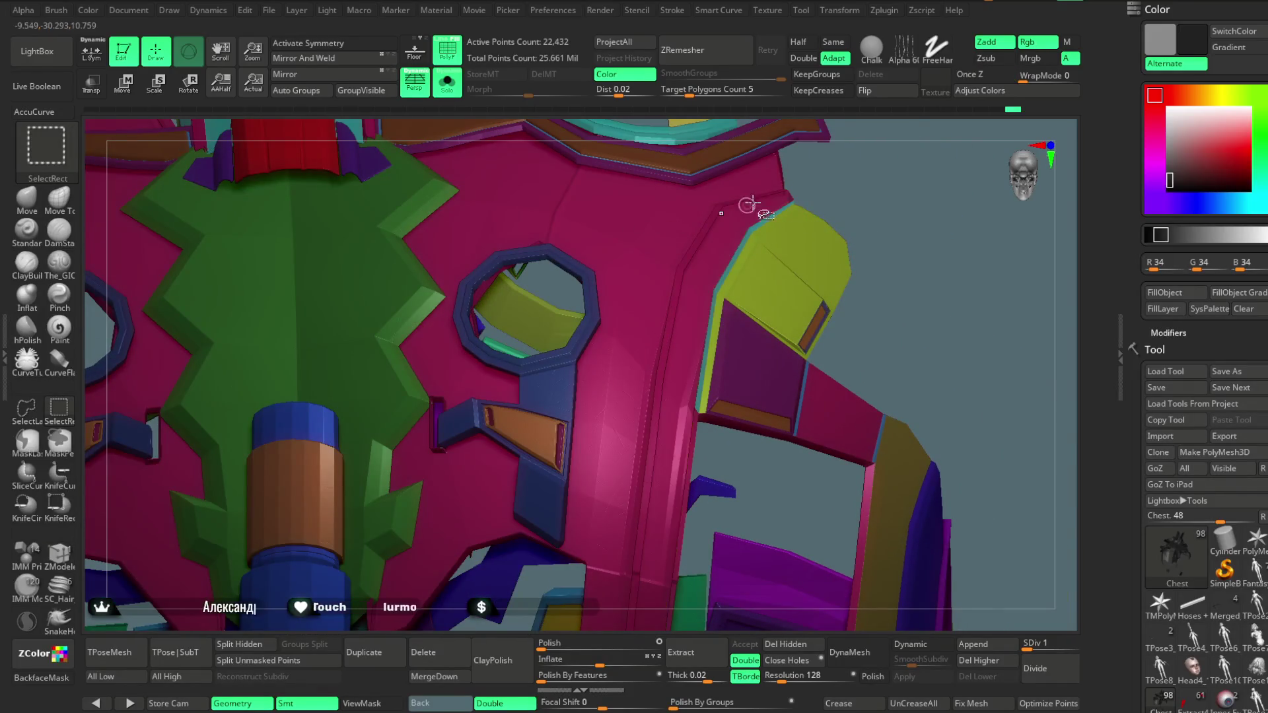
ctrl+shift+click(791, 196)
ctrl+alt+shift+click(753, 210)
key(ctrl+z)
ctrl+alt+shift+click(694, 274)
mouse_move(889, 232)
mouse_down()
mouse_move(812, 185)
mouse_move(701, 348)
mouse_up()
ctrl+shift+click(813, 185)
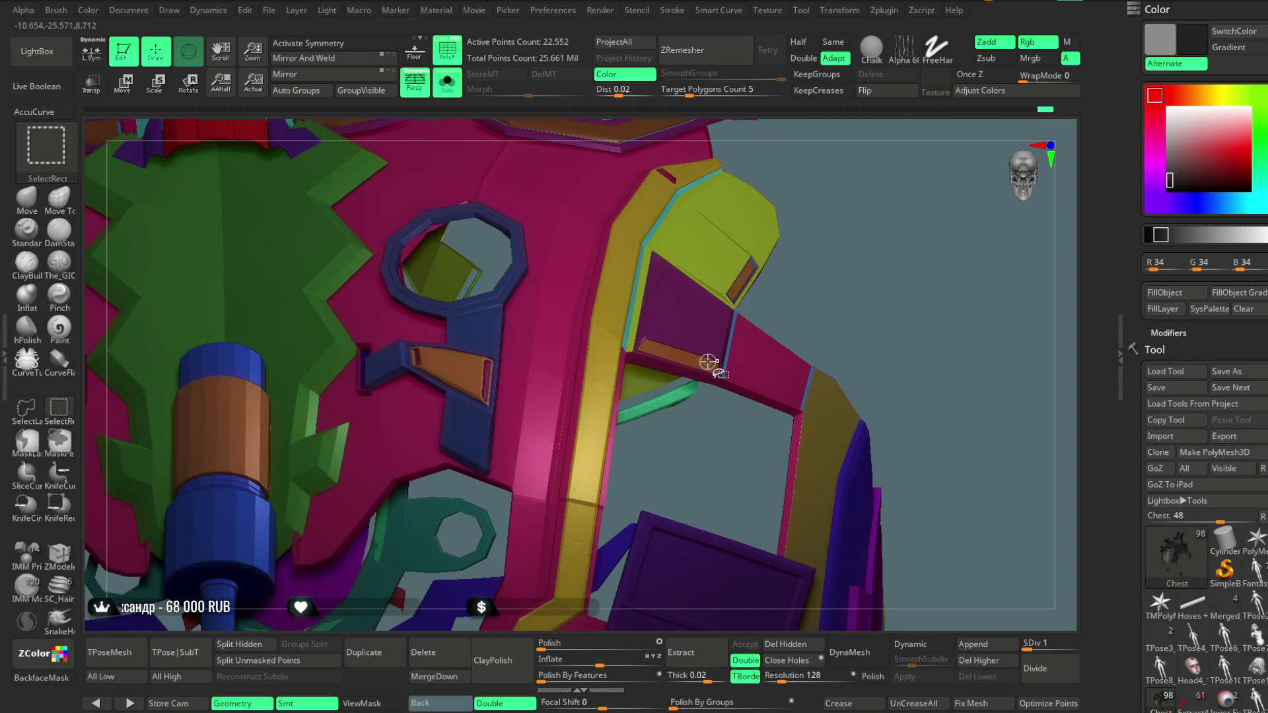
ctrl+shift+click(774, 278)
ctrl+alt+shift+click(718, 350)
key(ctrl+z)
ctrl+alt+shift+click(651, 263)
ctrl+shift+click(800, 204)
mouse_move(874, 195)
mouse_down()
mouse_move(846, 189)
mouse_move(497, 372)
mouse_up()
key(ctrl+shift)
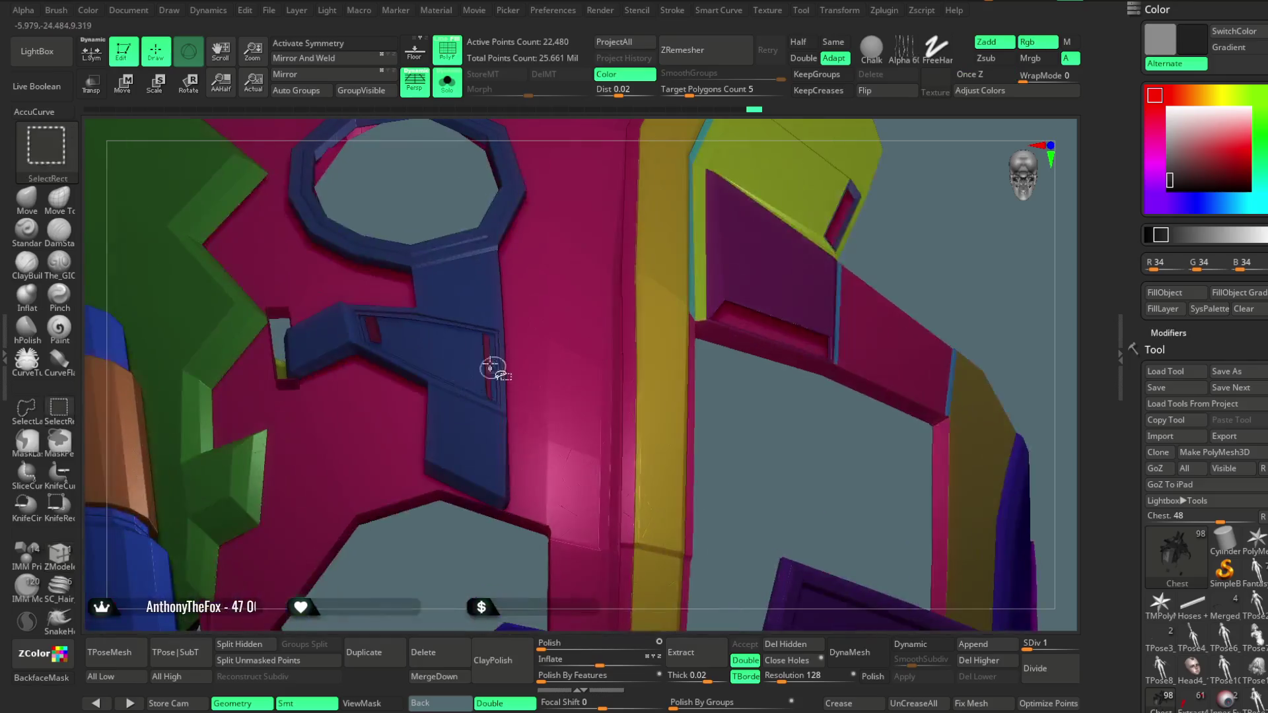
ctrl+shift+click(627, 308)
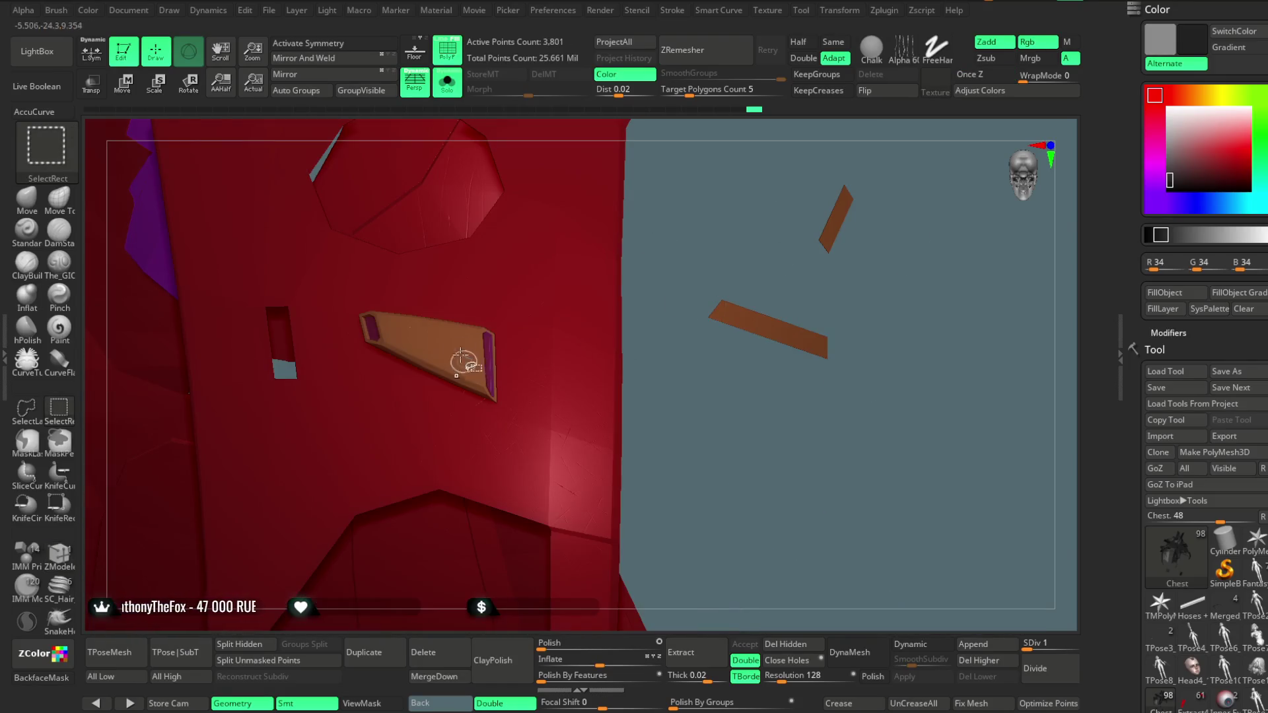
mouse_move(619, 336)
mouse_down()
mouse_move(581, 354)
mouse_move(726, 311)
mouse_move(723, 287)
mouse_move(771, 249)
mouse_move(749, 232)
mouse_move(722, 275)
mouse_move(733, 303)
mouse_move(725, 254)
mouse_move(843, 252)
mouse_move(849, 230)
mouse_move(784, 207)
mouse_move(806, 343)
mouse_move(759, 243)
mouse_move(771, 326)
mouse_move(808, 341)
mouse_move(790, 257)
mouse_move(813, 206)
mouse_move(773, 212)
mouse_up()
ctrl+shift+click(727, 310)
key(ctrl+shift)
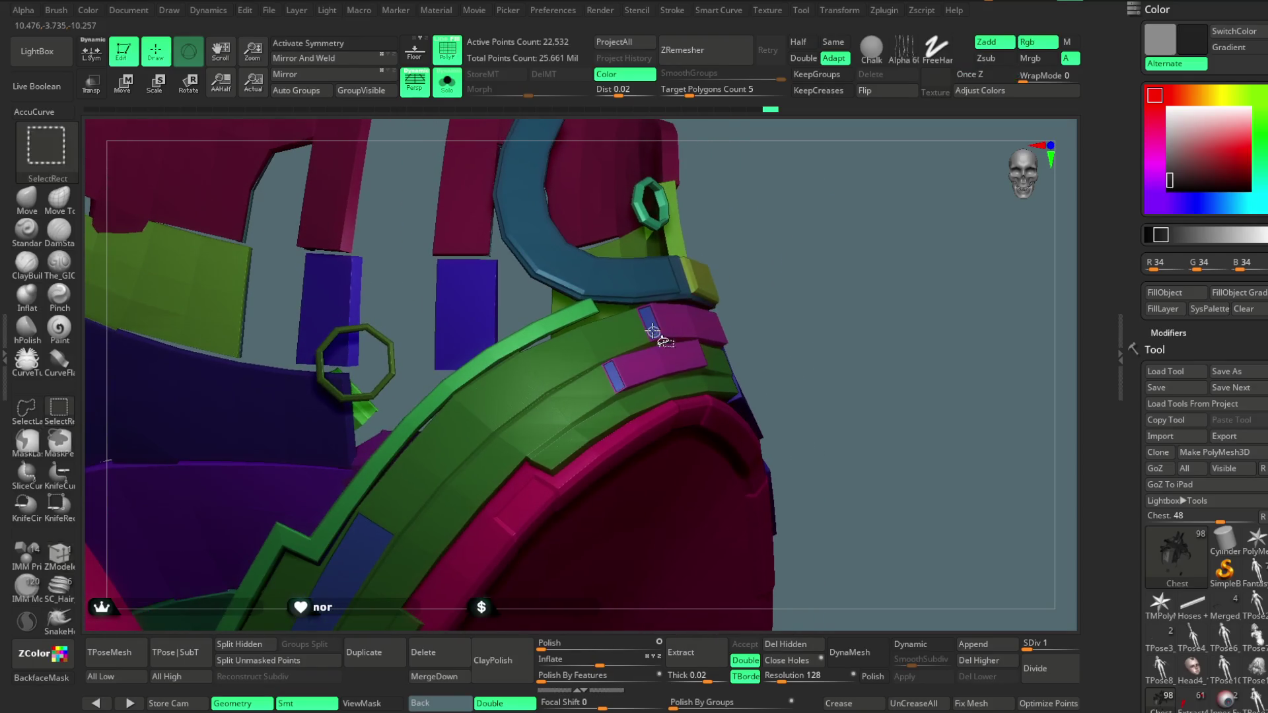
Isolate the magenta blocks and blue strips, view them from above, and apply FillObject
ctrl+shift+click(650, 315)
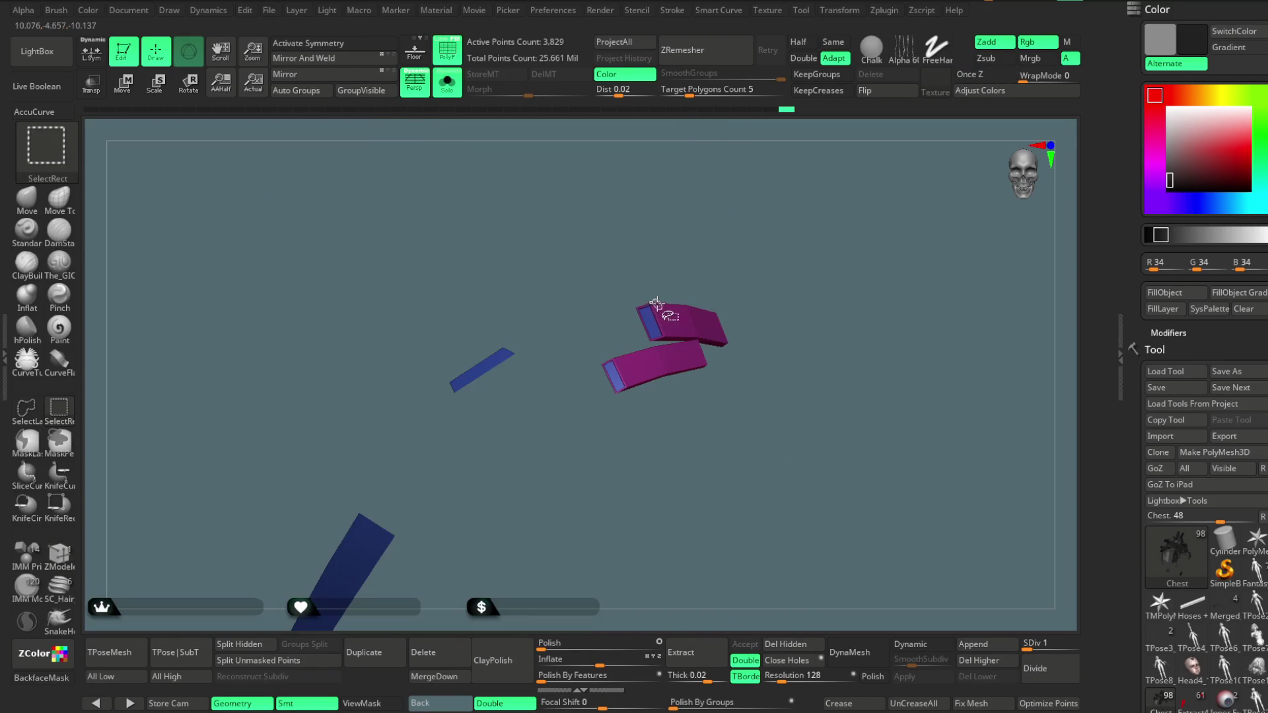
ctrl+shift+click(822, 247)
mouse_move(826, 249)
mouse_down()
mouse_move(807, 241)
mouse_move(792, 280)
mouse_move(858, 212)
mouse_move(815, 232)
mouse_move(901, 234)
mouse_move(803, 236)
mouse_move(922, 225)
mouse_move(971, 264)
mouse_move(1099, 283)
mouse_move(742, 283)
mouse_move(694, 264)
mouse_move(722, 422)
mouse_move(739, 265)
mouse_move(736, 339)
mouse_move(665, 353)
mouse_move(742, 340)
mouse_move(763, 228)
mouse_move(770, 280)
mouse_move(720, 302)
mouse_up()
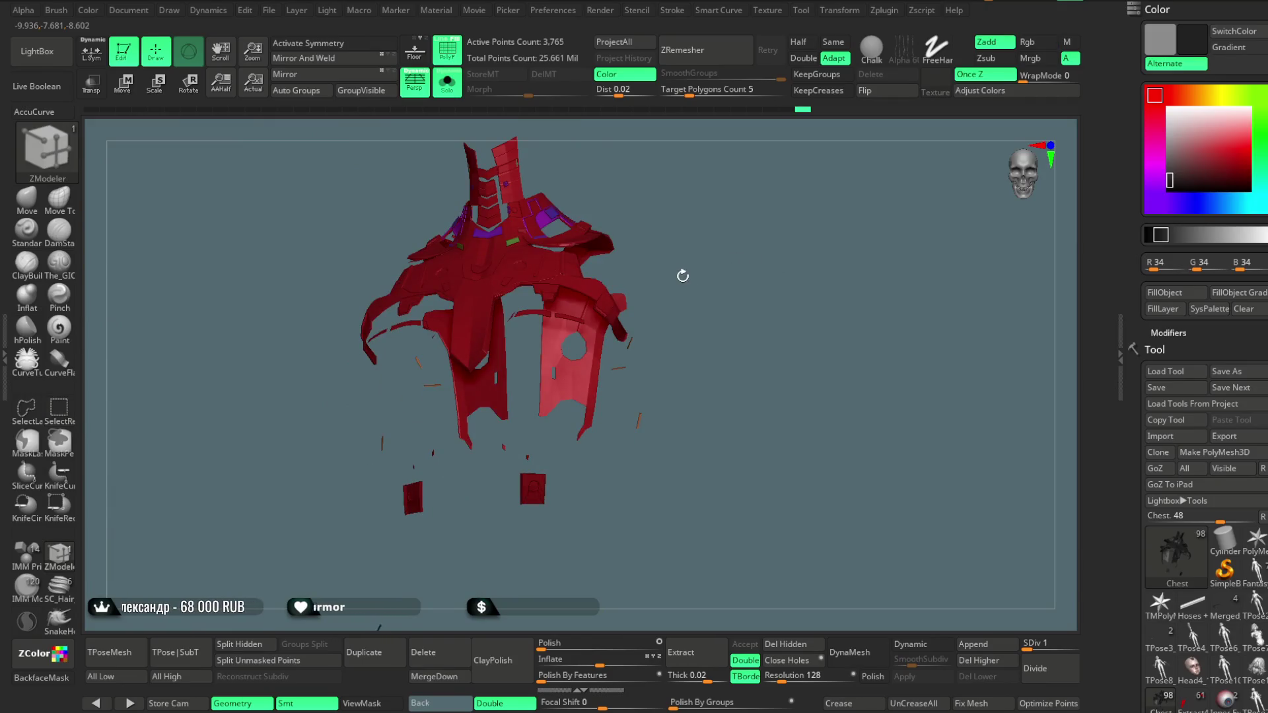
drag(796, 260, 870, 319)
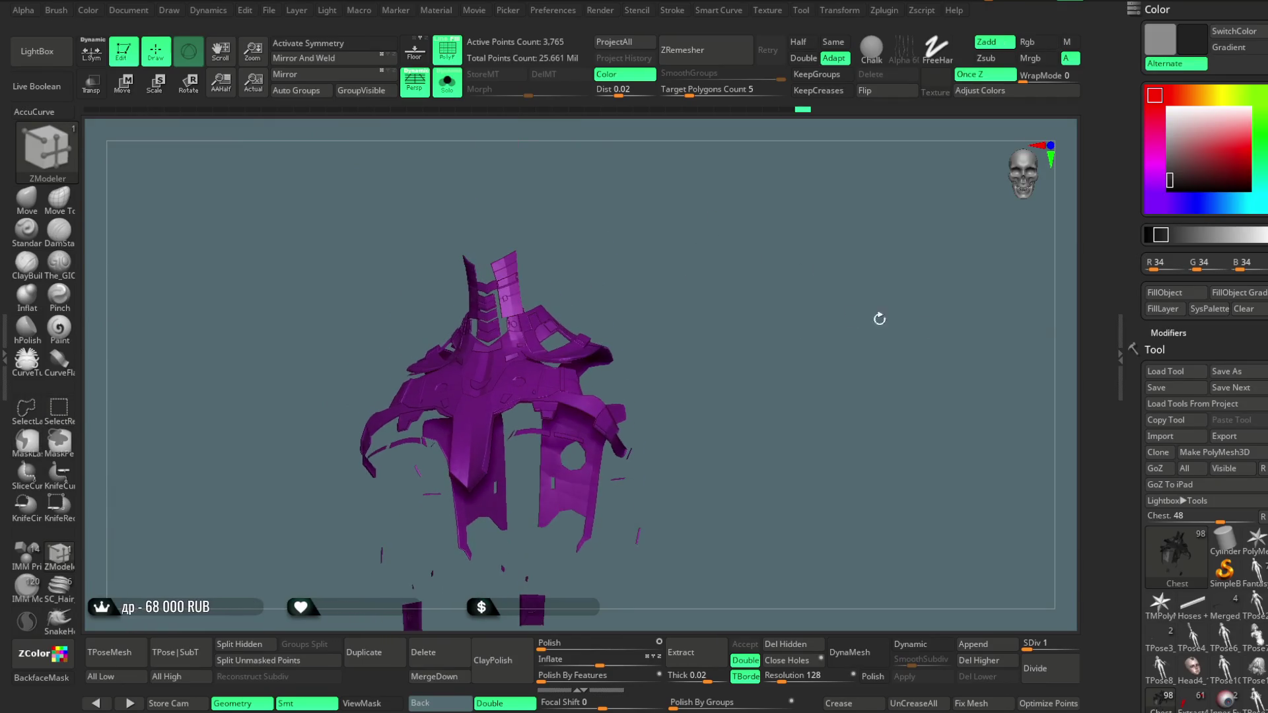
click(1163, 301)
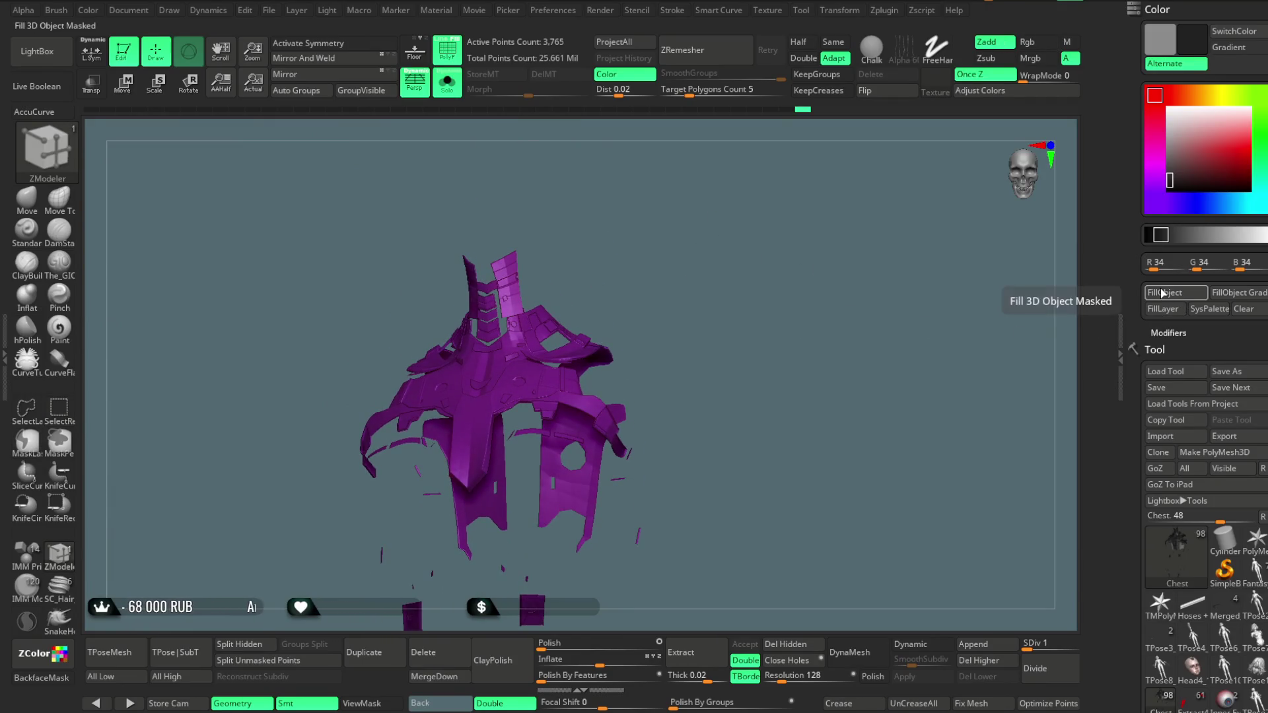
Turn PolyF off for plain grey display, unhide all parts, and tilt the view higher
click(454, 51)
ctrl+shift+click(594, 225)
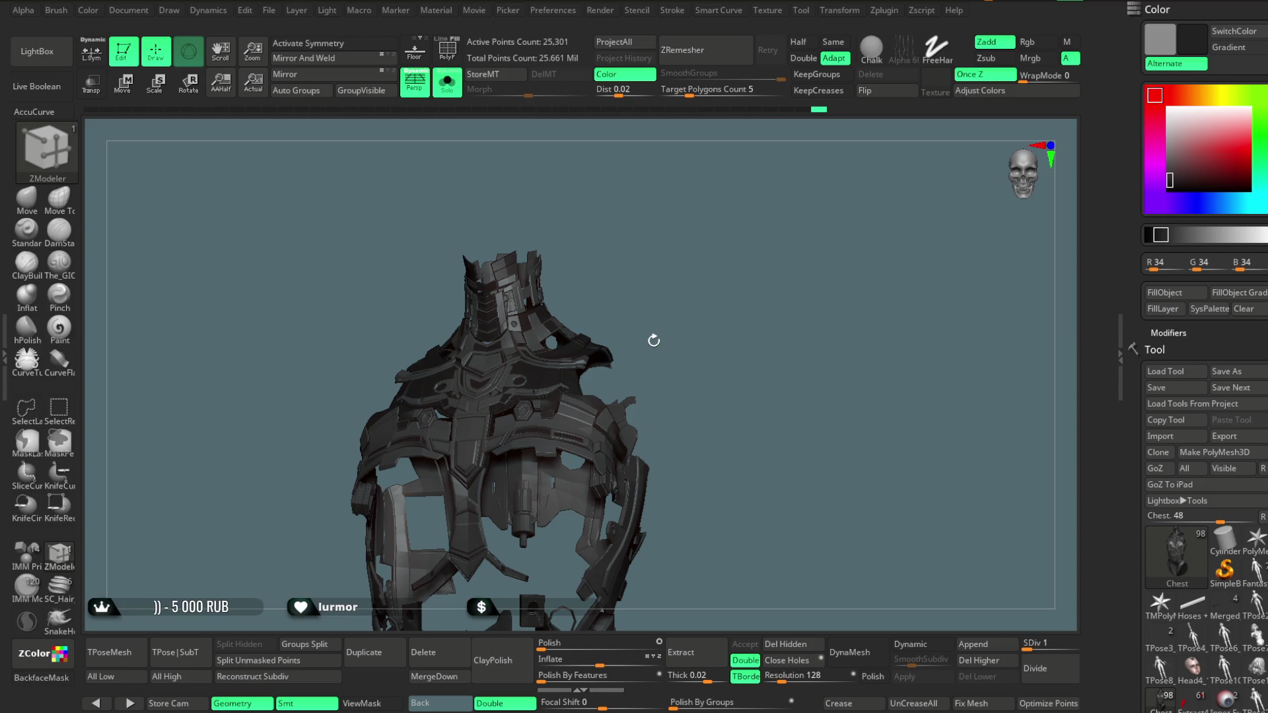
mouse_move(685, 331)
mouse_down()
mouse_move(727, 300)
mouse_move(744, 245)
mouse_move(742, 326)
mouse_move(737, 270)
mouse_up()
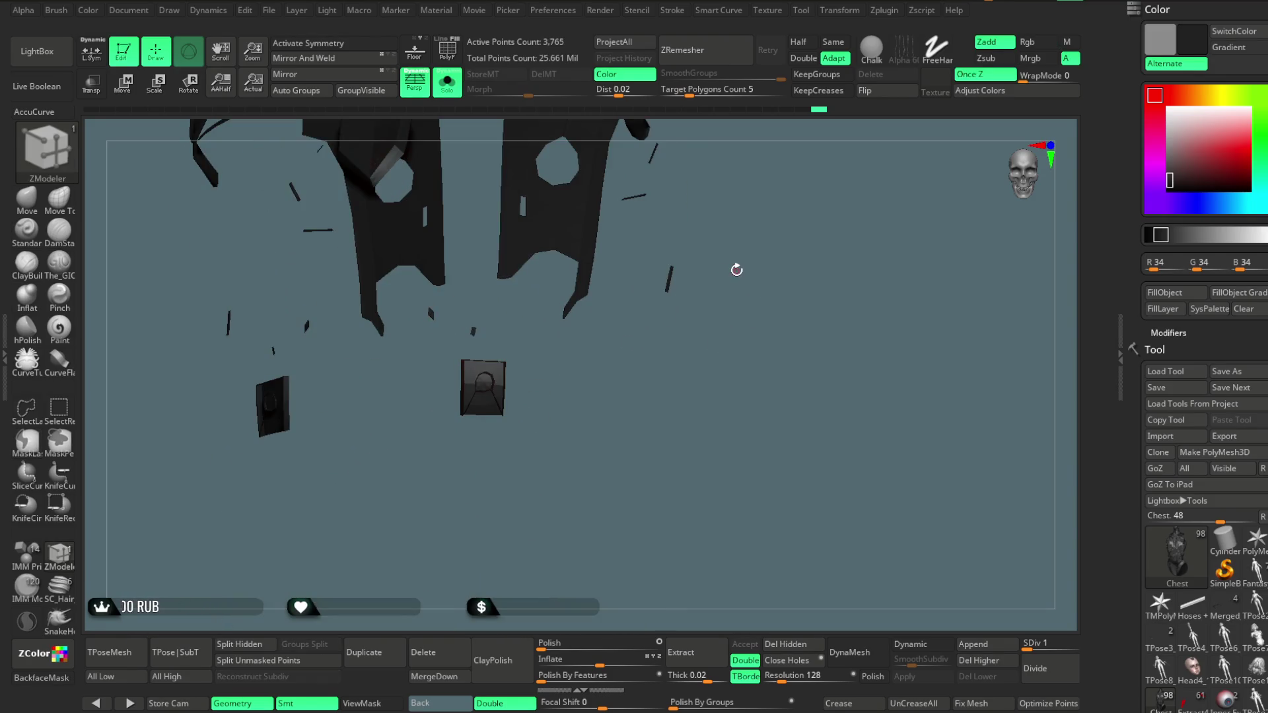